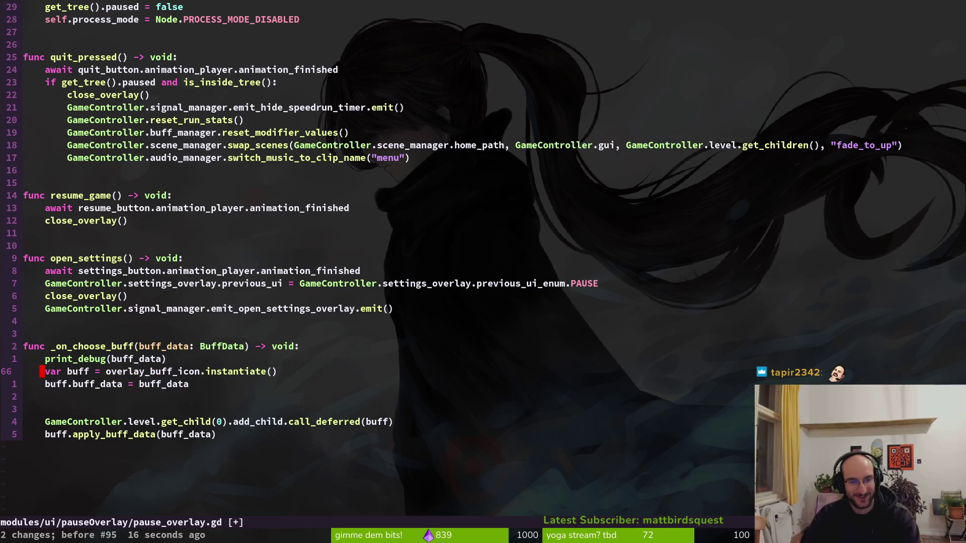
Move the buff instantiation and deferred add_child lines below print_debug, then save pause_overlay.gd with :w.
key("V")
key("j")
key("j")
key("j")
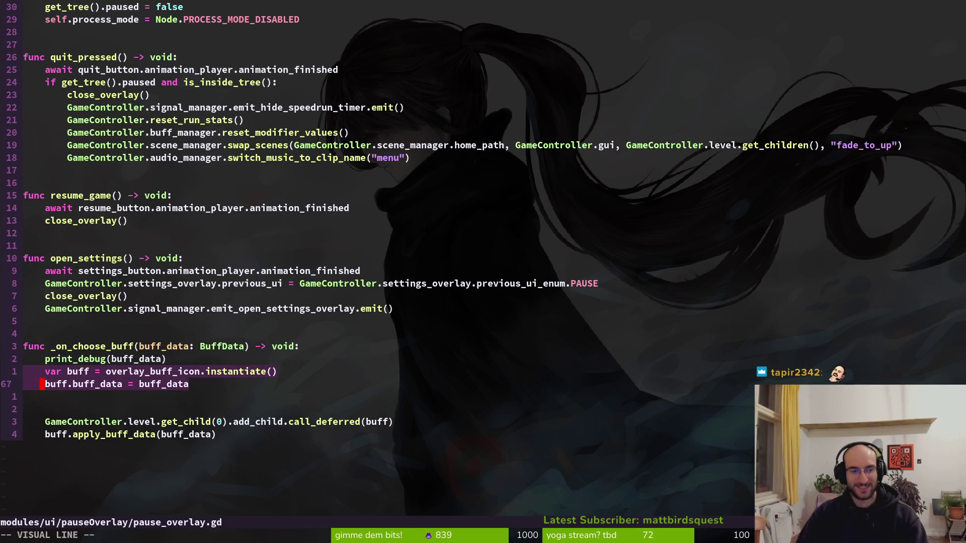
key("K")
key("K")
key("K")
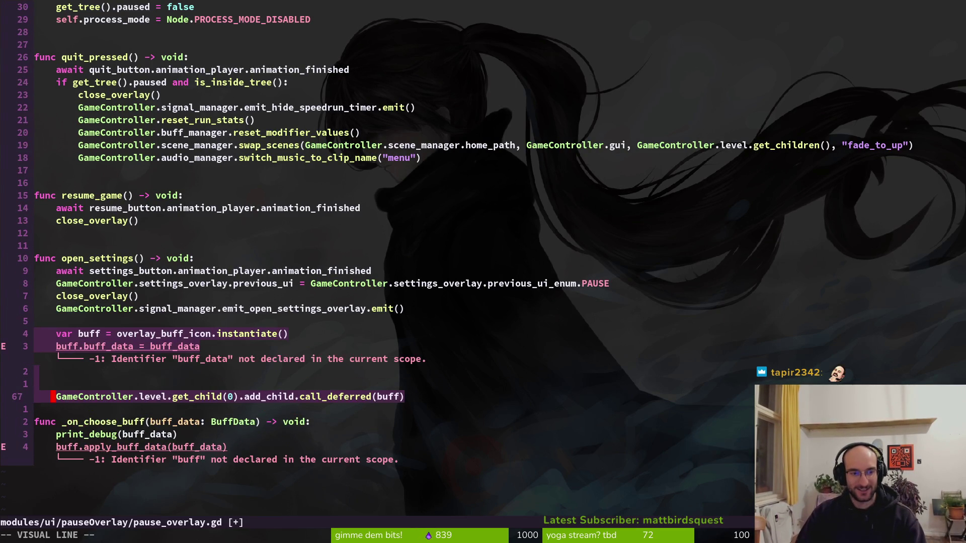
key("J")
key("J")
key("J")
key("J")
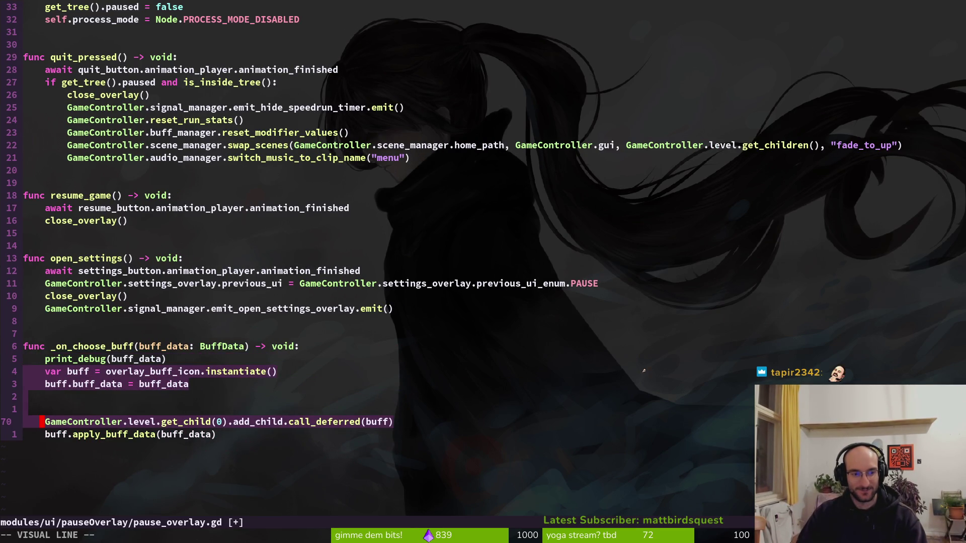
key("Escape")
type(":w")
key("Return")
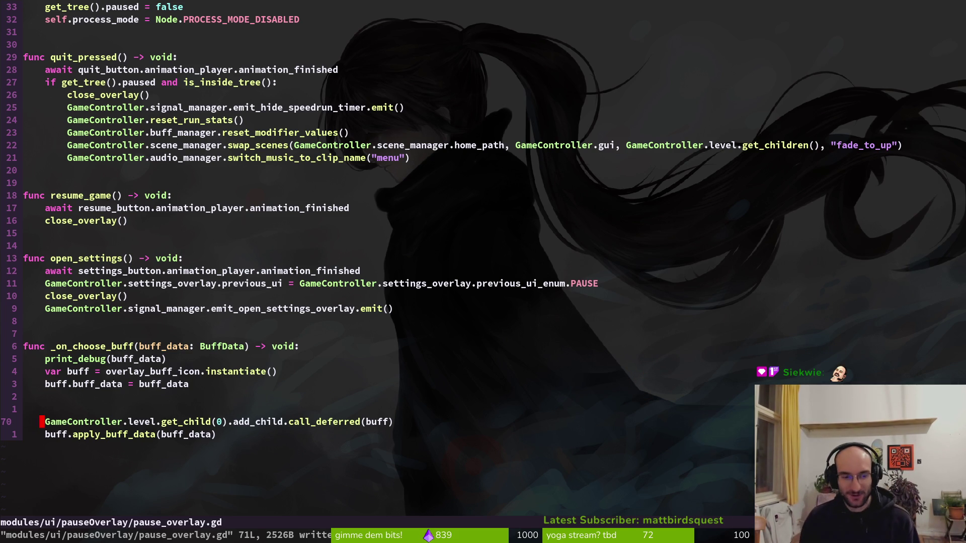
key("super")
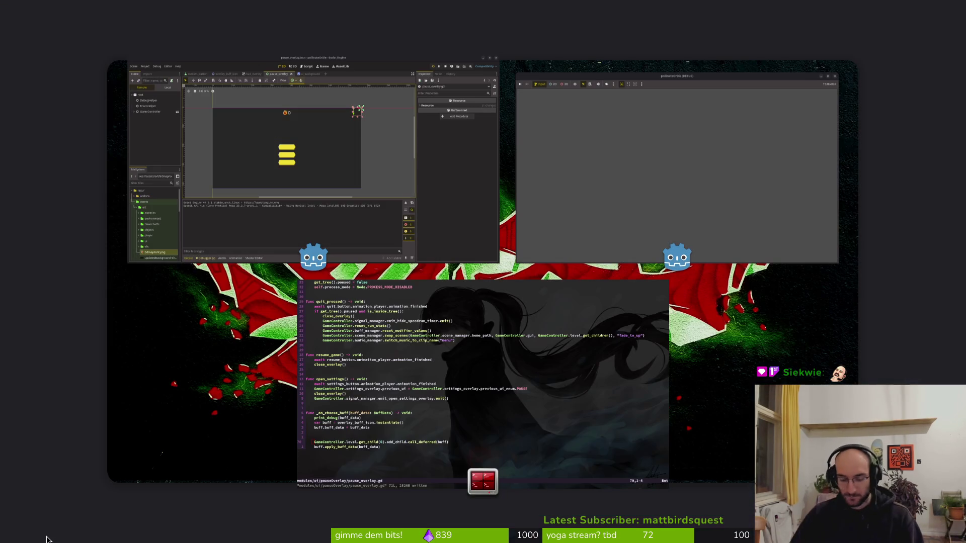
Quit the editor and launch Neovim with 'nvim .' in the .config/nvim/ folder.
key("super")
type(":q")
key("Return")
type("cd ")
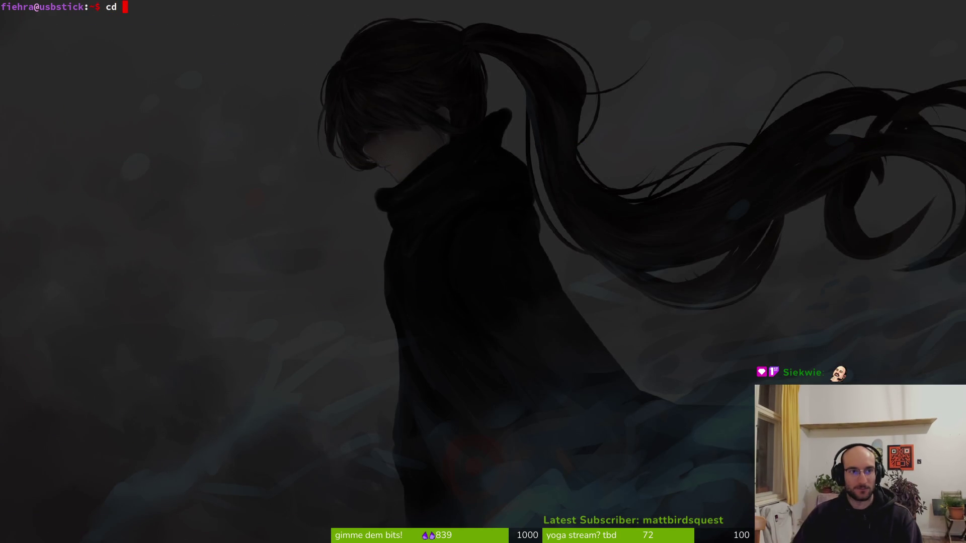
type(".config/nvim/")
key("Return")
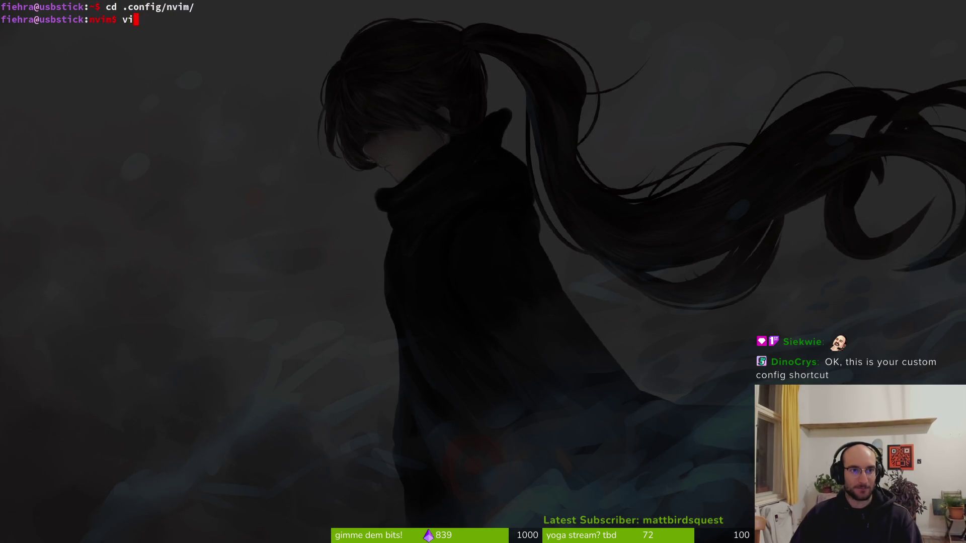
type("nvim .")
key("Return")
Search the config files for 'ini' and open lua/fiehra/init.lua.
type("colo")
key("BackSpace")
key("BackSpace")
key("BackSpace")
type("ini")
left_click(163, 409)
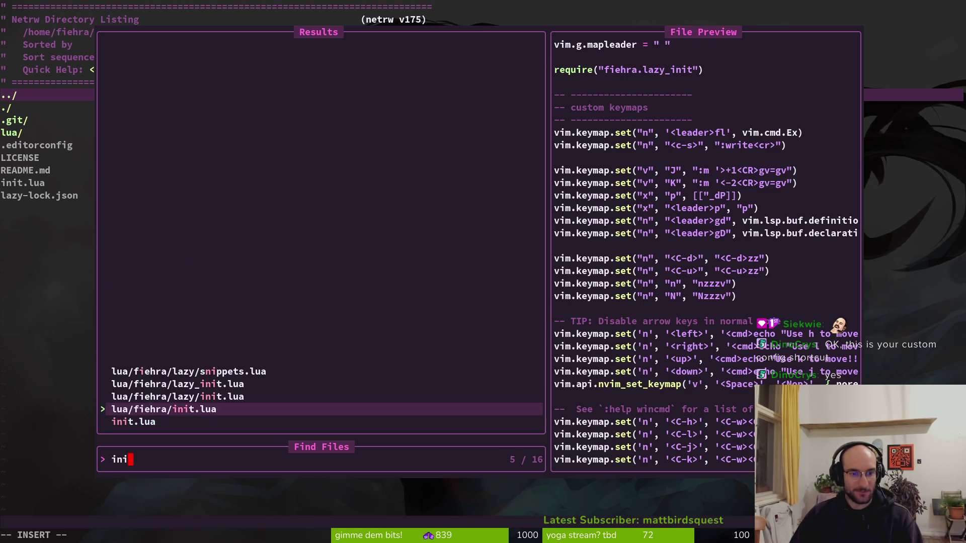
key("Return")
key("Return")
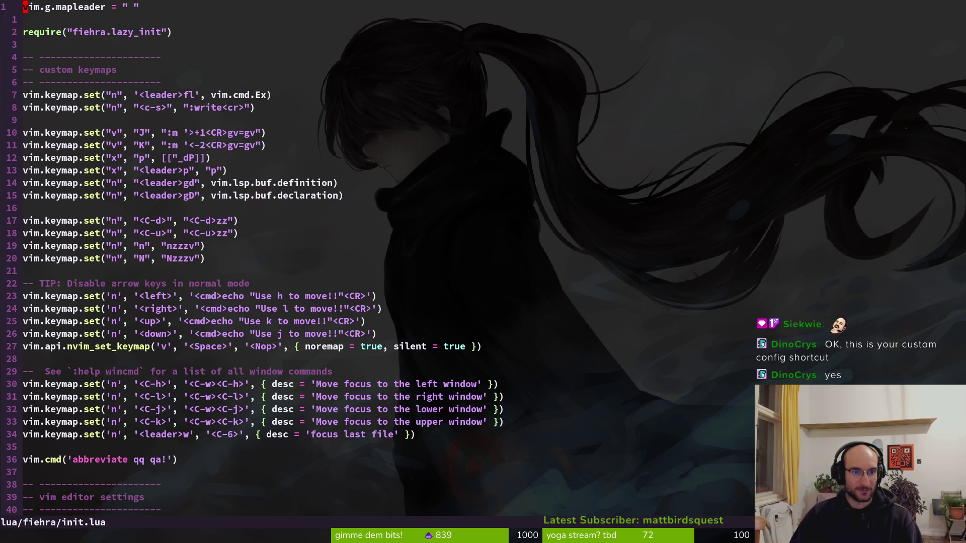
Browse init.lua down to line 29 and the Godot section.
key("2")
key("8")
key("j")
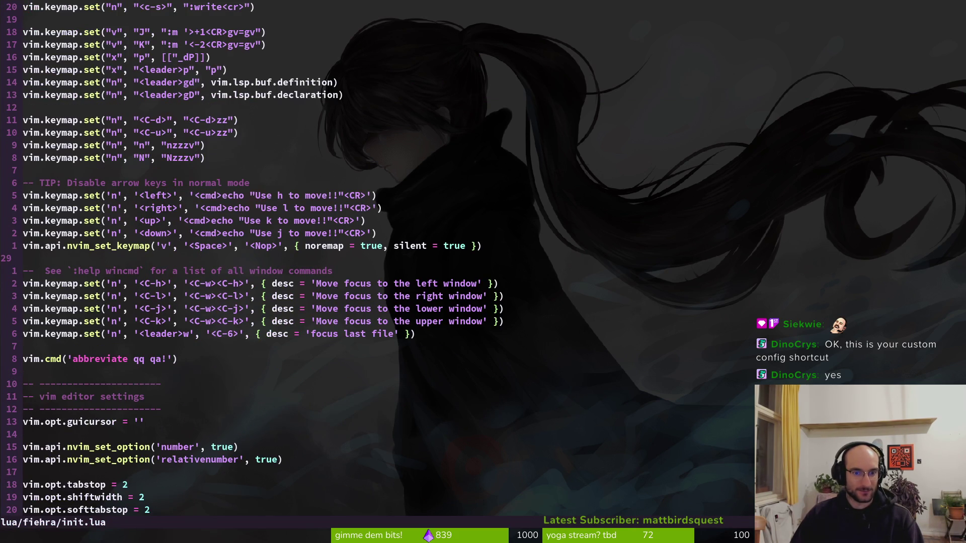
key("ctrl+d")
key("ctrl+d")
key("ctrl+d")
key("ctrl+u")
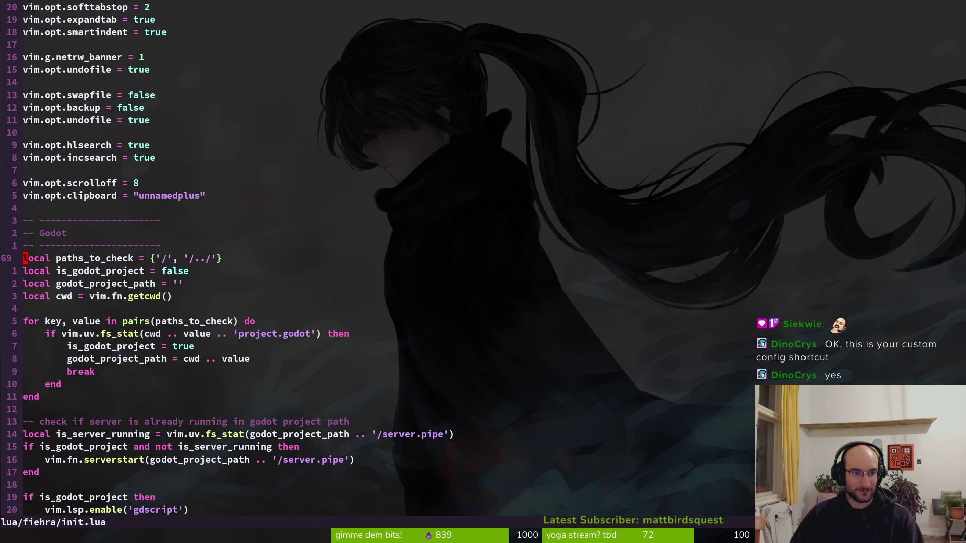
key("ctrl+u")
key("ctrl+u")
Reopen init.lua from the lua/fiehra folder listing and return to its top.
key("space")
key("p")
key("v")
key("j")
key("j")
key("j")
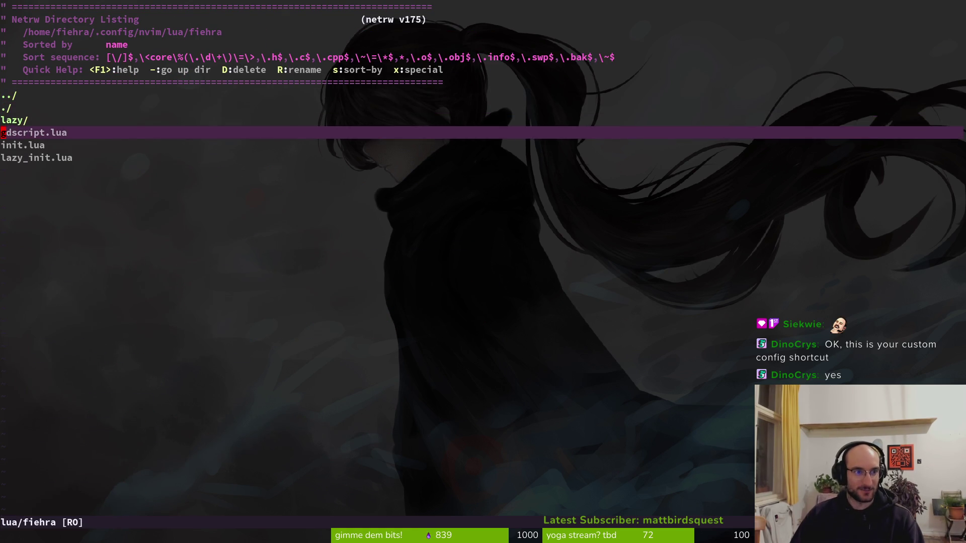
key("j")
key("Return")
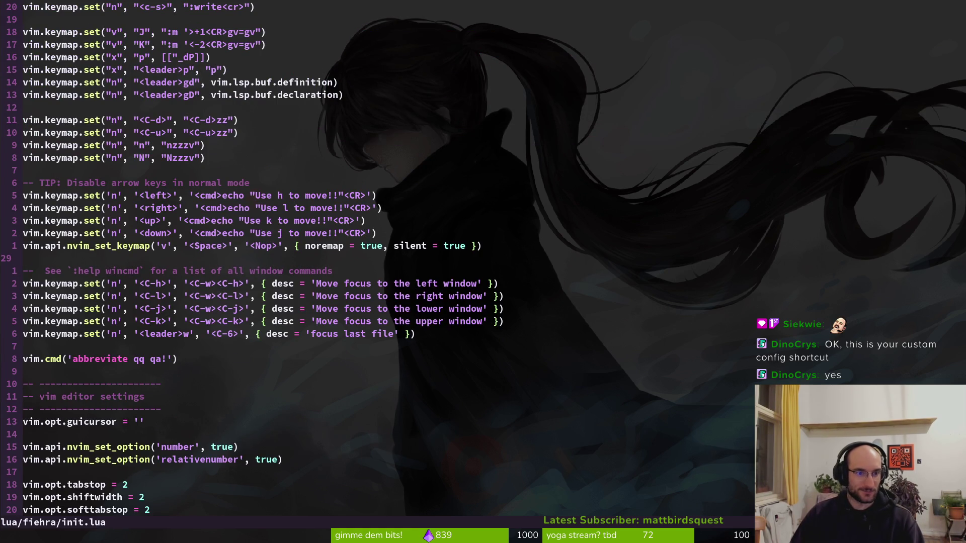
key("k")
key("k")
key("k")
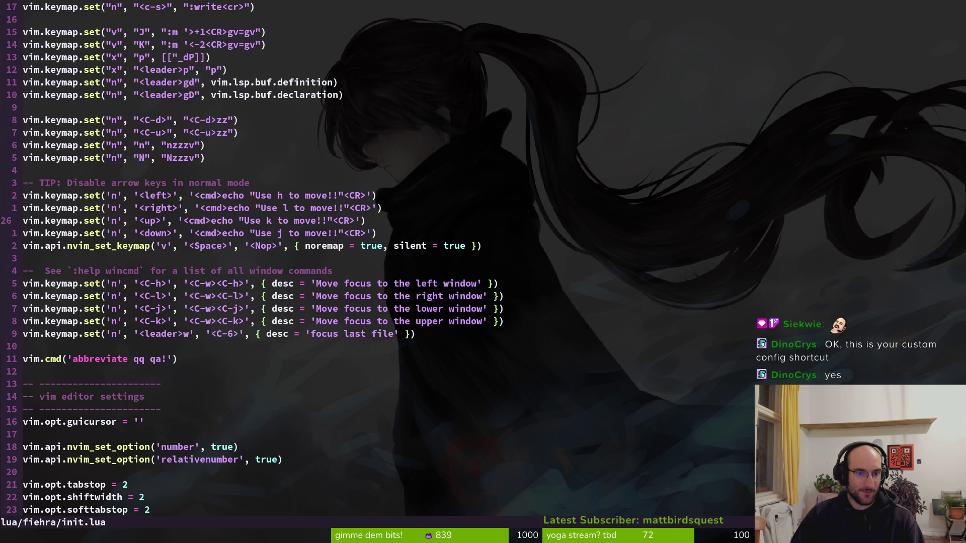
key("k")
key("k")
key("k")
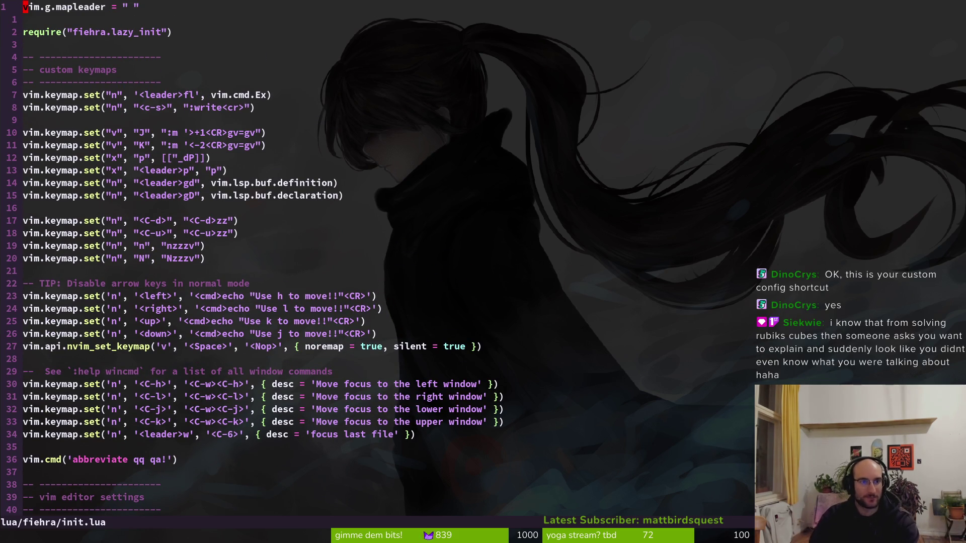
Restart vim in the config folder, find init.lua by search, and dismiss the language server error.
type(":q")
key("Return")
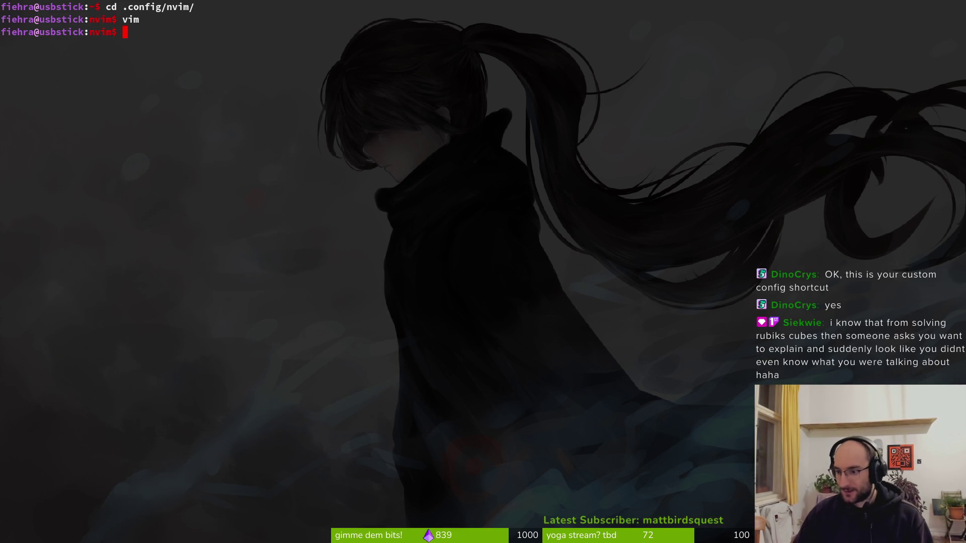
type("vim")
key("Return")
key("space")
type("pf")
type("inint")
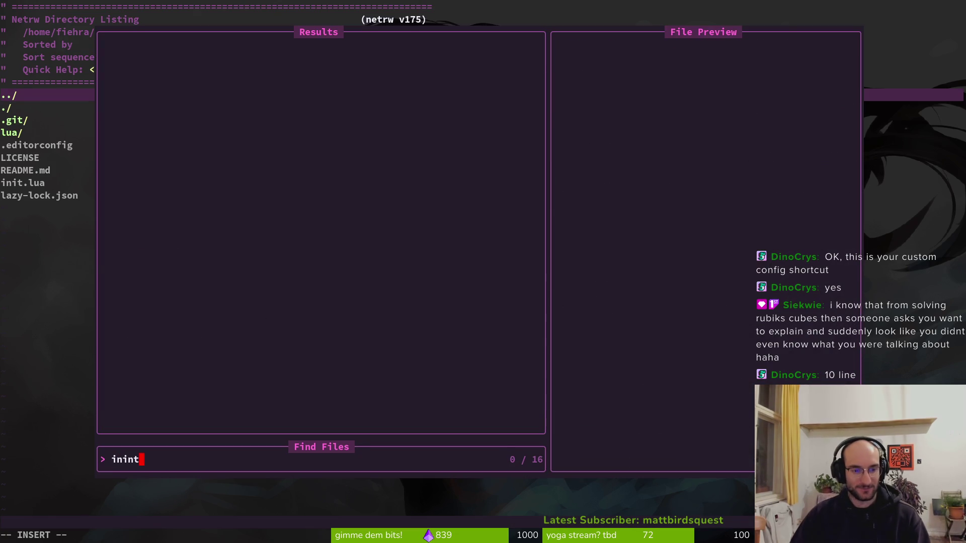
key("BackSpace")
key("BackSpace")
type("t")
key("Return")
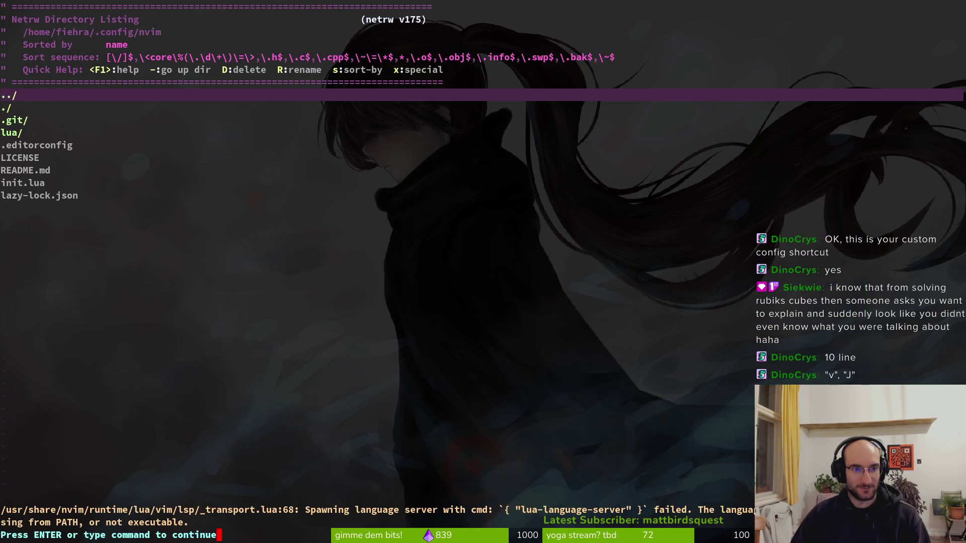
key("Return")
Select the v J and v K line-moving keymaps on lines 10–11 of init.lua.
key("j")
key("j")
key("j")
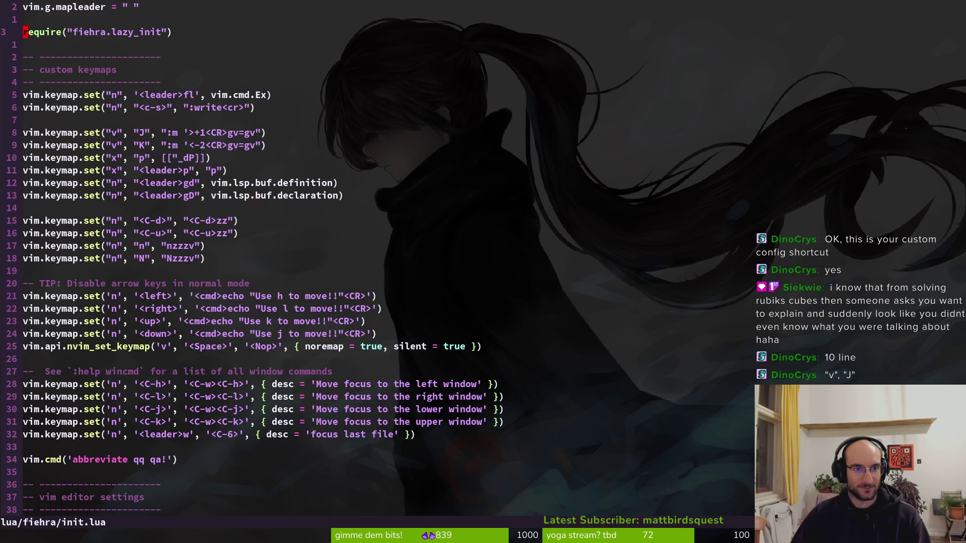
key("j")
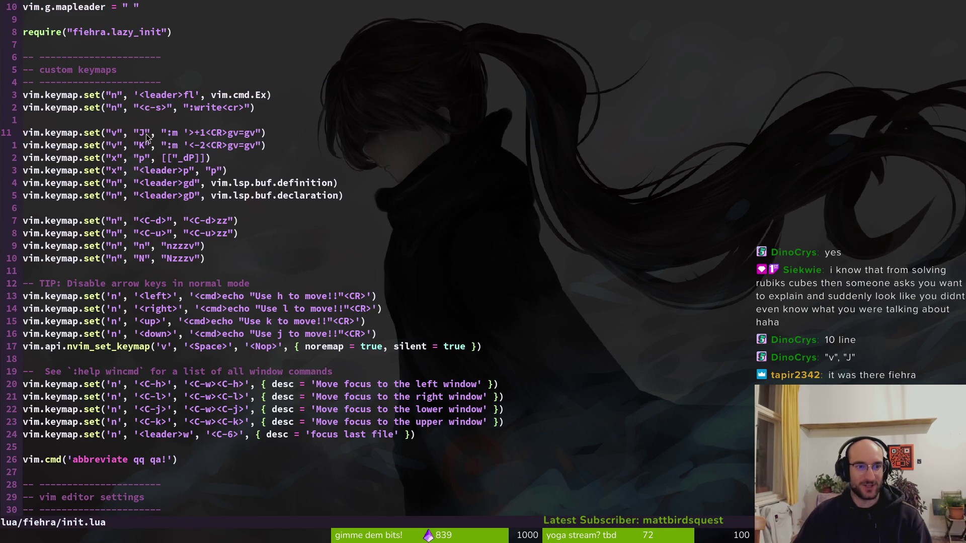
left_click_drag(282, 141, 57, 125)
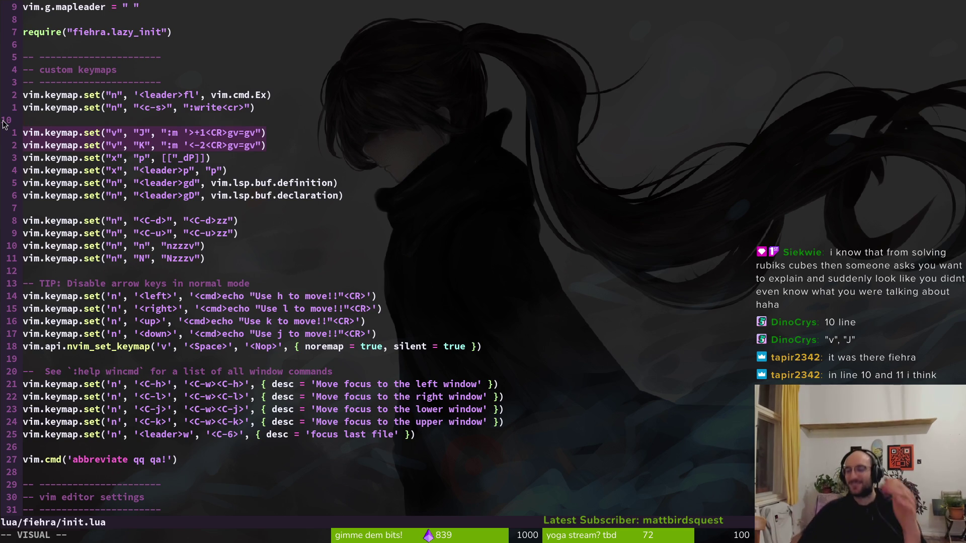
left_click(136, 145)
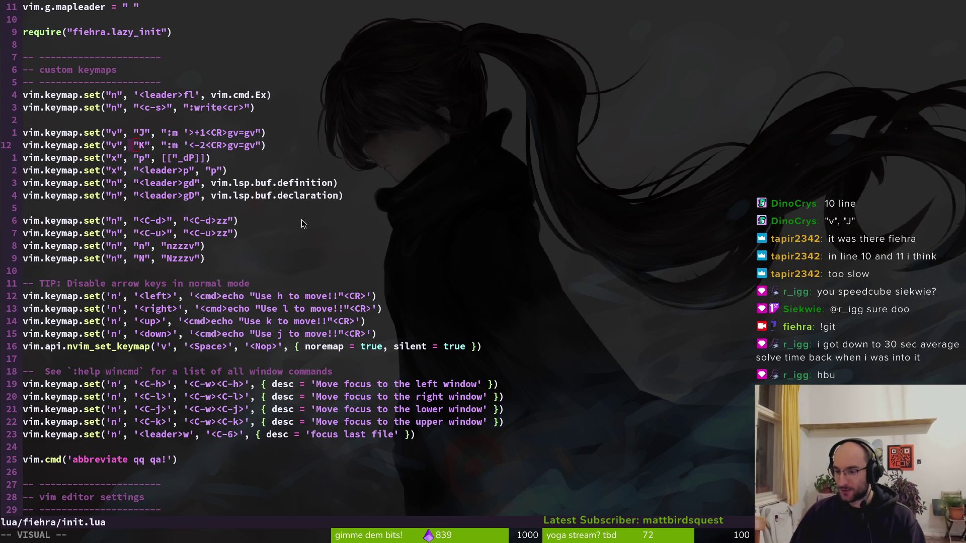
left_click(457, 111)
Save and quit init.lua, then resume the pause_overlay.gd session with fg.
type(":w")
key("Return")
type(":q")
key("Return")
type("fg")
key("Return")
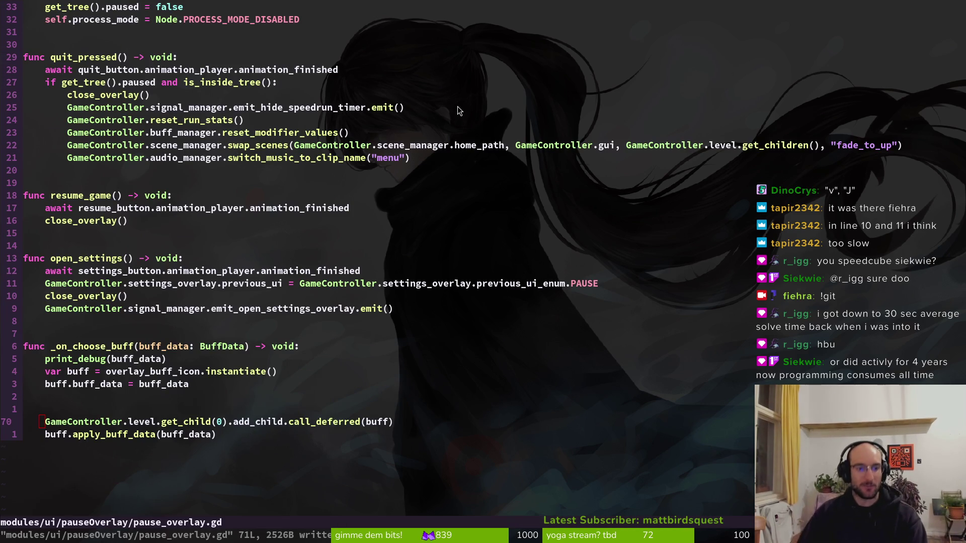
Delete the blank line above add_child, save pause_overlay.gd, and bring up Godot.
left_click(229, 409)
key("d")
key("d")
type(":w")
key("Return")
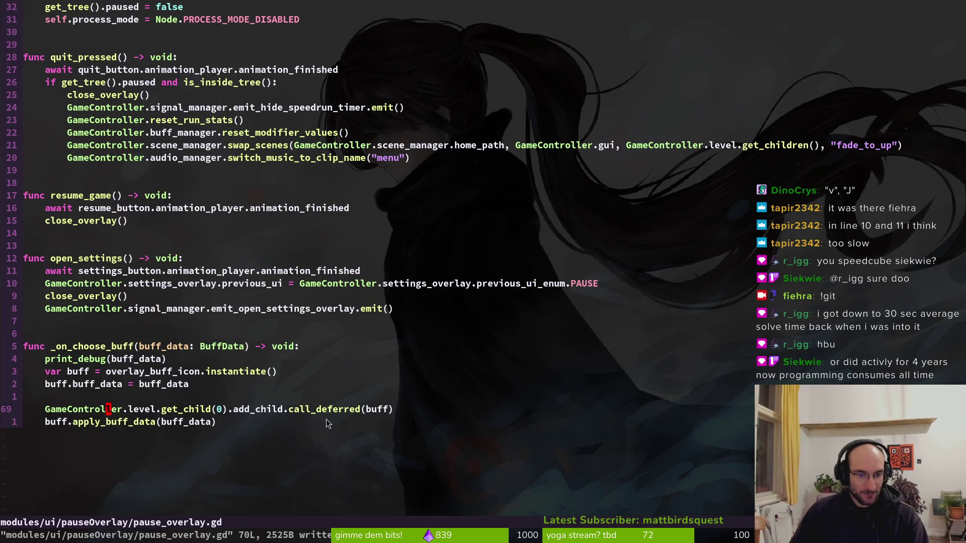
key("k")
key("k")
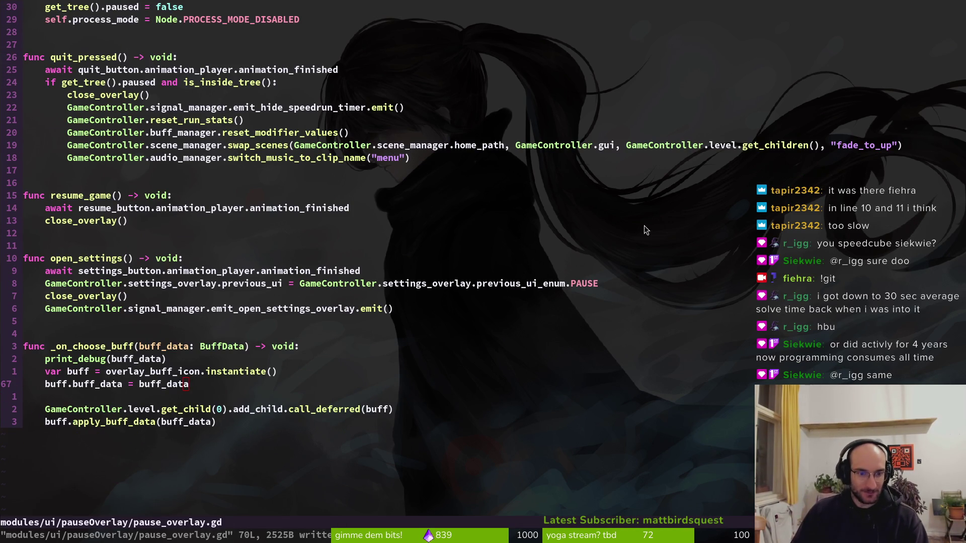
key("alt+Tab")
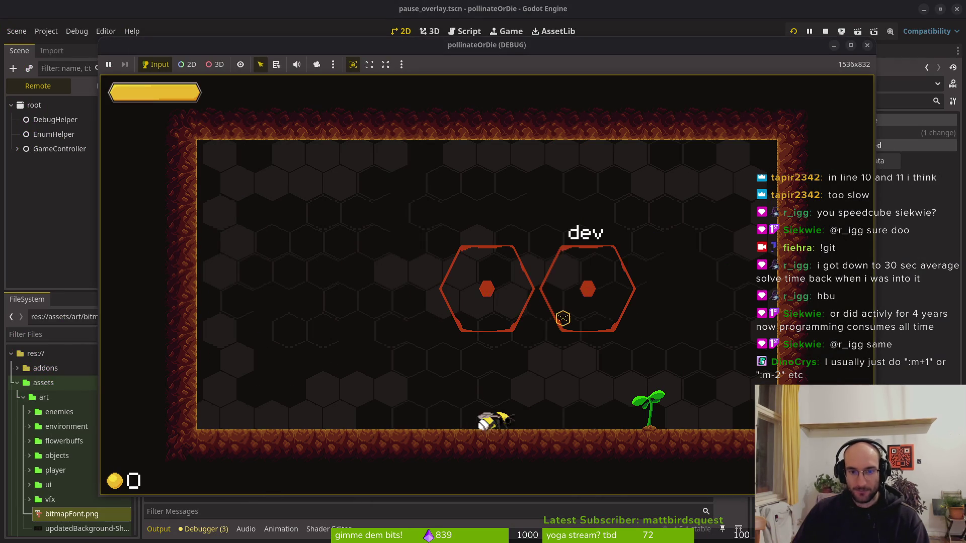
Fly the bee around the mosquito in the running game and collect the upgrade buff.
key("w")
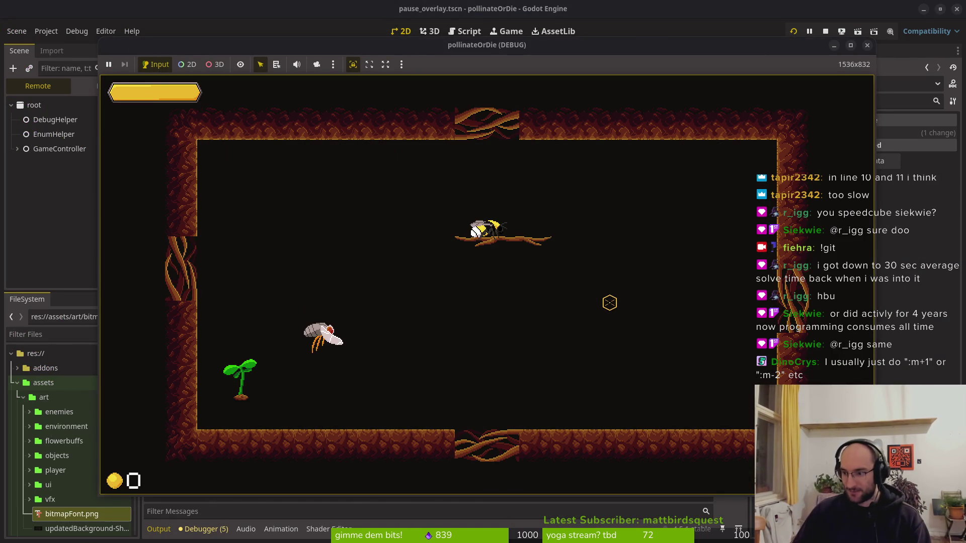
key("s")
key("a")
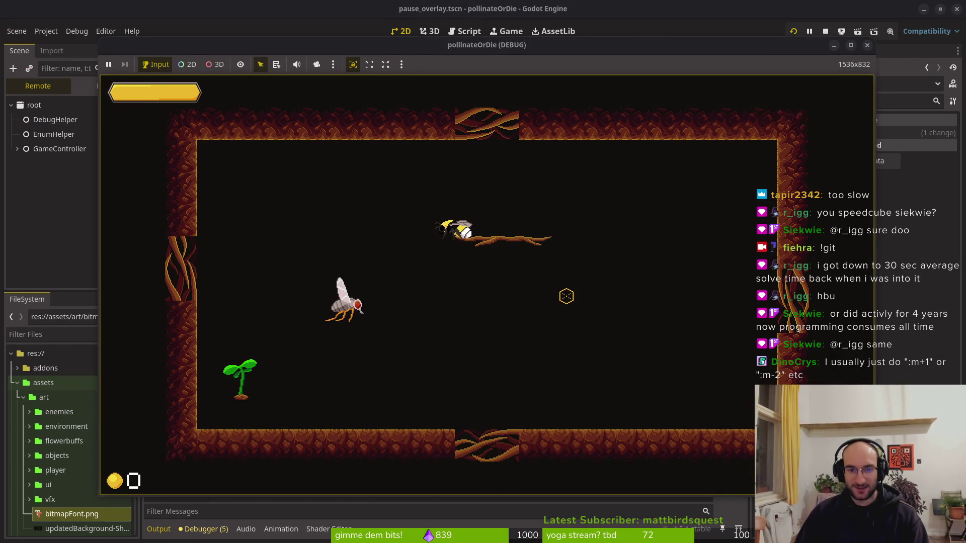
key("w")
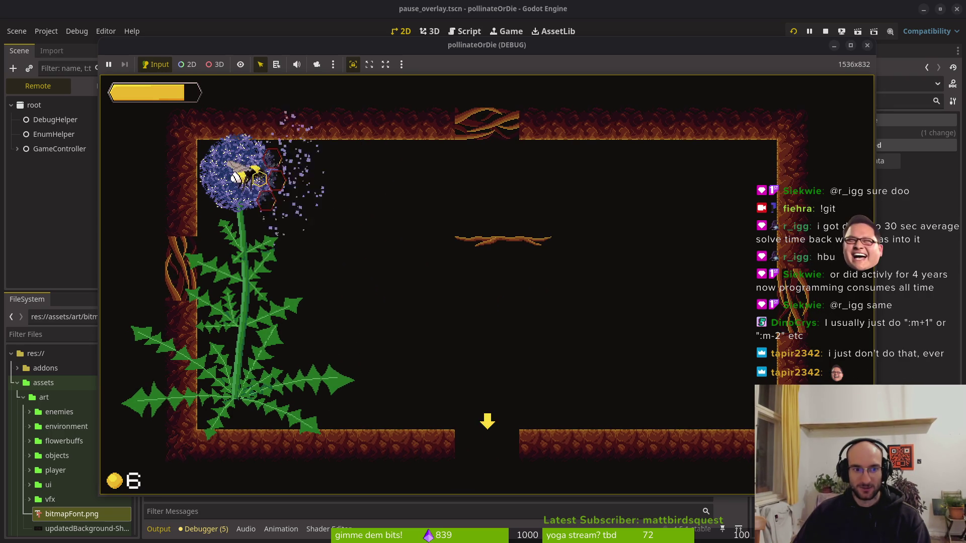
left_click(269, 242)
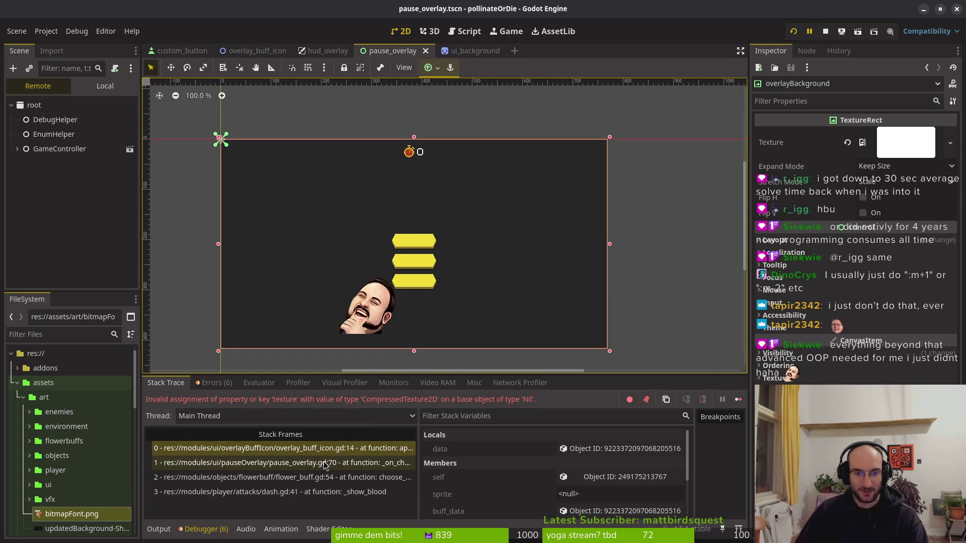
Inspect the error's stack frames, including flower_buff, in the Debugger, then return to the terminal.
left_click(336, 492)
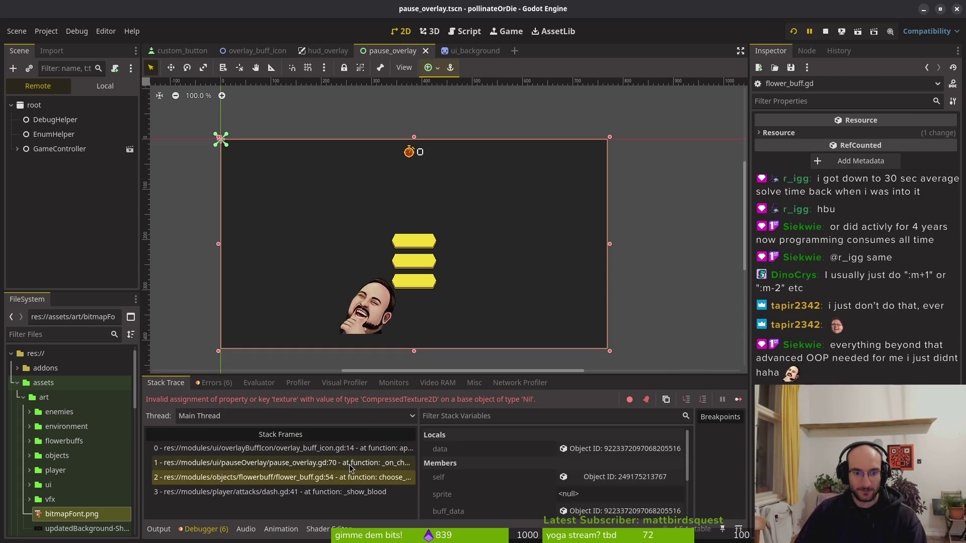
left_click(355, 449)
key("F12")
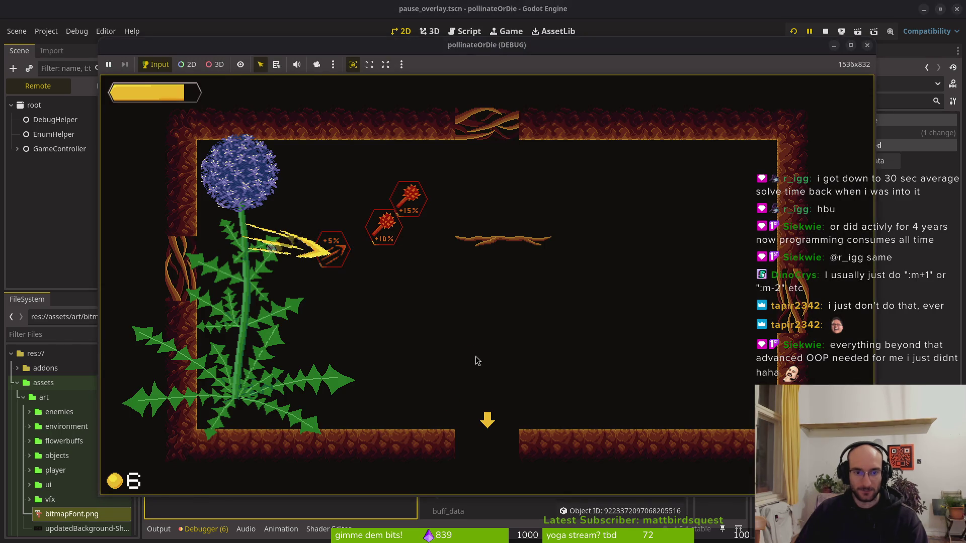
key("alt+Tab")
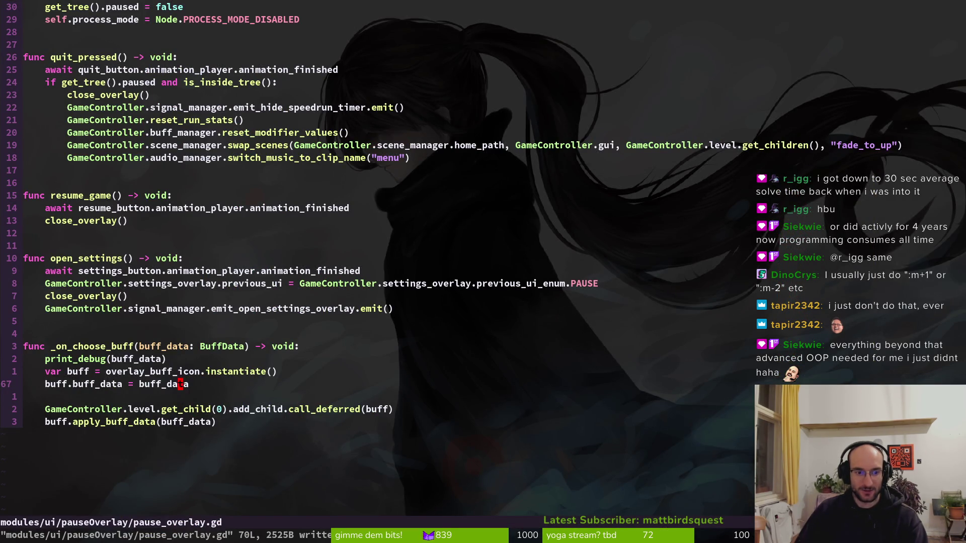
Open overlay_buff_icon.gd from a project file search for 'overb'.
key("ctrl+6")
key("ctrl+6")
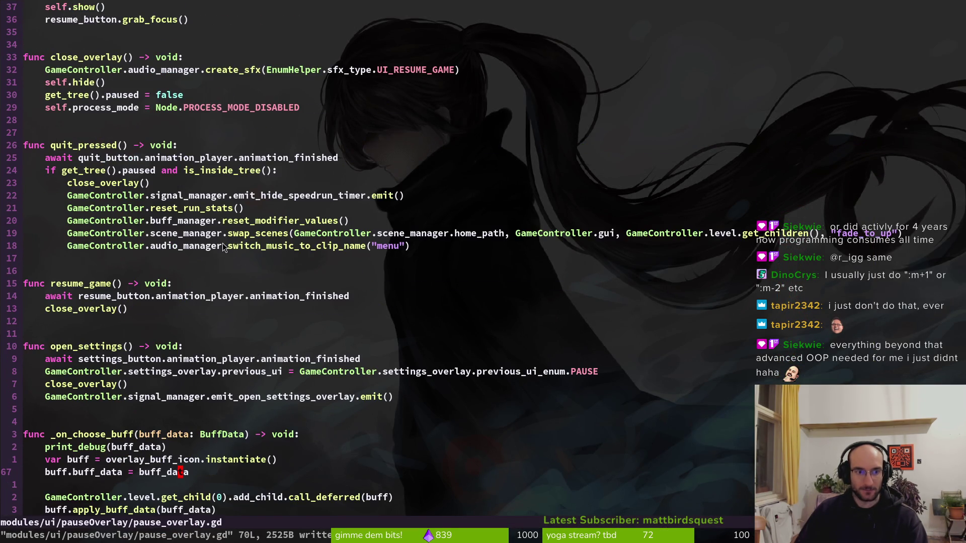
key("ctrl+p")
type("overb")
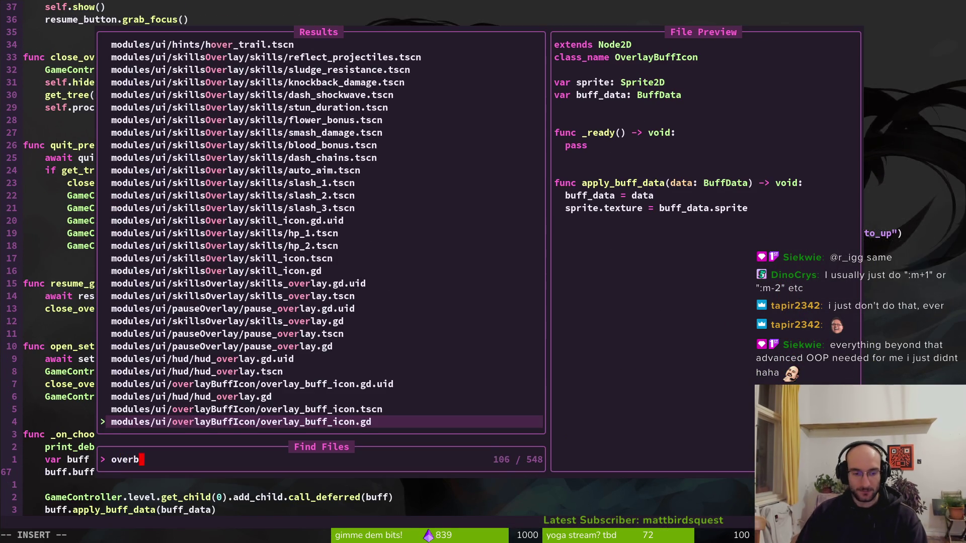
key("Return")
Retype buff_data.sprite using autocomplete and save the script.
key("j")
key("j")
key("j")
key("j")
key("j")
key("j")
key("w")
key("w")
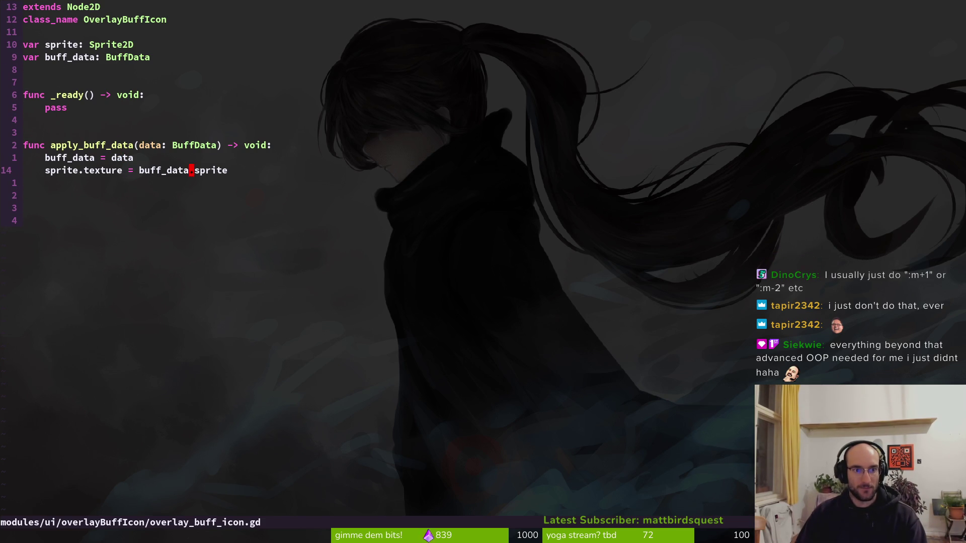
key("w")
key("c")
key("w")
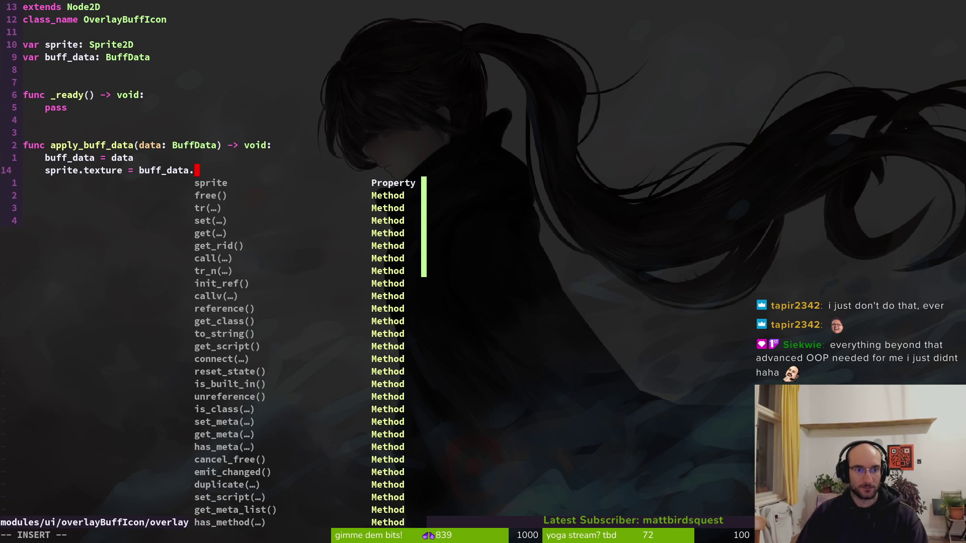
key("Tab")
key("Return")
key("Escape")
key("ctrl+s")
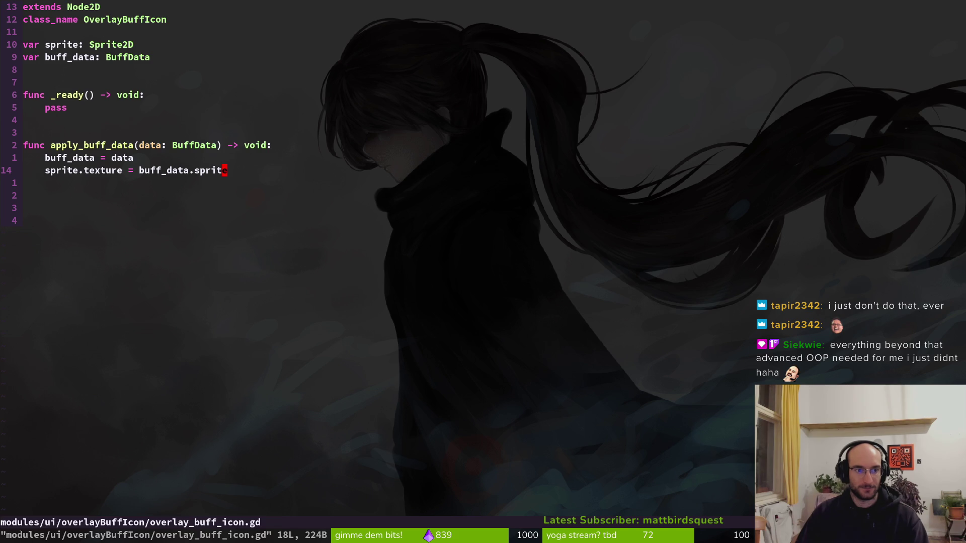
Retype the line 14 property as sprite.texture via autocomplete, save, and reopen the file finder.
key("b")
key("b")
type("bcwco")
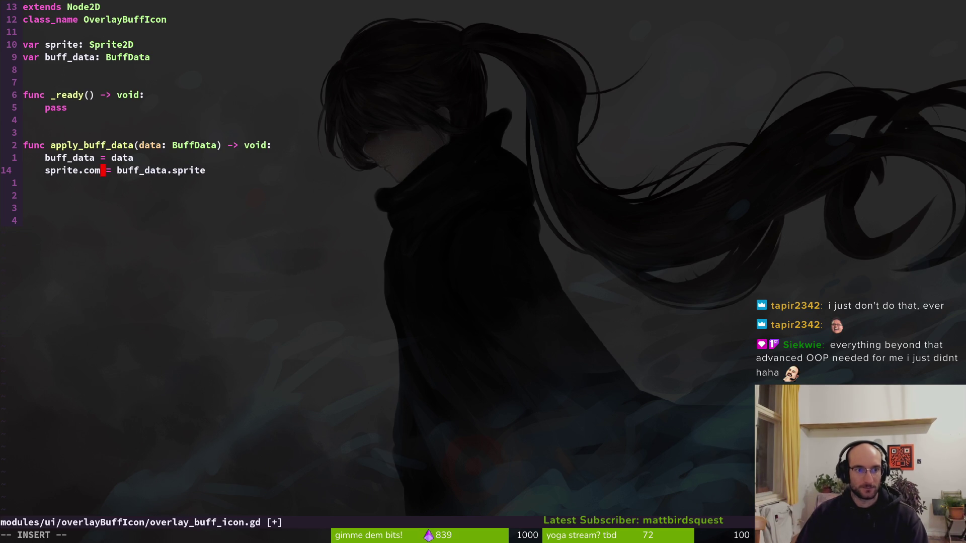
key("BackSpace")
key("BackSpace")
type("tex")
key("Tab")
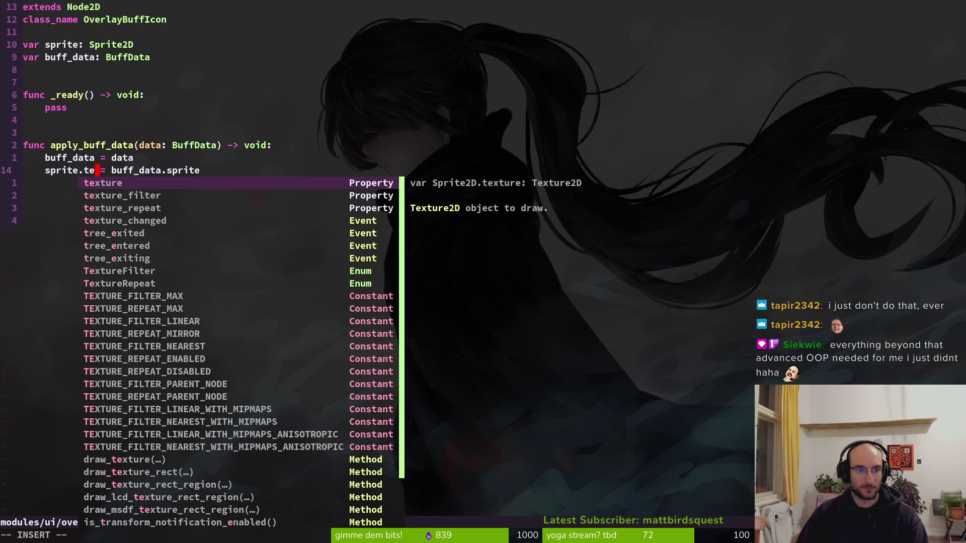
key("Escape")
key("ctrl+s")
key("alt+Tab")
key("alt+Tab")
key("alt+Tab")
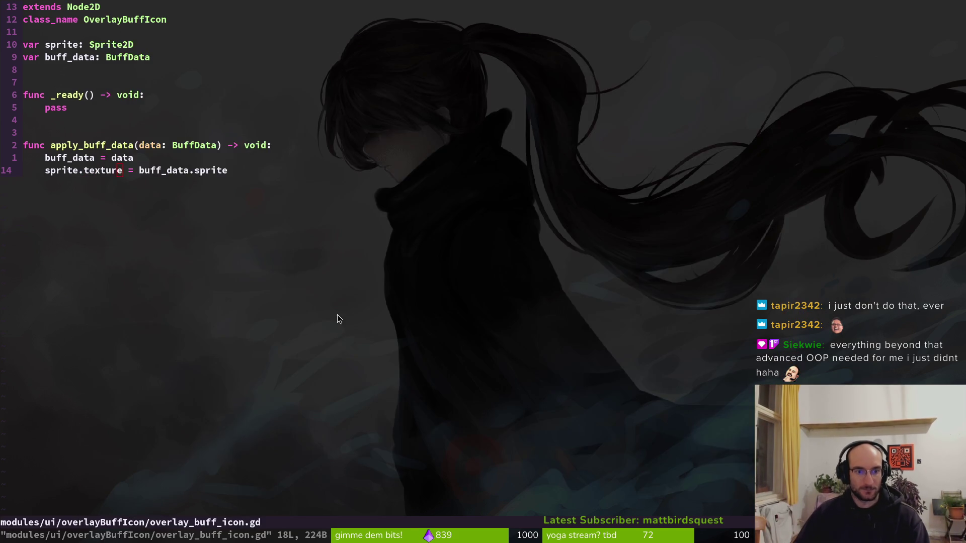
key("space")
Open flowerbuff_vfx.tscn from a 'flowerbuff' search, then flower_buff.gd via 'flobuf'.
key("f")
key("f")
type("flowerbuff")
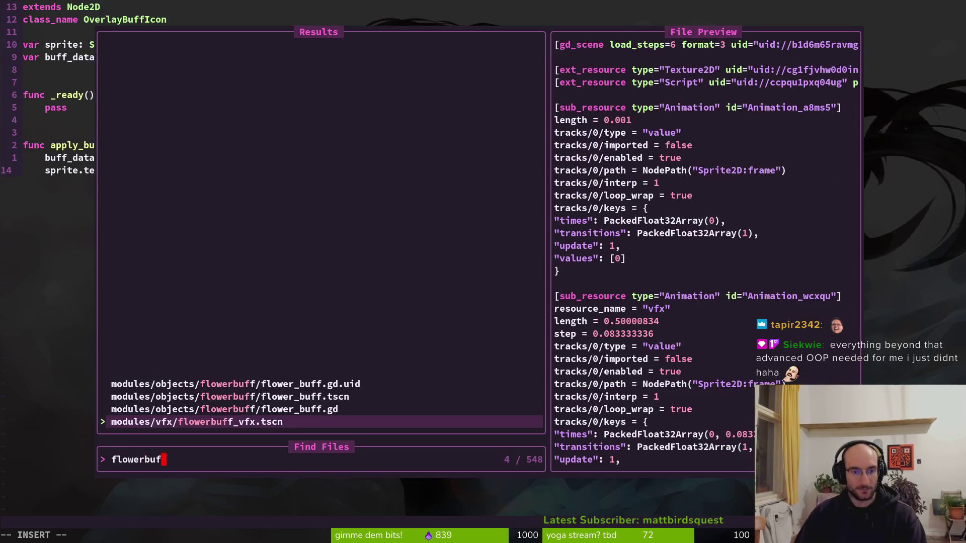
key("Return")
key("space")
key("f")
key("f")
type("flobuf")
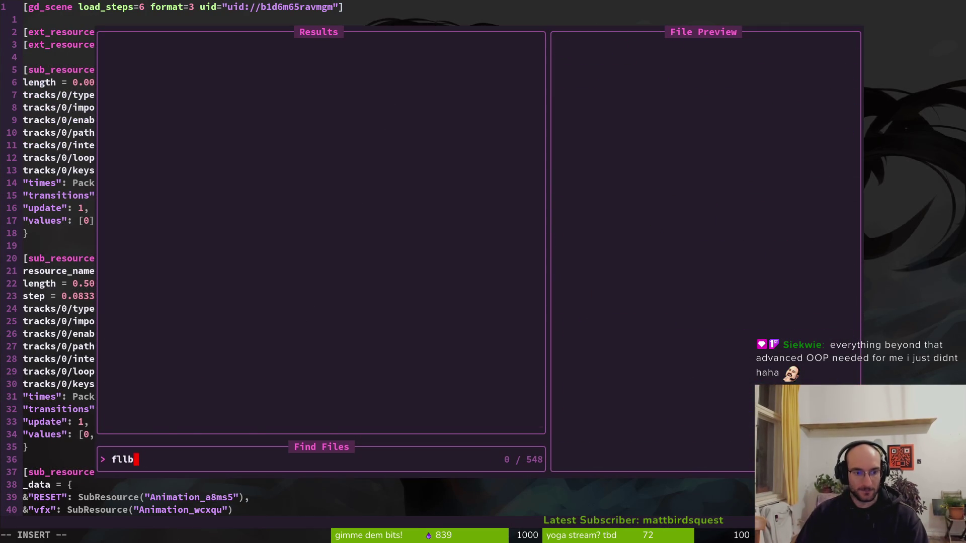
key("Return")
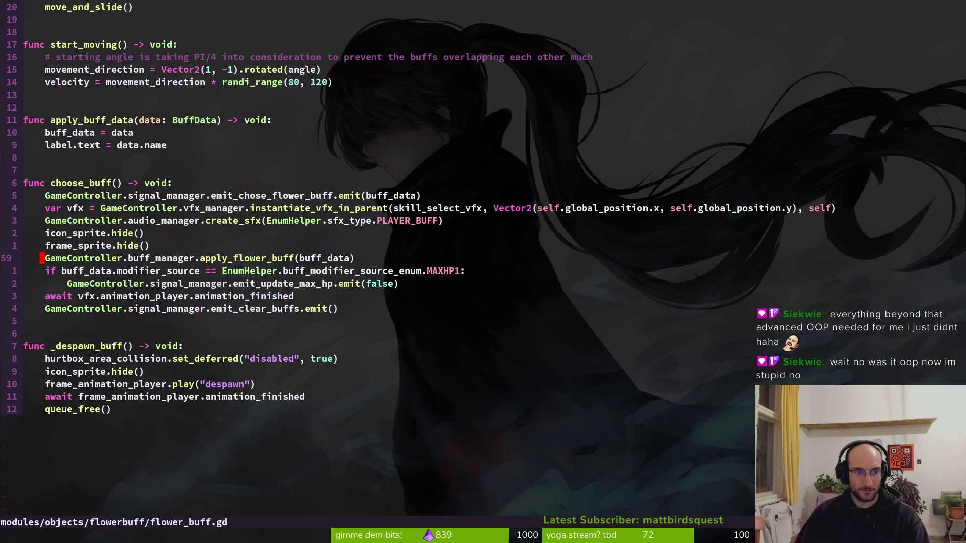
Review choose_buff and _ready in flower_buff.gd, highlighting the icon_sprite.texture line.
key("ctrl+d")
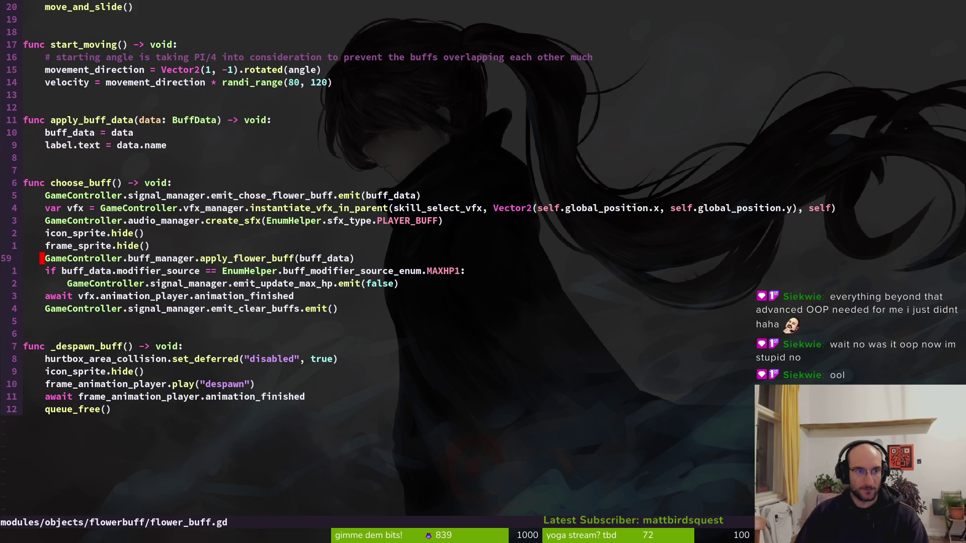
key("j")
key("k")
key("k")
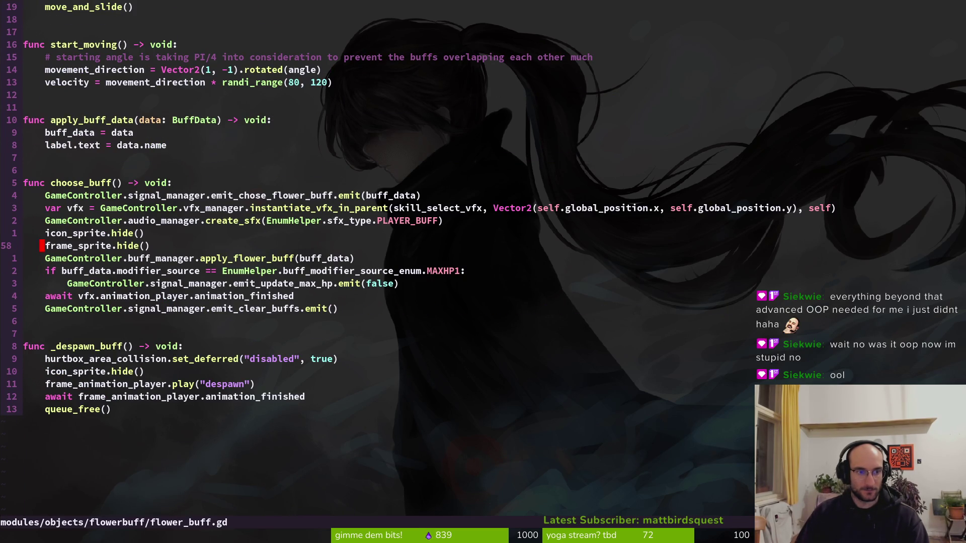
key("j")
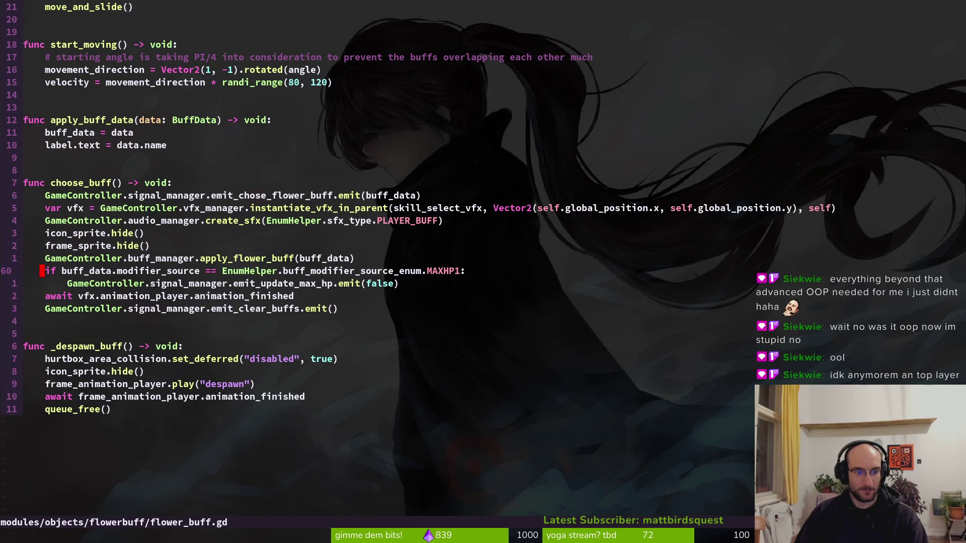
key("j")
key("j")
key("ctrl+u")
key("ctrl+u")
key("j")
key("j")
key("j")
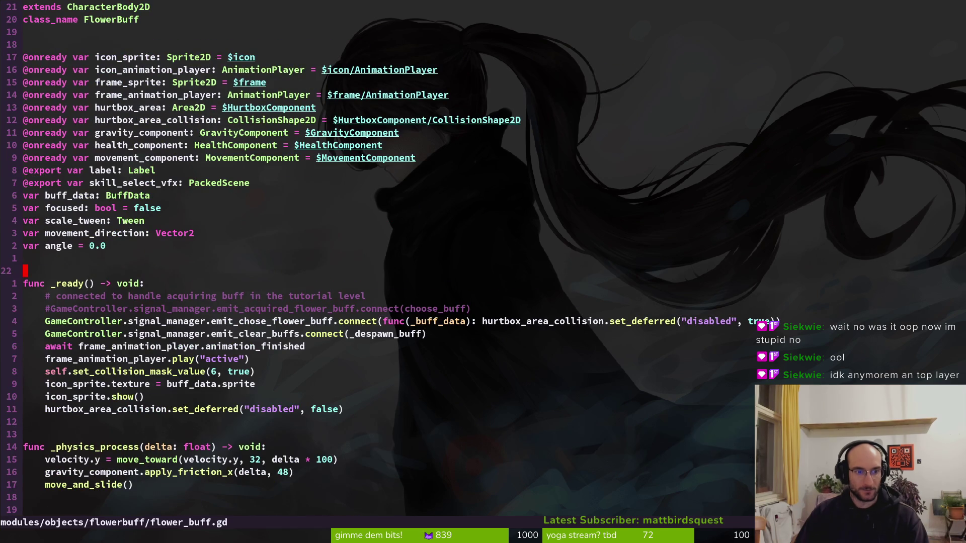
key("shift+v")
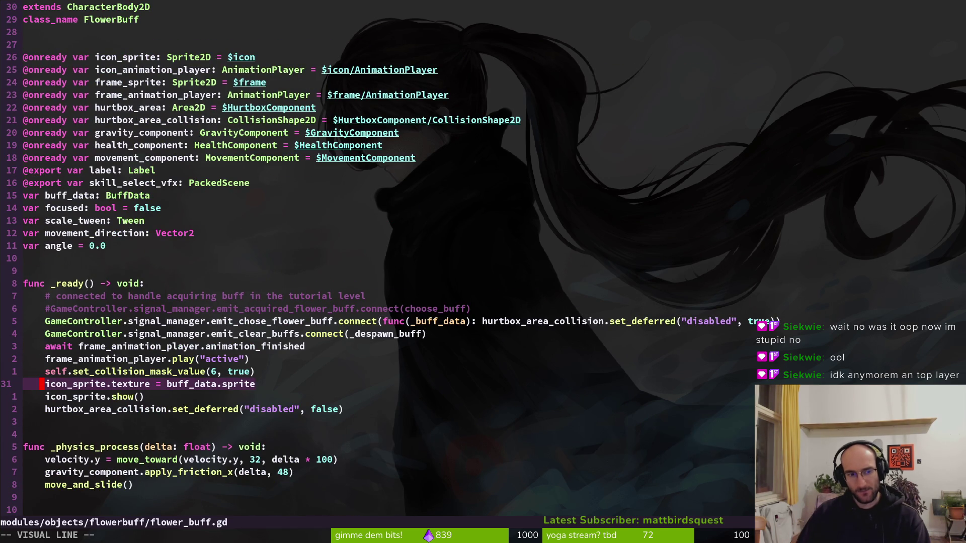
key("y")
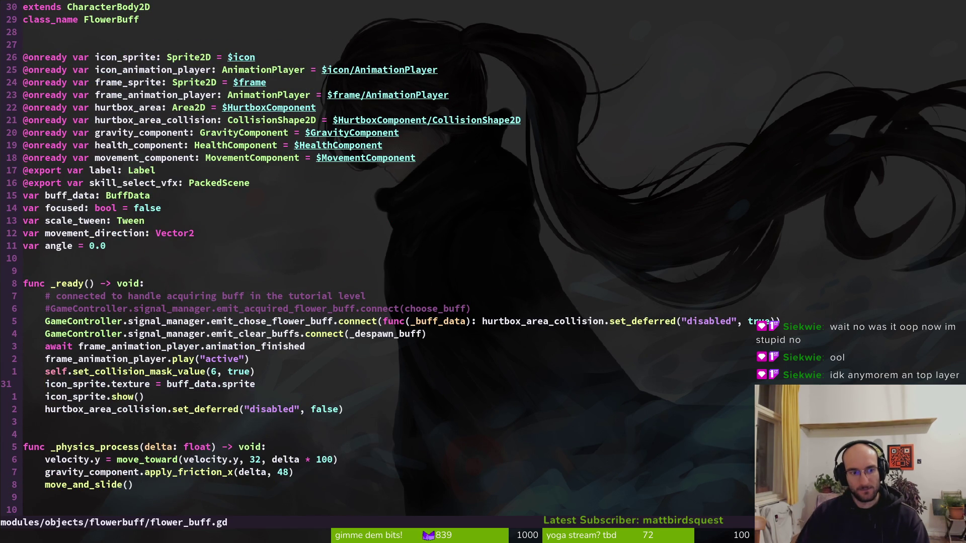
key("k")
key("ctrl+6")
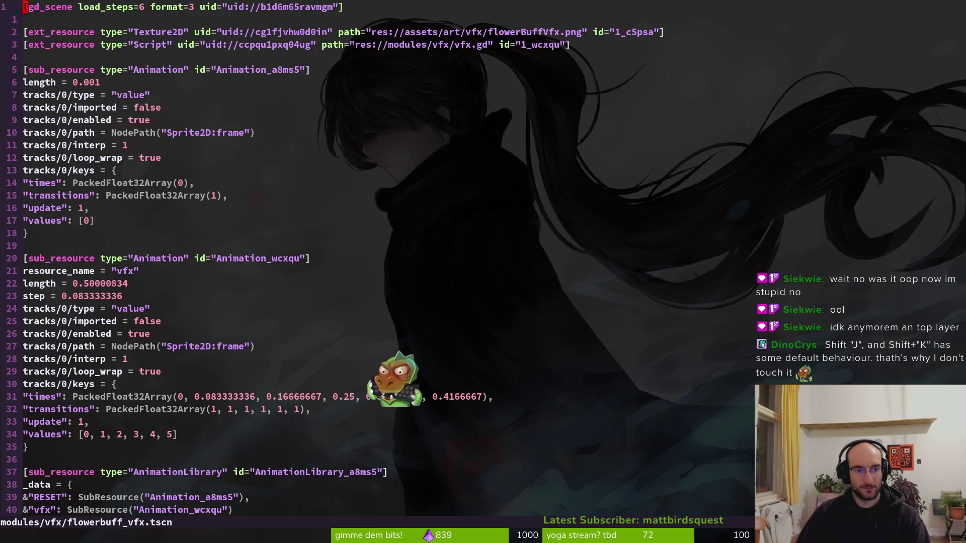
Open overlay_buff_icon.gd from a project file search for 'overl'.
key("ctrl+6")
key("space")
key("f")
key("f")
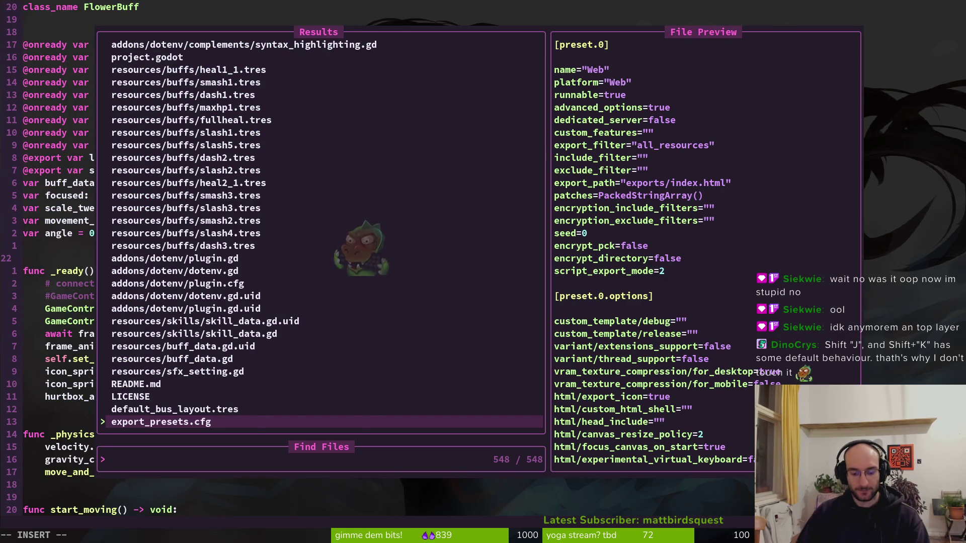
type("overl")
key("Return")
key("k")
key("k")
key("k")
key("b")
key("b")
key("b")
key("b")
type("i")
type("@omnre")
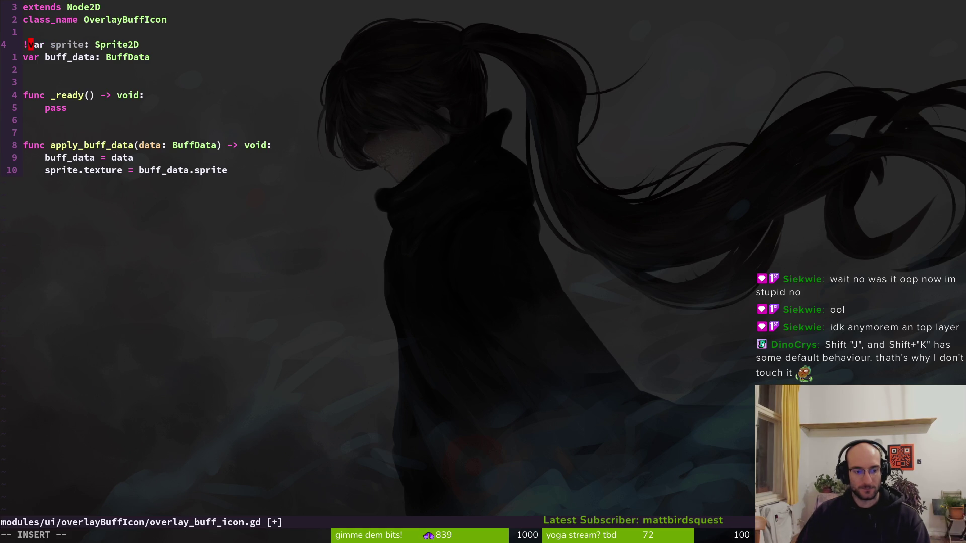
key("BackSpace")
key("BackSpace")
key("BackSpace")
type("nready")
key("Escape")
type(":w")
key("Return")
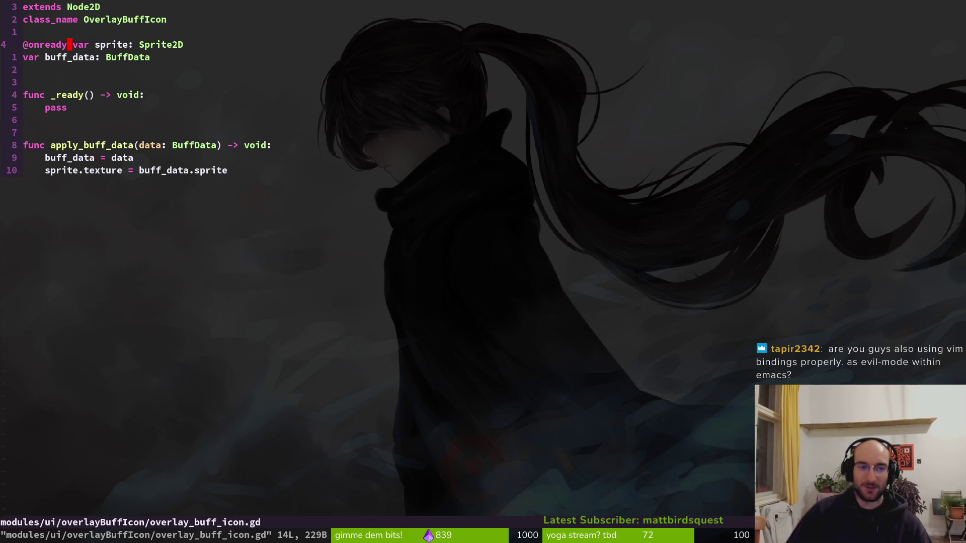
key("j")
key("j")
key("j")
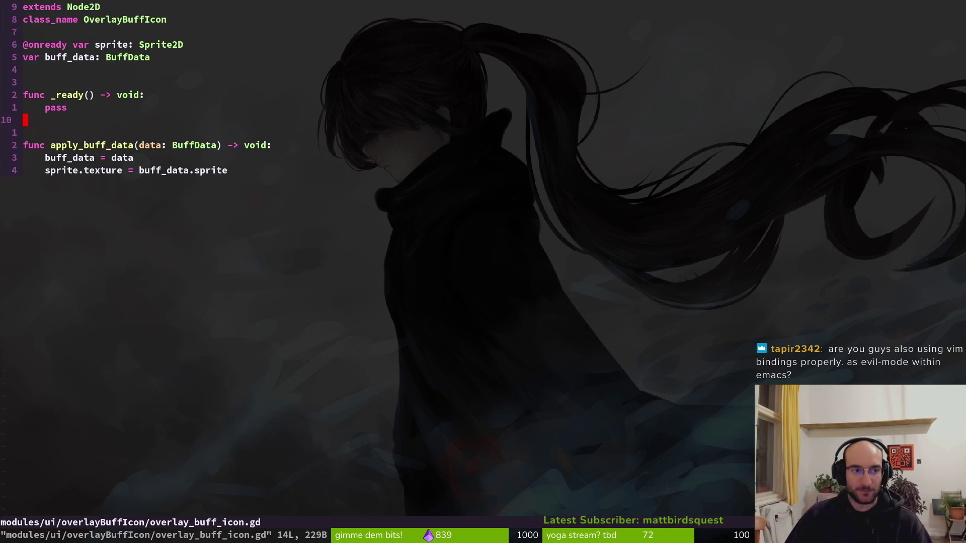
key("j")
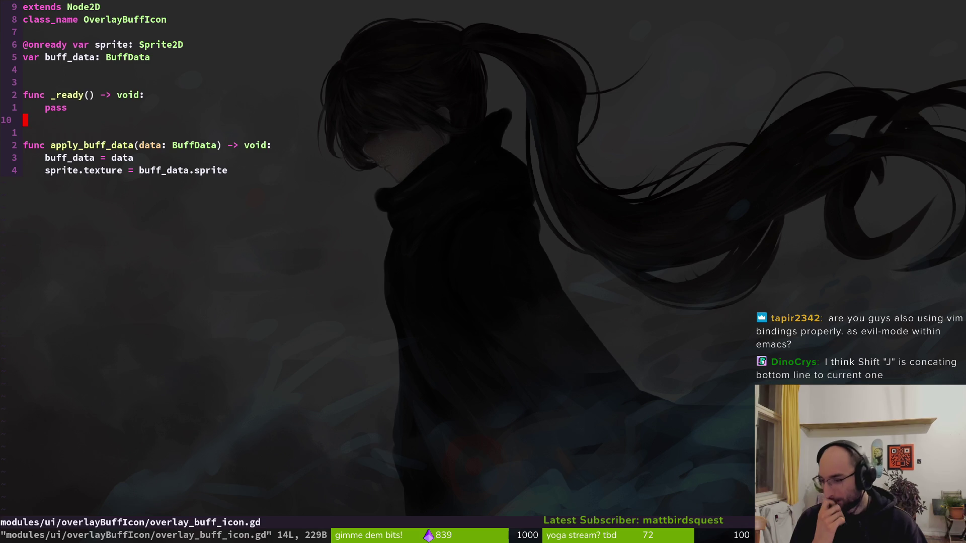
Restart the game in Godot with F5 and begin a new run from the main menu.
key("alt+Tab")
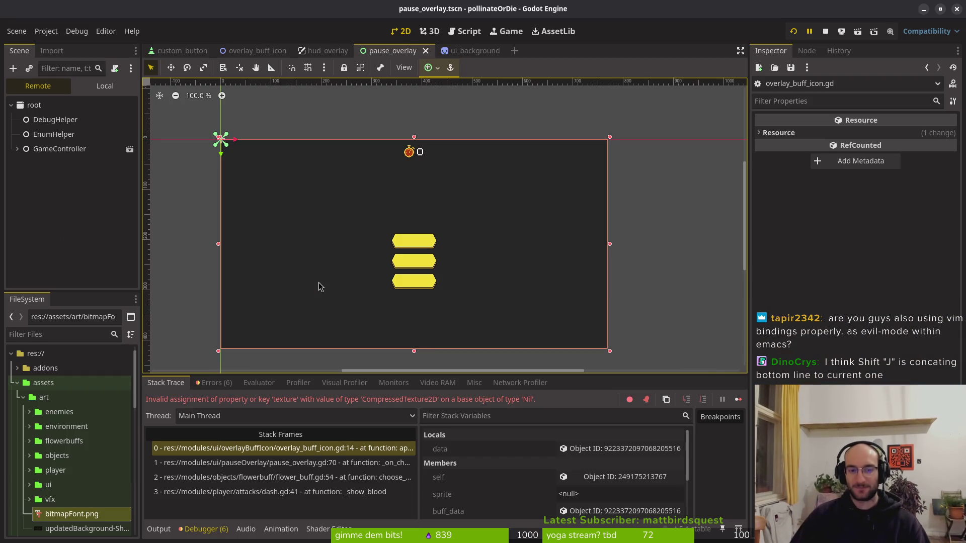
key("alt+Tab")
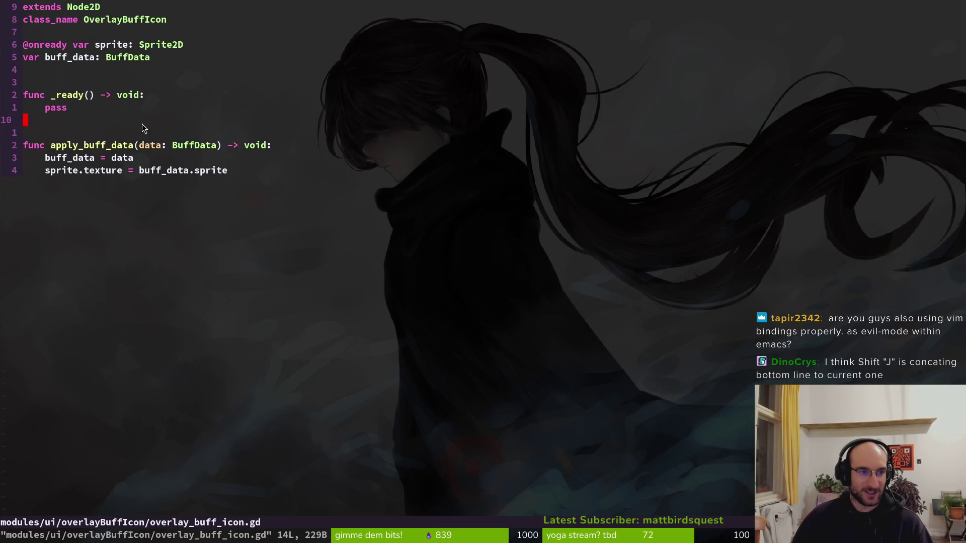
key("alt+Tab")
left_click(825, 31)
key("F5")
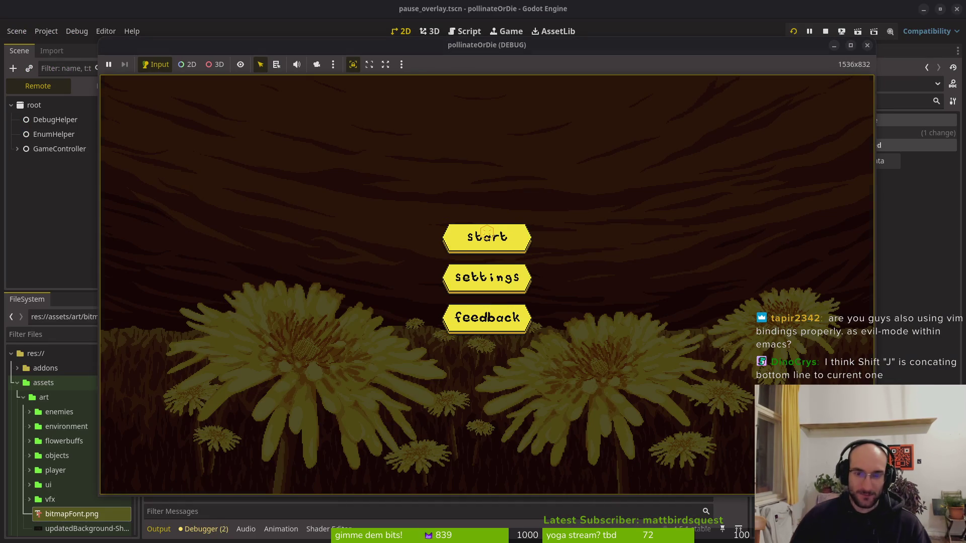
left_click(486, 233)
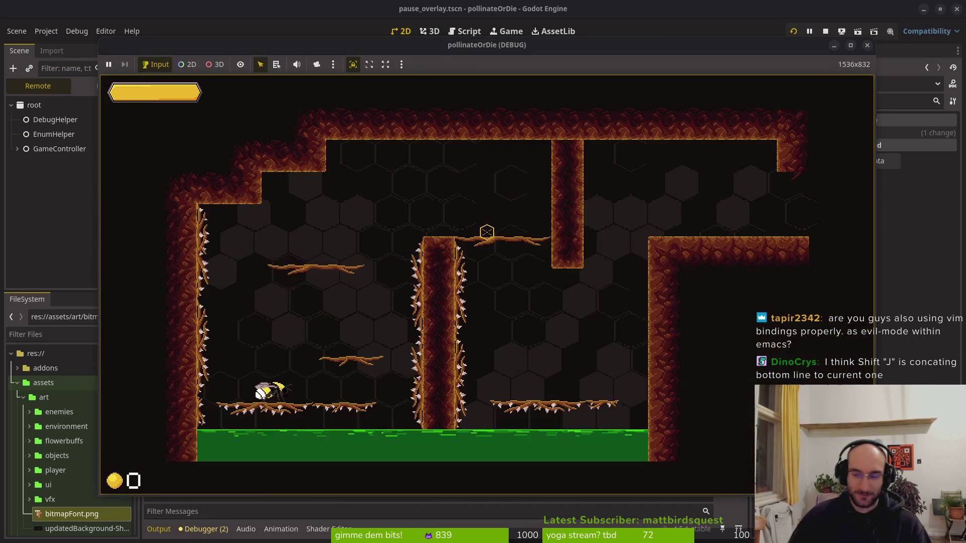
Pollinate the flower and dash into the pollen hexagons until the Nil 'texture' error appears.
key("space")
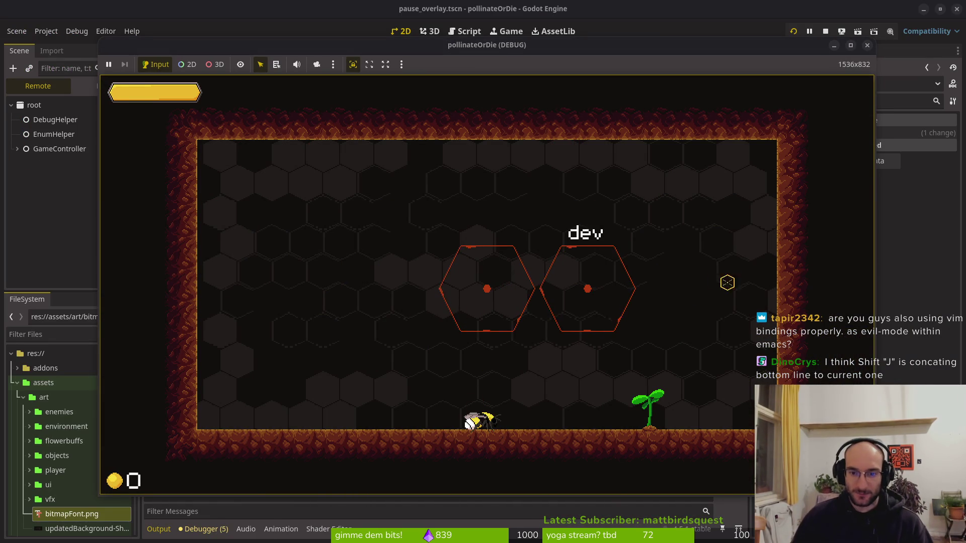
key("space")
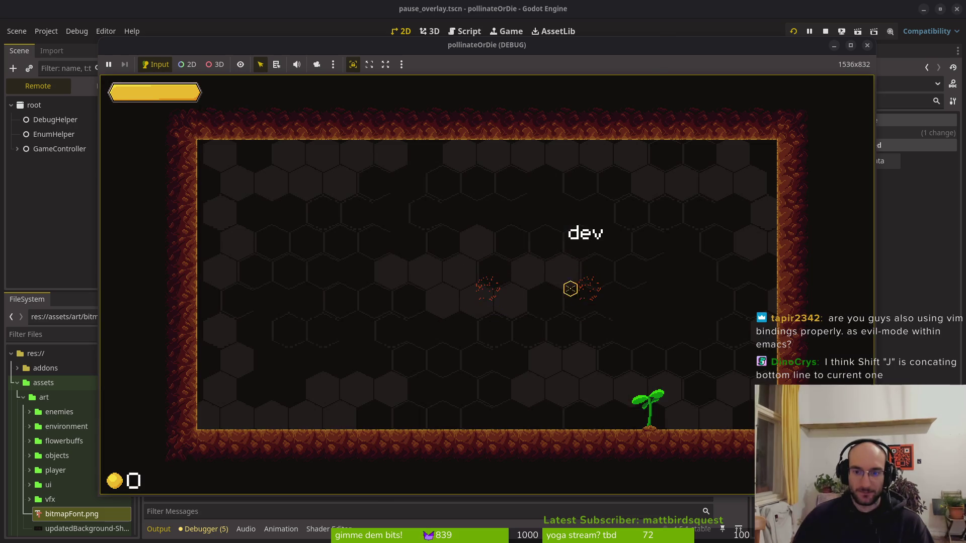
key("space")
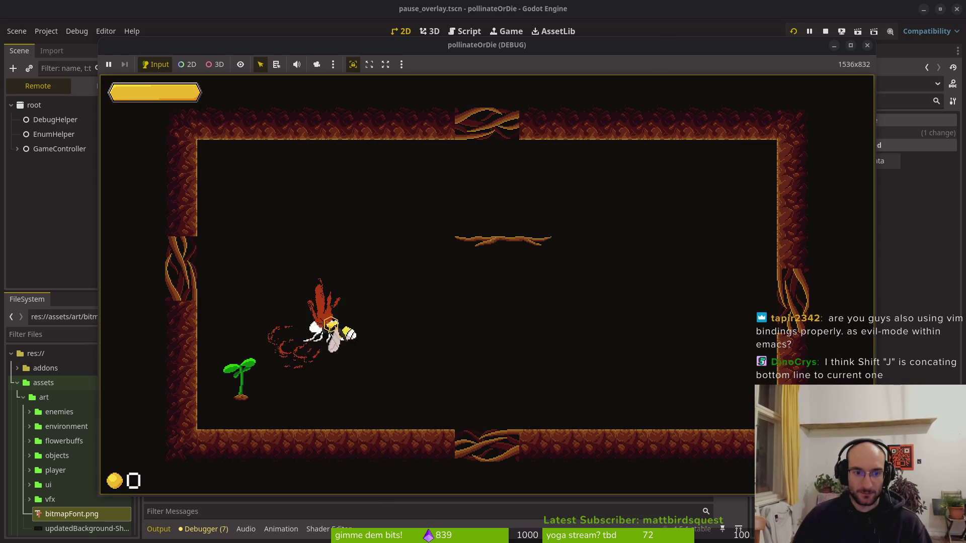
key("space")
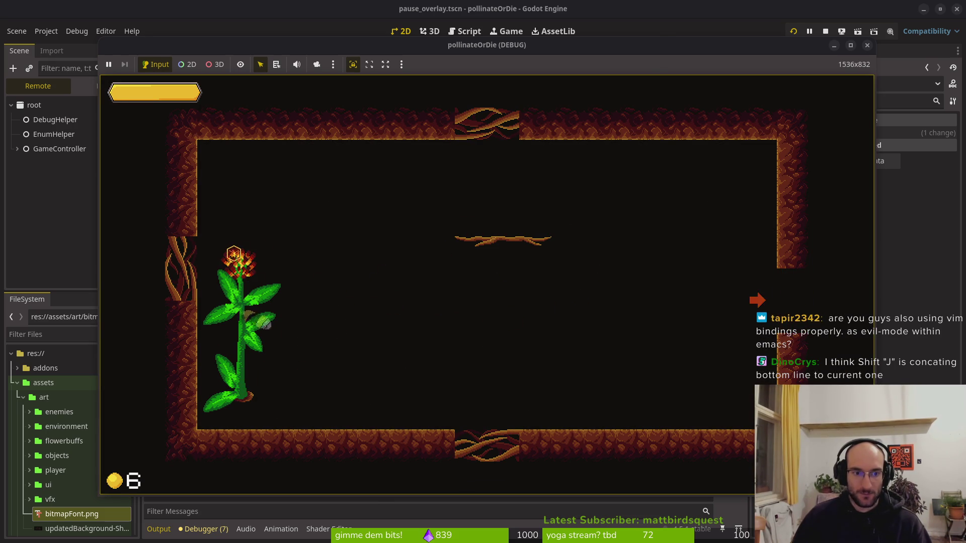
key("space")
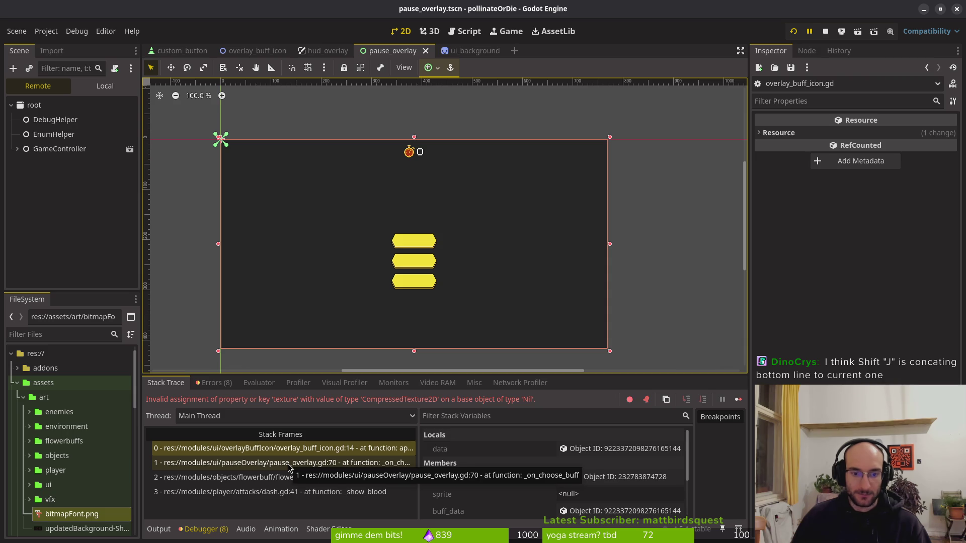
Switch the Scene dock to the Local tree and open the overlay_buff_icon scene.
left_click(34, 105)
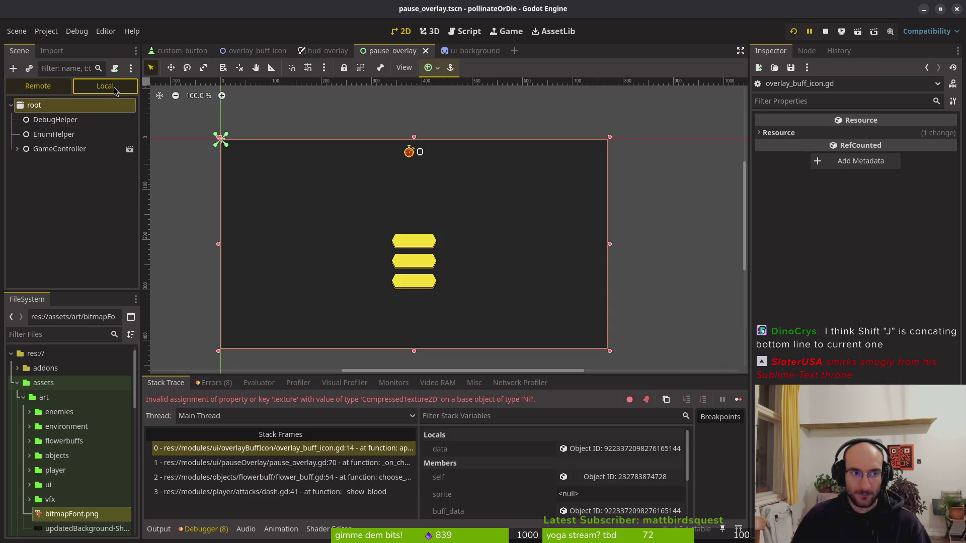
left_click(105, 85)
left_click(465, 52)
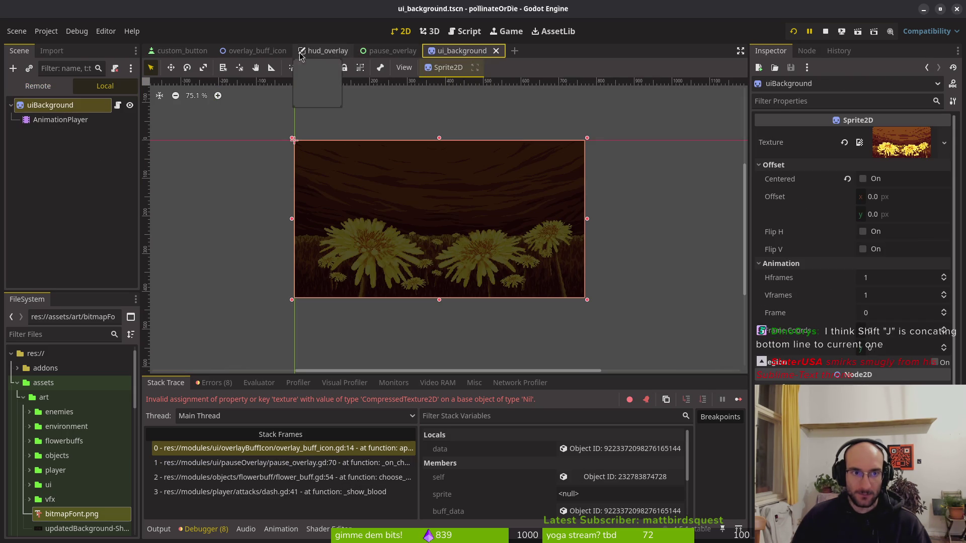
left_click(255, 50)
key("alt+Tab")
key("Tab")
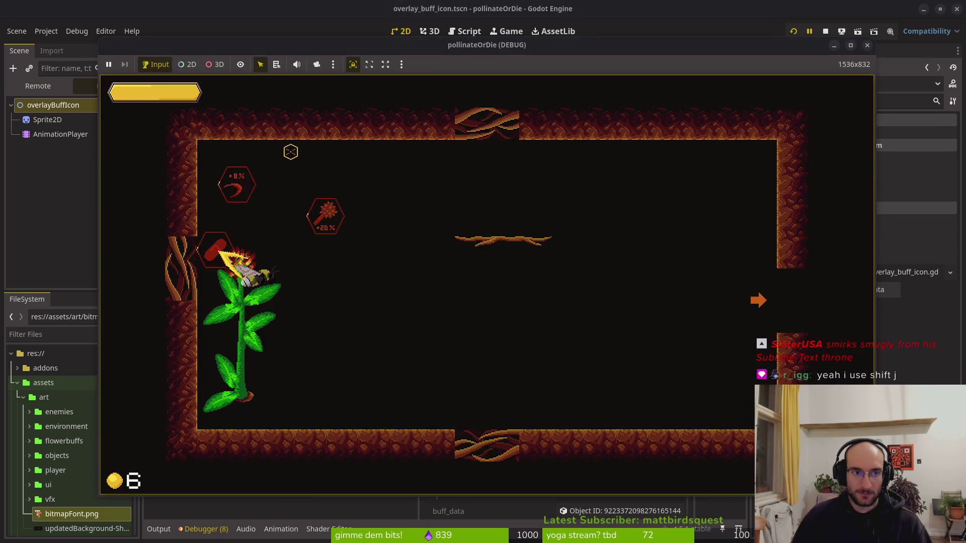
type("A 0 ")
type("= ")
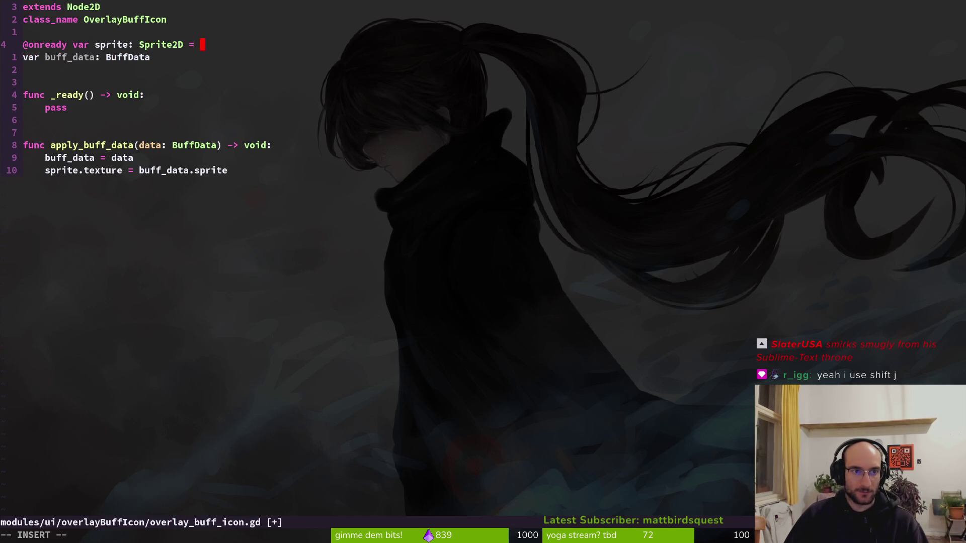
type("$")
key("Tab")
key("Escape")
type(":w")
key("Return")
key("alt+Tab")
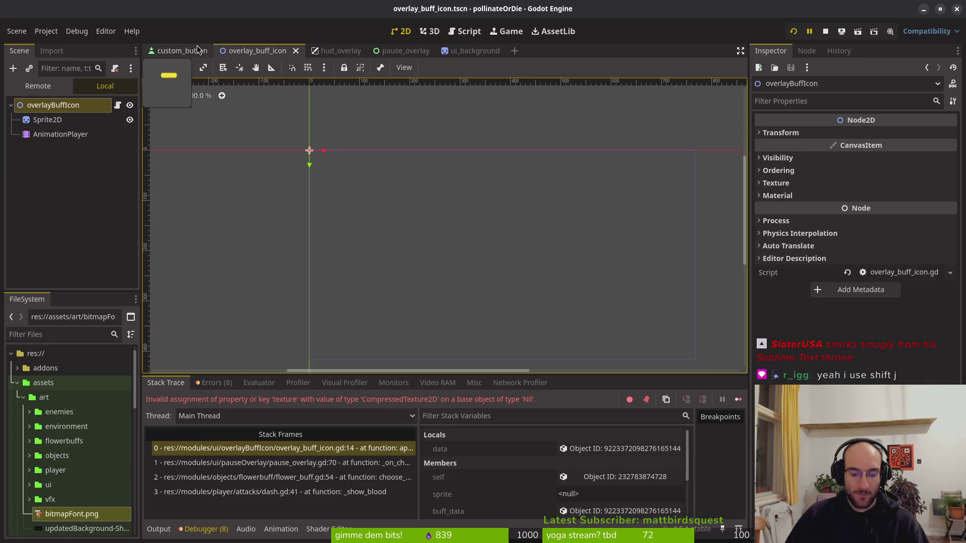
key("F8")
key("F6")
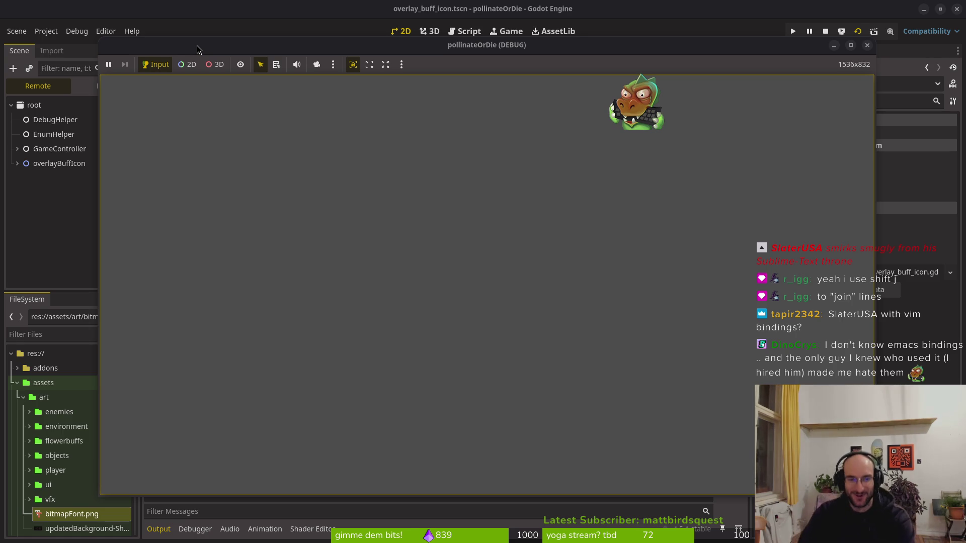
Relaunch the project, start a game, collect the pollen and pick a buff to reproduce the error.
left_click(867, 46)
key("F5")
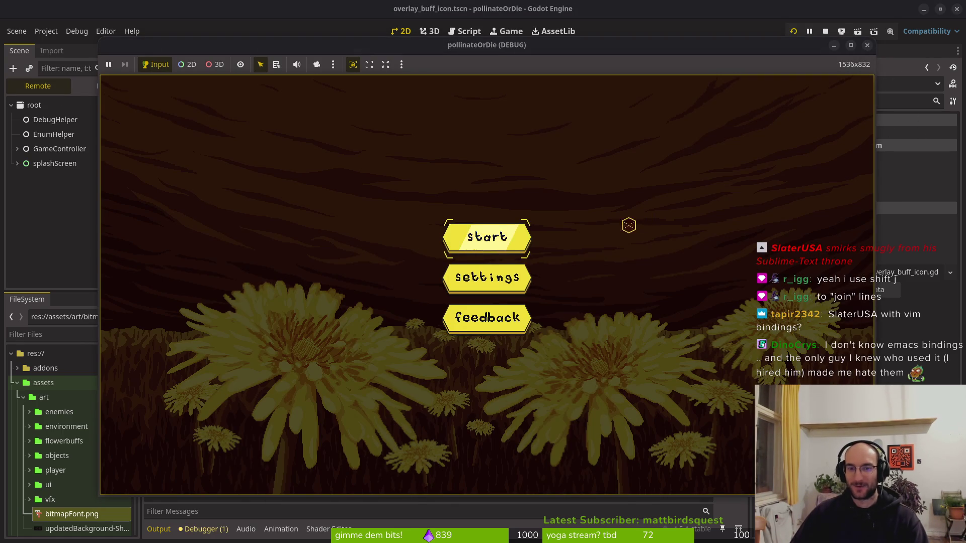
left_click(503, 251)
left_click(600, 271)
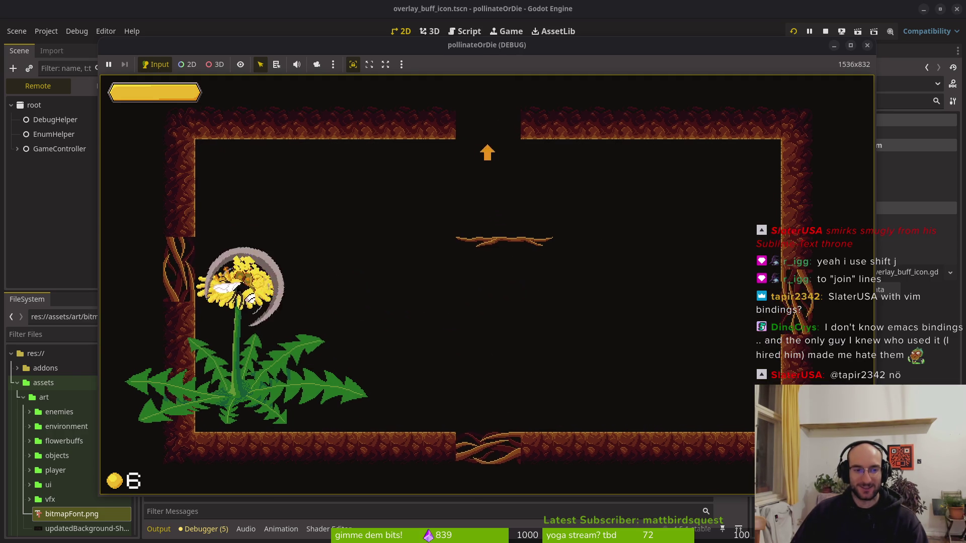
left_click(332, 265)
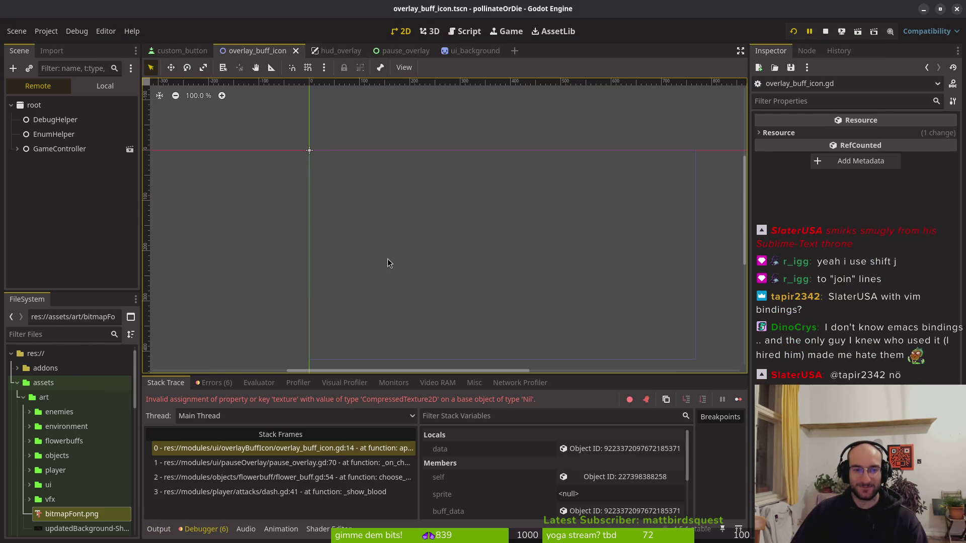
Inspect the pause_overlay.gd caller stack frame in the debugger, then go back to the code editor.
left_click(336, 463)
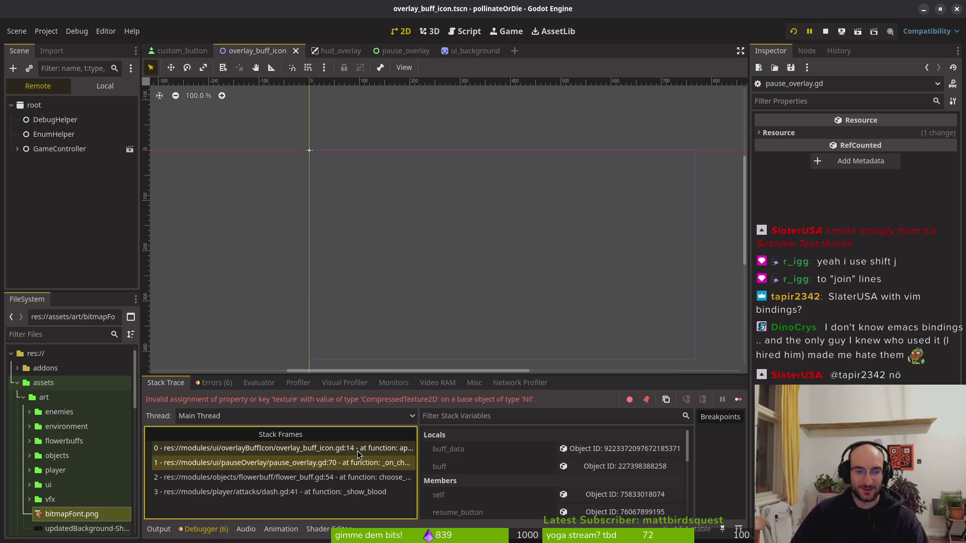
key("F12")
key("alt+Tab")
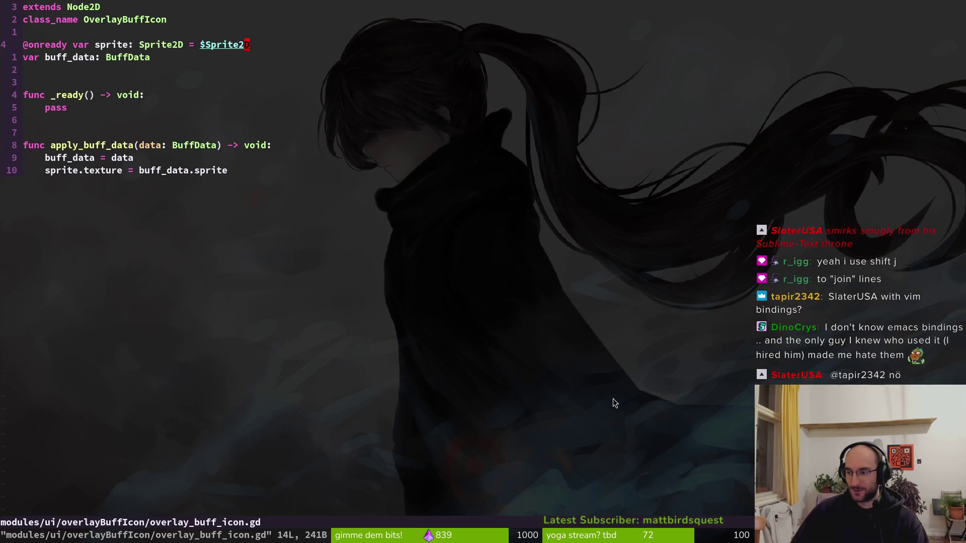
Open pause_overlay.gd, review the apply_buff_data call in _on_choose_buff, and save.
key("space")
key("f")
key("f")
type("pause")
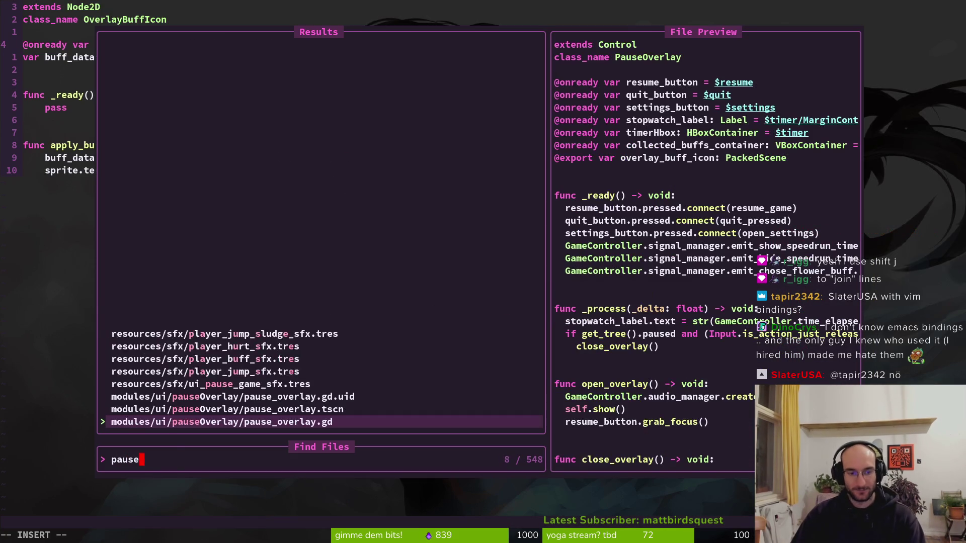
key("Return")
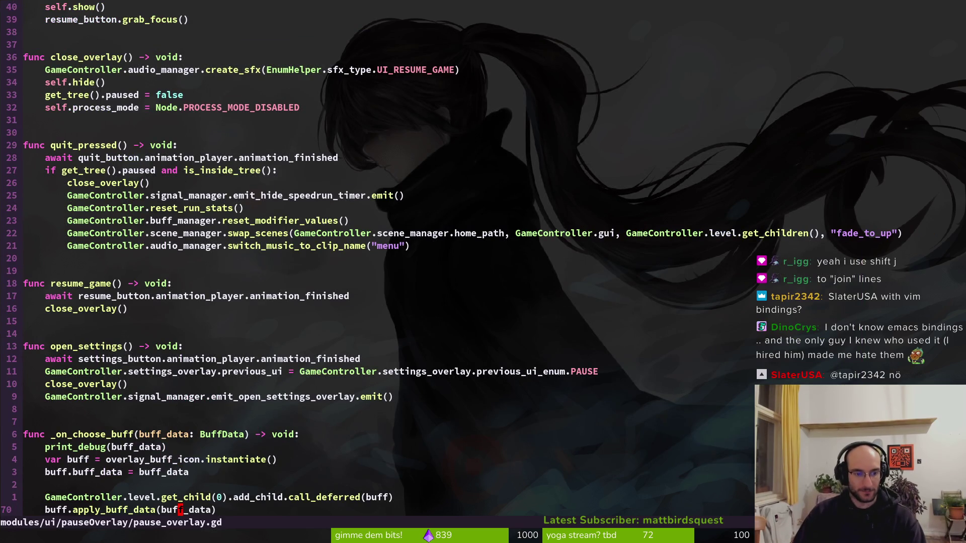
key("j")
key("j")
key("j")
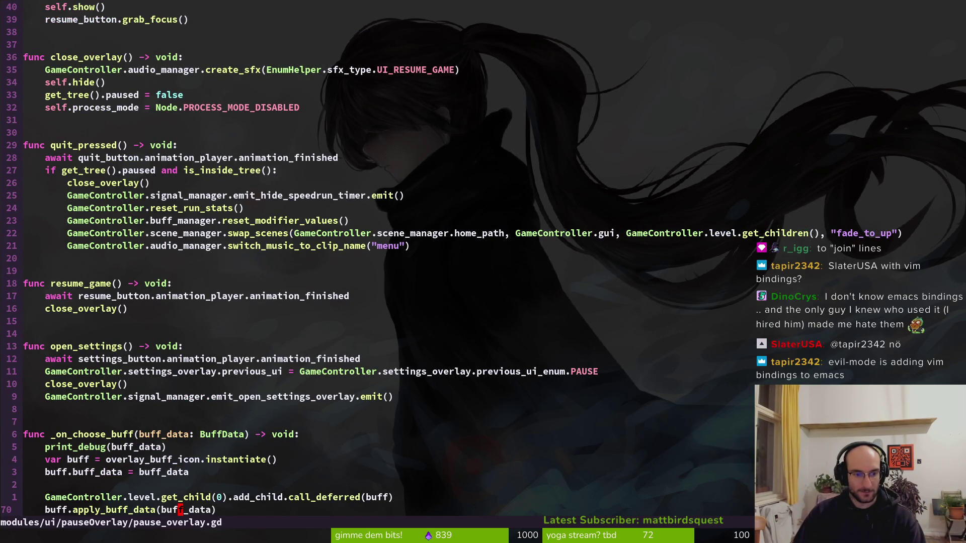
key("k")
key("k")
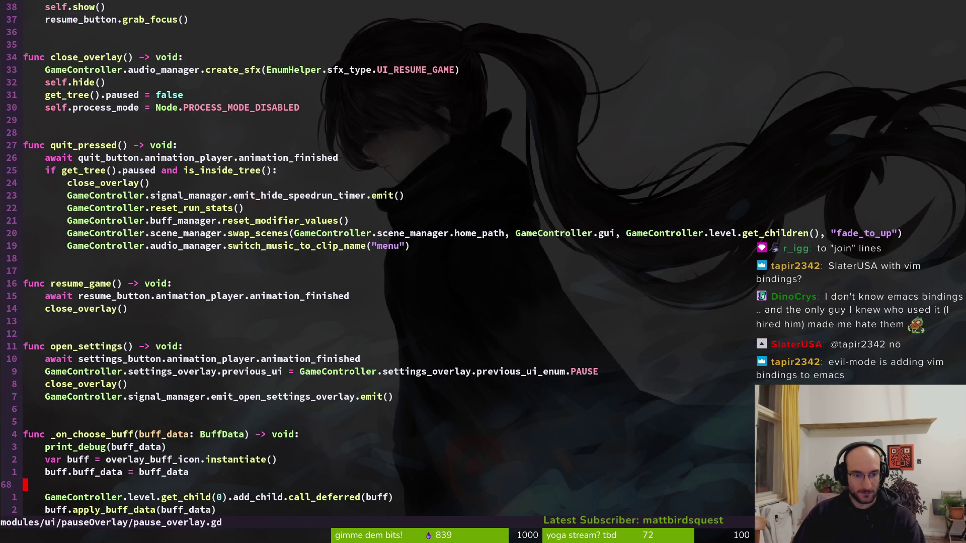
key("j")
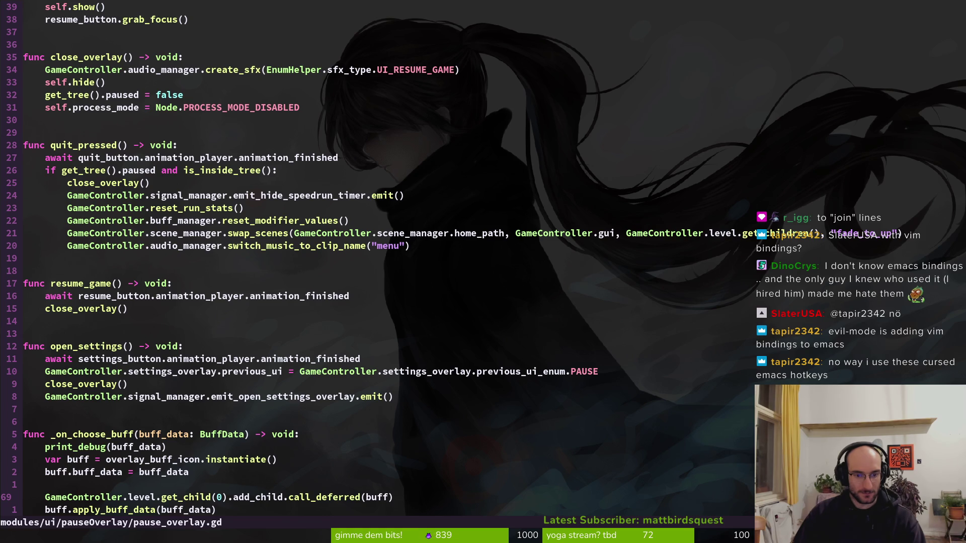
key("j")
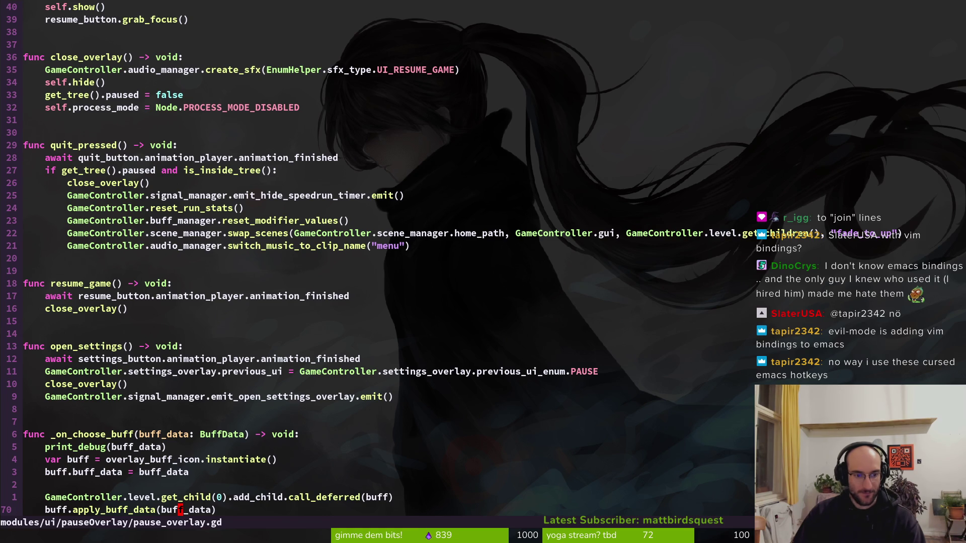
type(":w")
key("Return")
In overlay_buff_icon.gd, cut the sprite.texture = buff_data.sprite line from apply_buff_data.
key("k")
key("k")
key("j")
key("j")
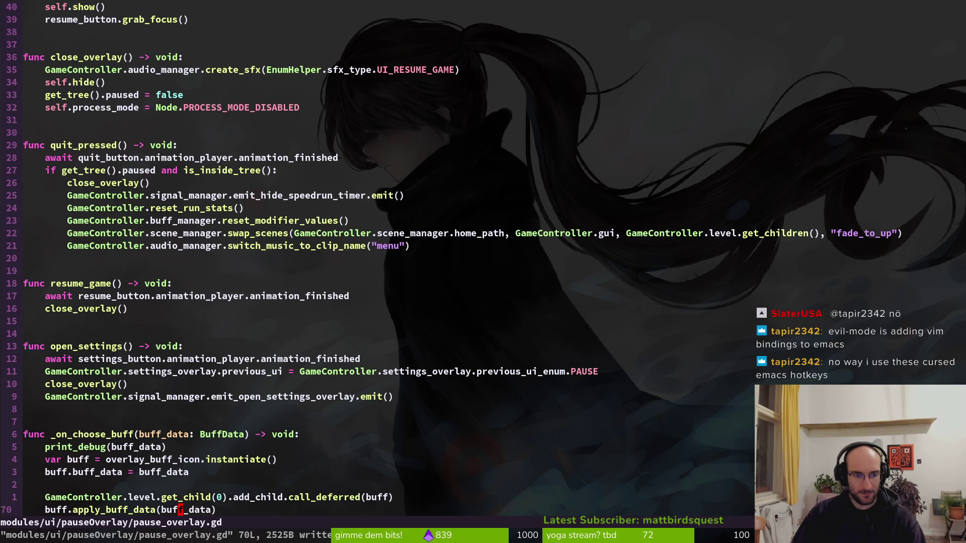
key("ctrl+o")
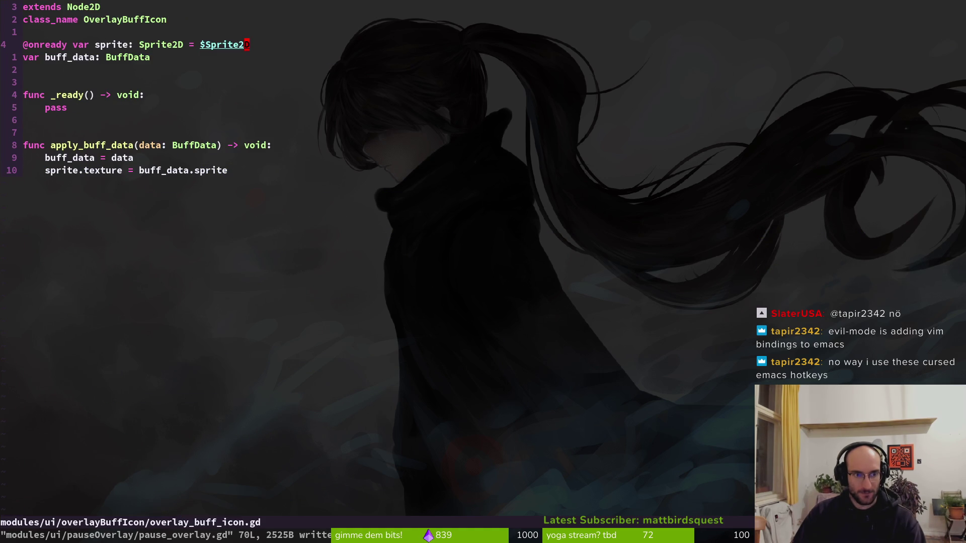
key("dollar")
key("j")
key("j")
key("j")
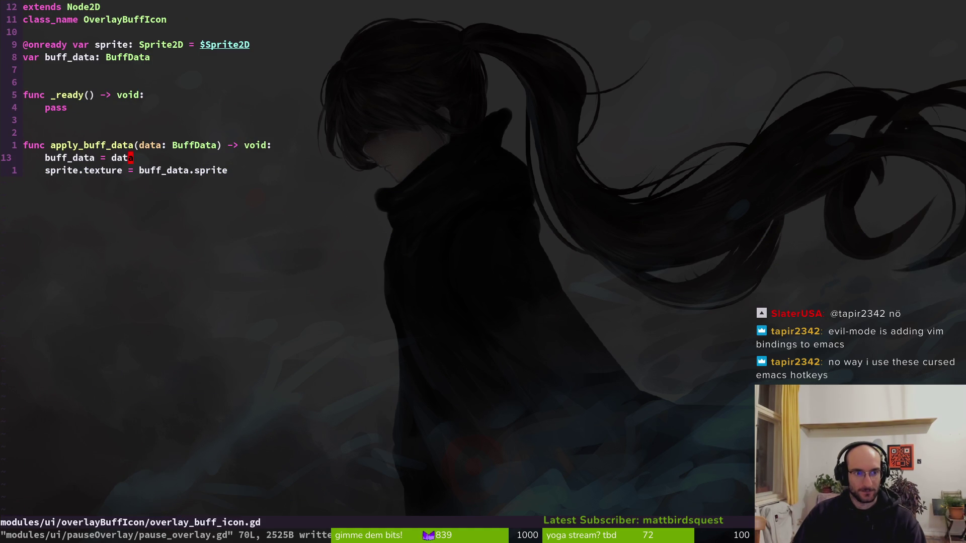
key("k")
key("k")
key("k")
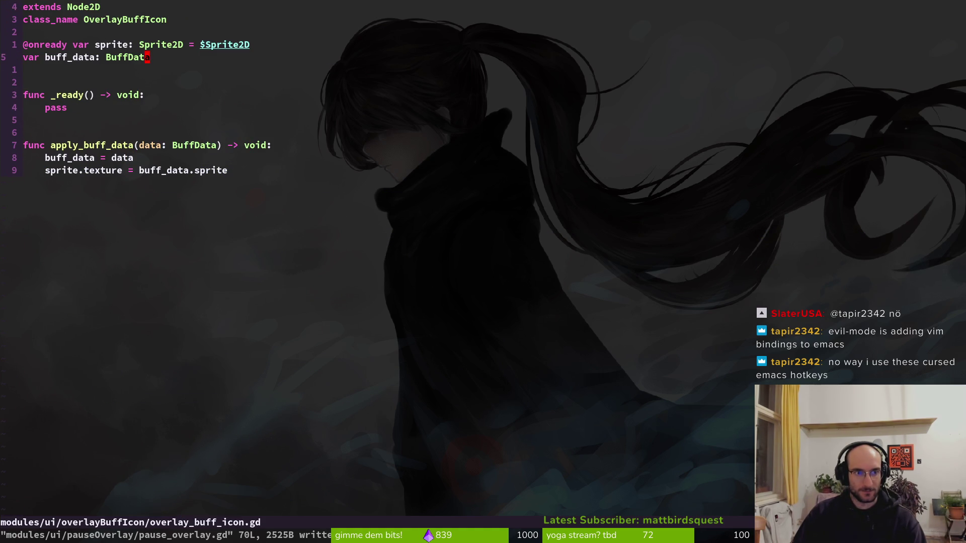
key("ctrl+6")
key("ctrl+6")
key("ctrl+6")
key("ctrl+6")
key("j")
key("d")
key("d")
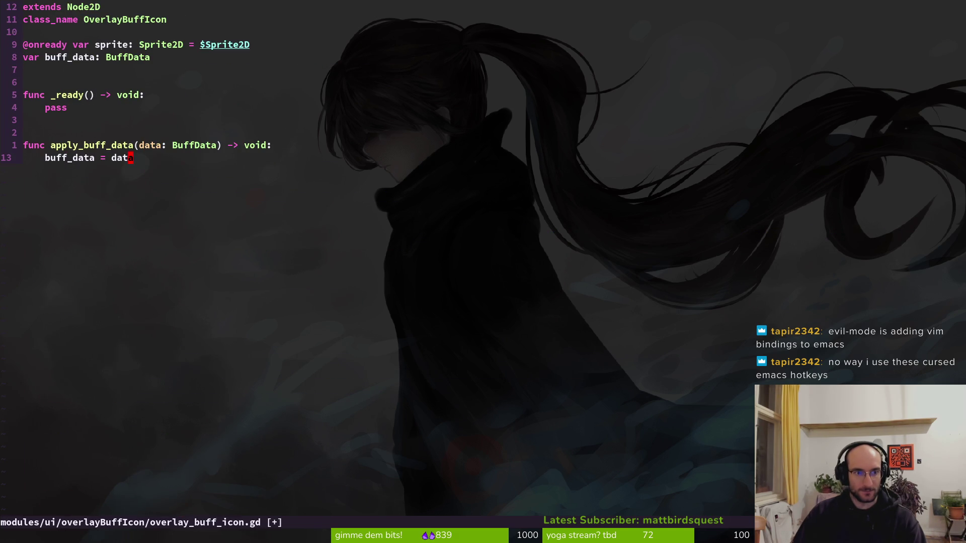
type(":w")
key("Return")
Move the sprite.texture assignment line up into _ready and save.
key("{")
key("k")
key("k")
key("k")
key("u")
key("k")
key("V")
key("Escape")
key("j")
key("V")
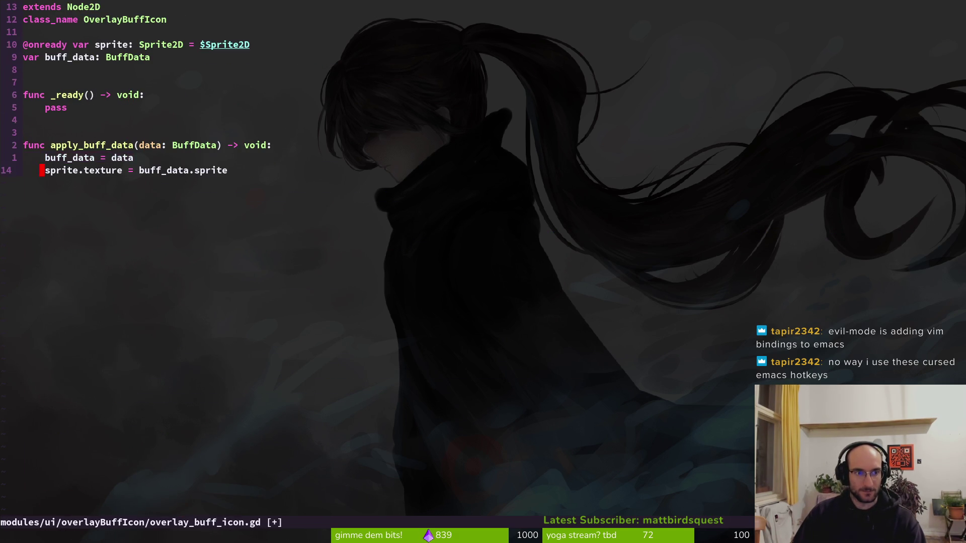
key("K")
key("K")
key("K")
key("K")
key("K")
key("Escape")
type(":w")
key("Return")
Delete the leftover pass line, save both scripts, then briefly launch and stop the game.
key("d")
key("d")
type(":w")
key("Return")
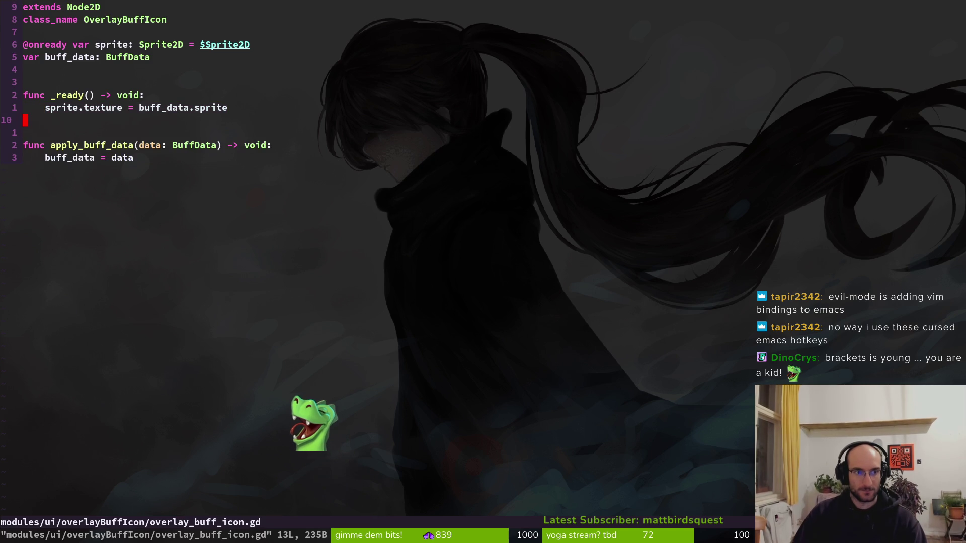
key("ctrl+o")
key("k")
key("k")
type(":w")
key("Return")
key("F5")
key("F8")
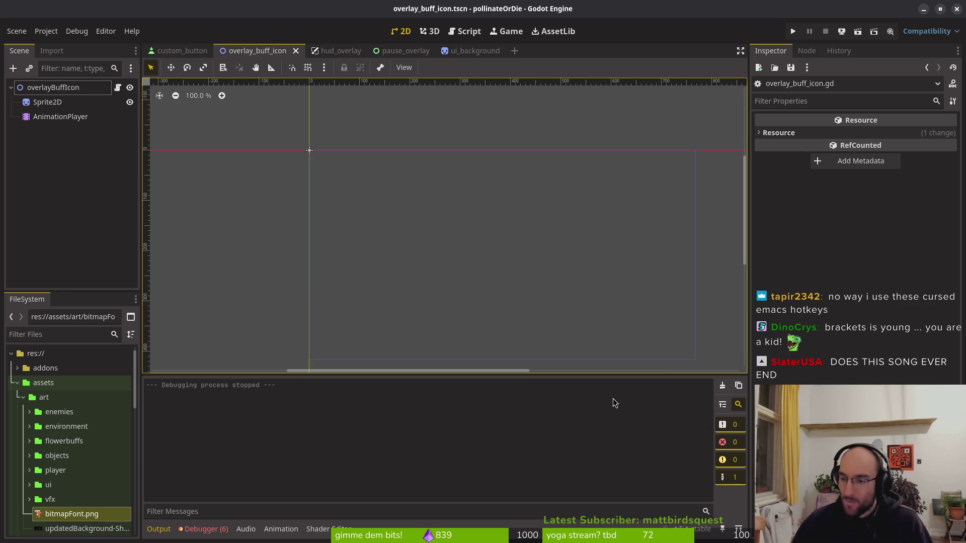
Launch the project, start a game, and pause to view the overlay before closing it.
key("F5")
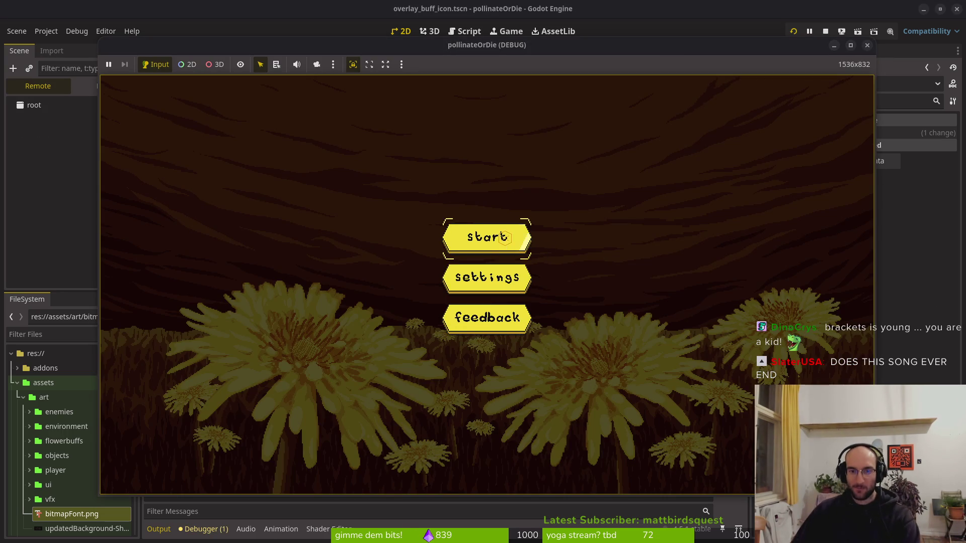
left_click(524, 243)
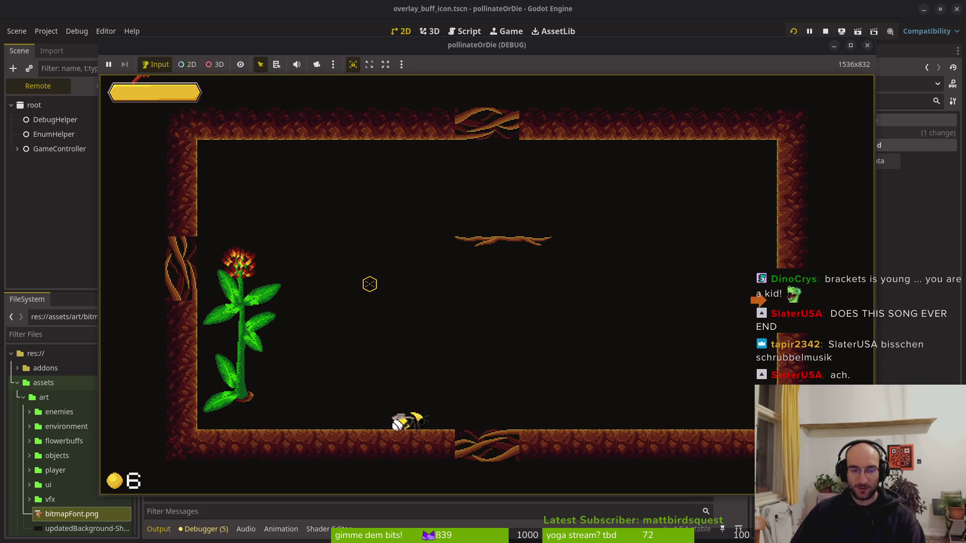
key("Escape")
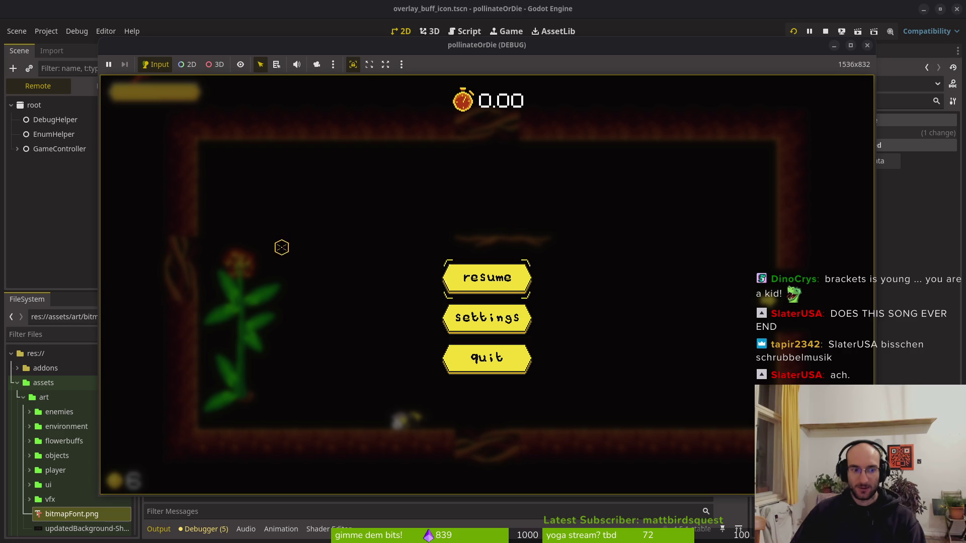
left_click(867, 46)
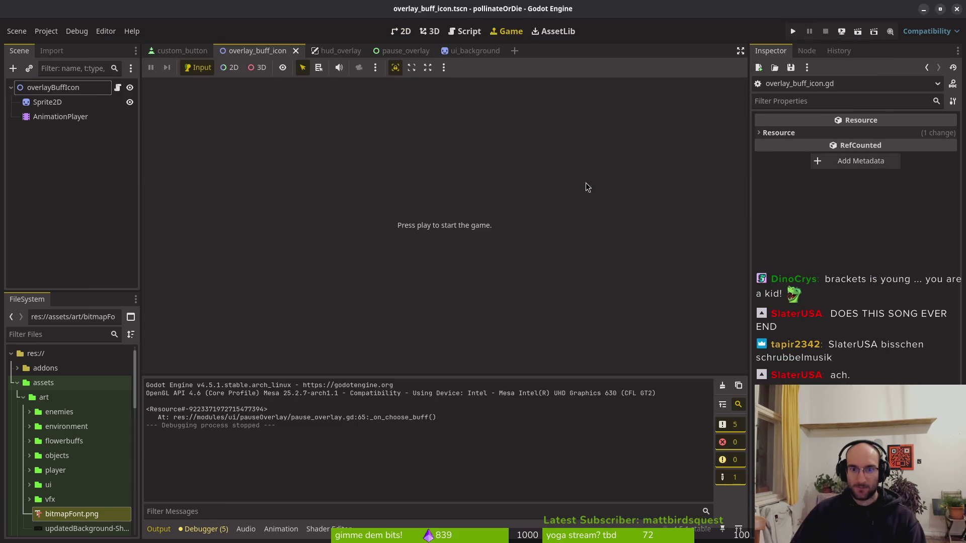
Relaunch the project from the Run button and start a new game from the title screen.
key("alt+Tab")
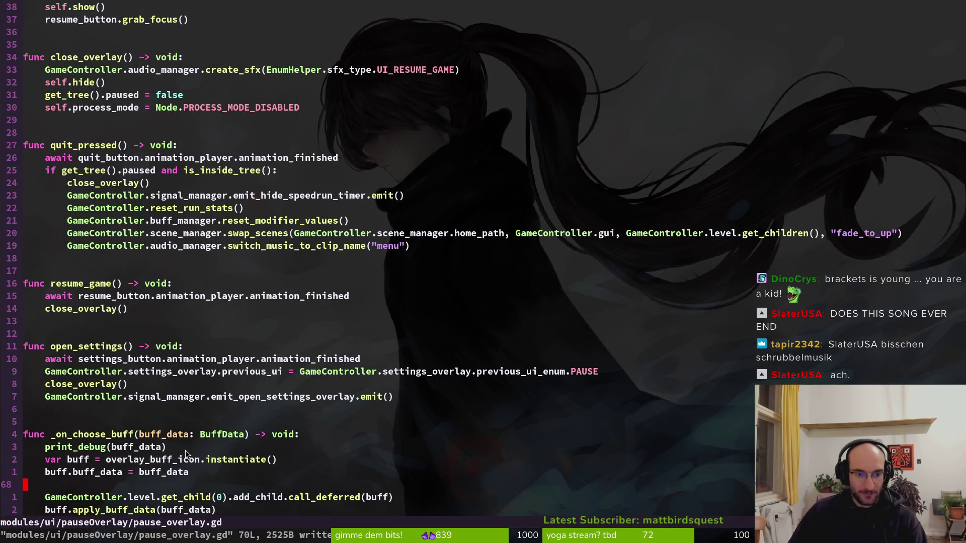
key("alt+Tab")
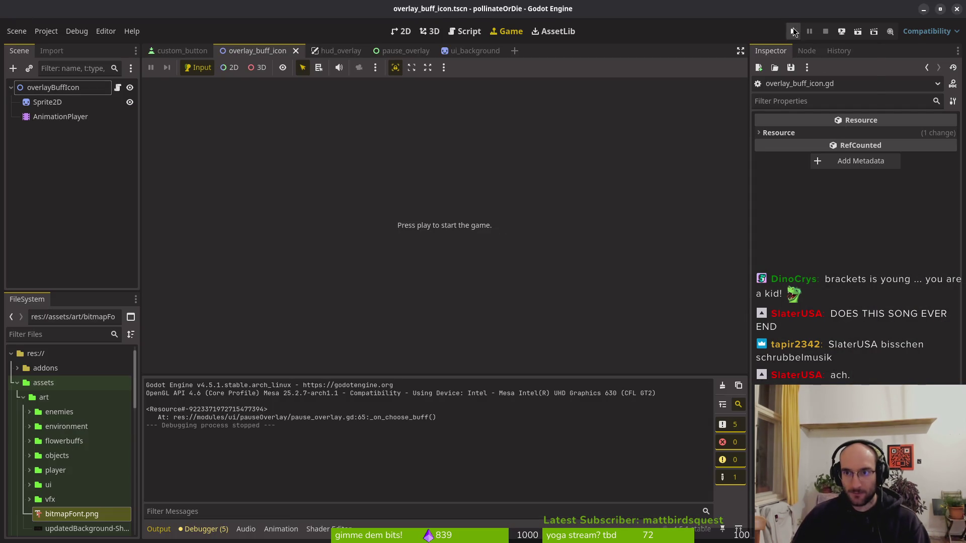
left_click(794, 31)
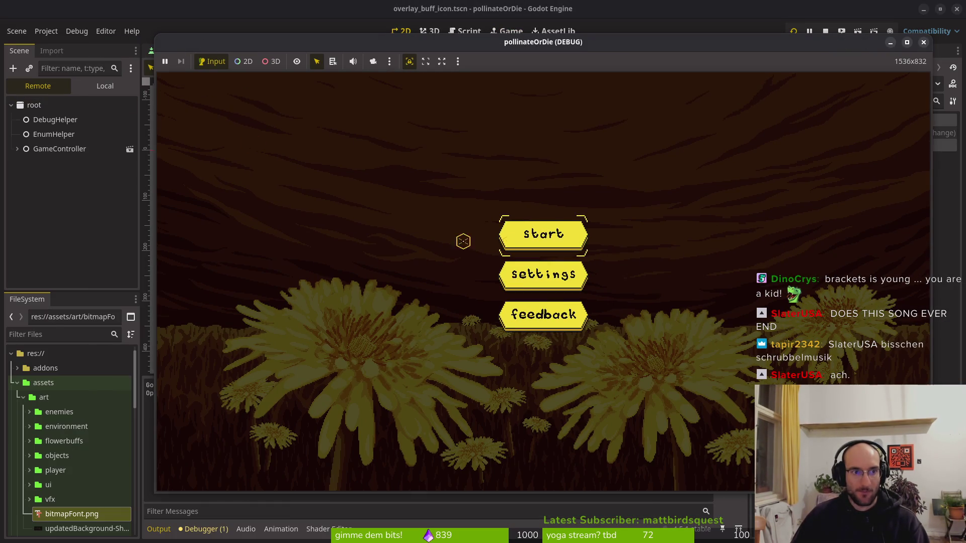
left_click(536, 236)
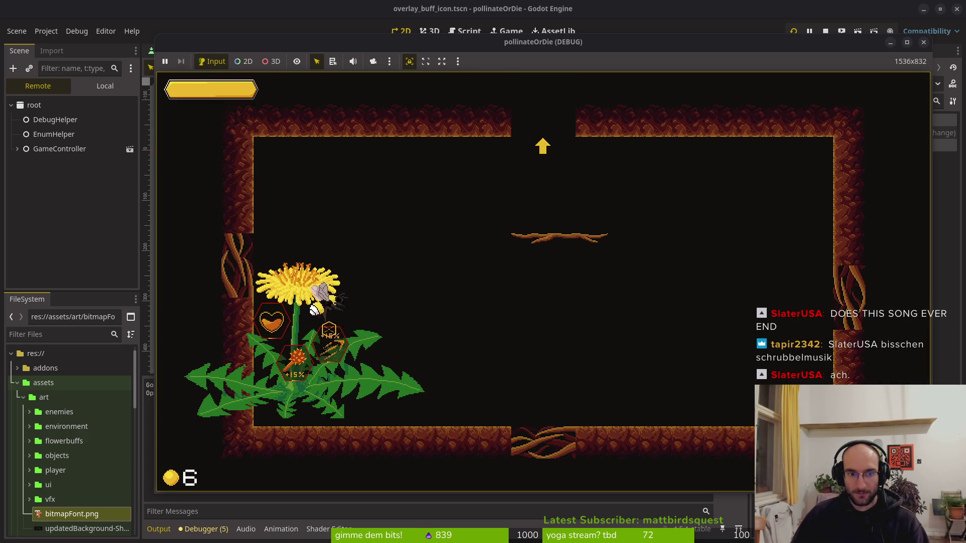
Expand GameController > popups > pause in the Remote tree, select its VBoxContainer, then return to pause_overlay.gd.
left_click(17, 149)
left_click(23, 178)
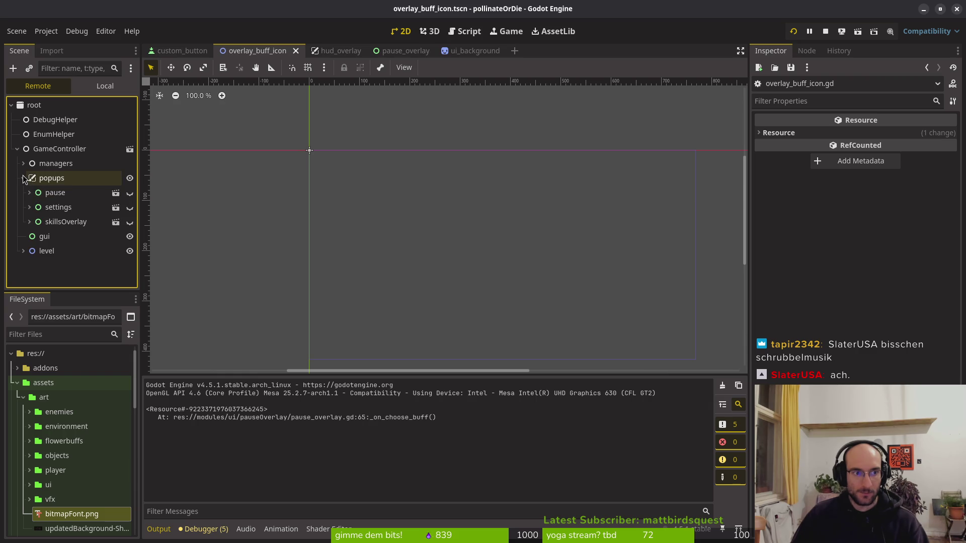
left_click(29, 193)
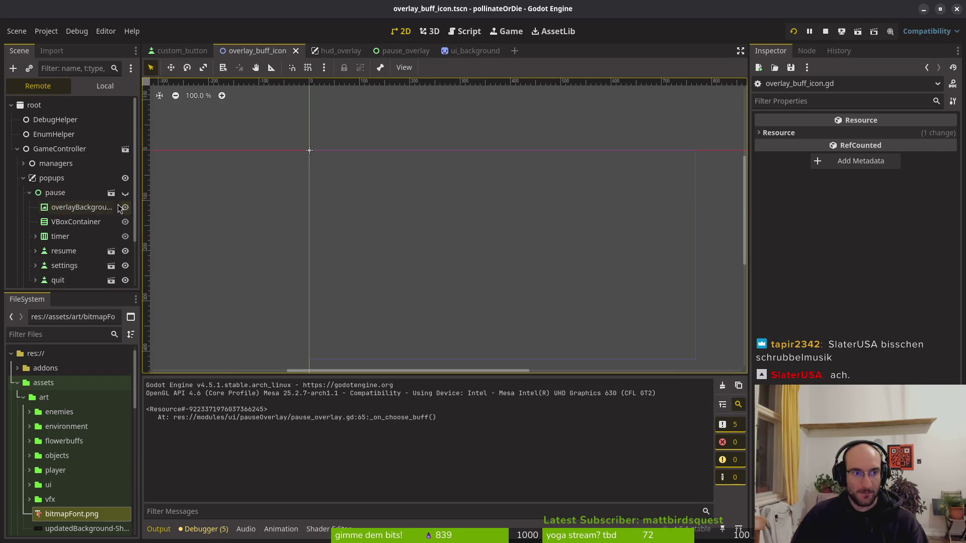
key("alt+Tab")
left_click(67, 225)
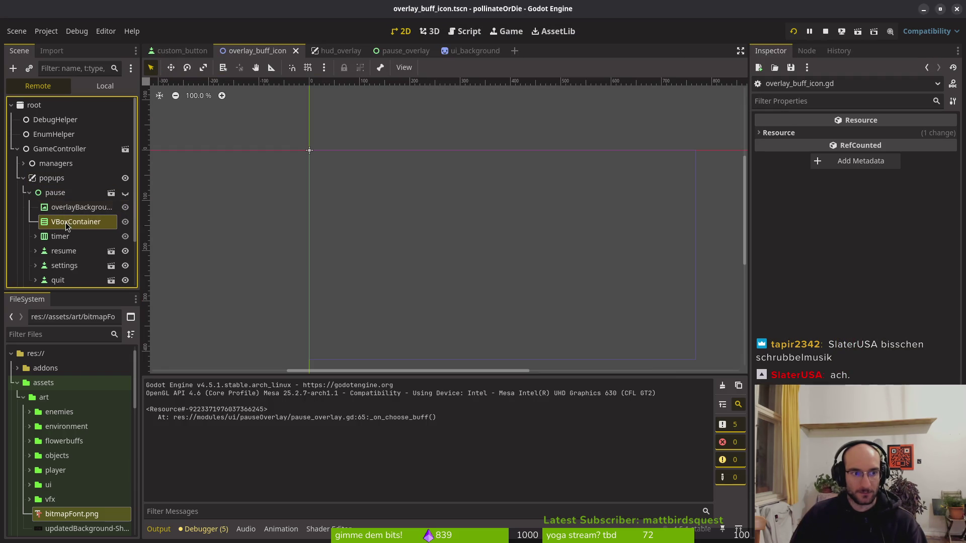
scroll(71, 226, "down", 3)
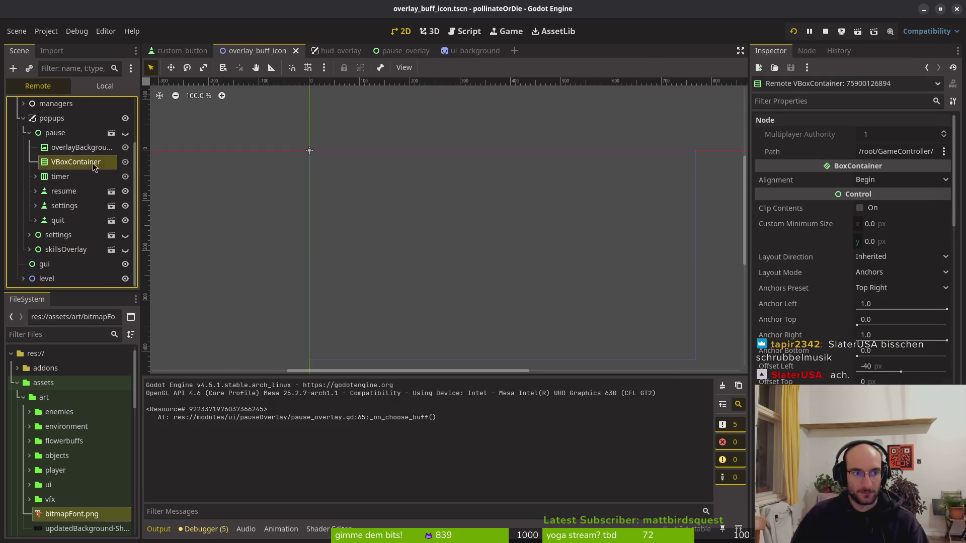
key("alt+Tab")
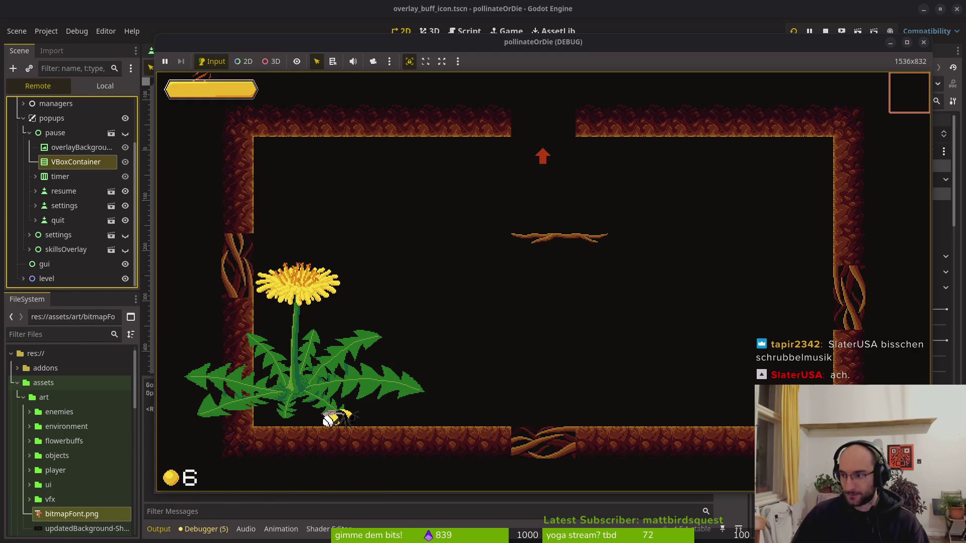
key("alt+Tab")
scroll(303, 382, "down", 1)
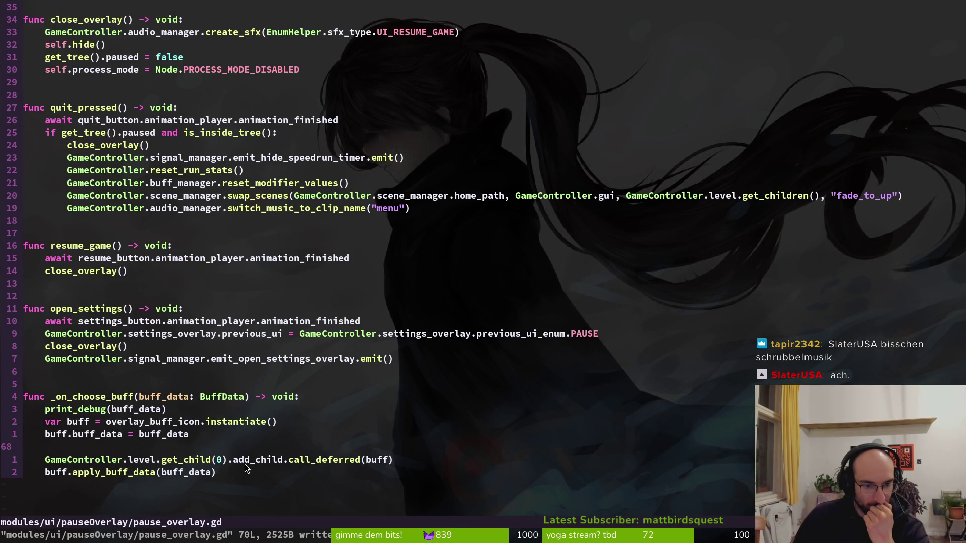
Open overlay_buff_icon.gd through the file finder with the search 'overbuf'.
key("j")
key("v")
key("k")
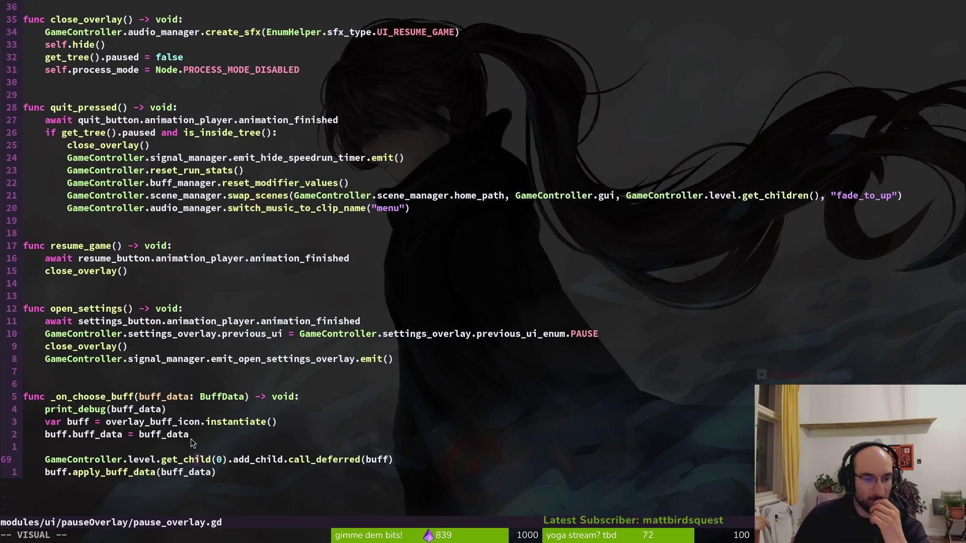
key("Escape")
key("k")
key("space")
key("f")
key("f")
type("overbuf")
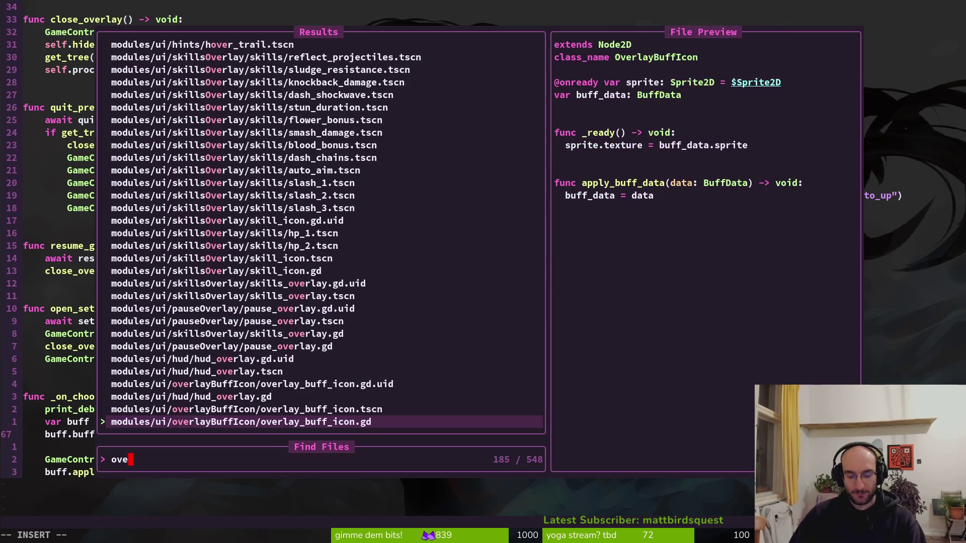
key("Return")
key("j")
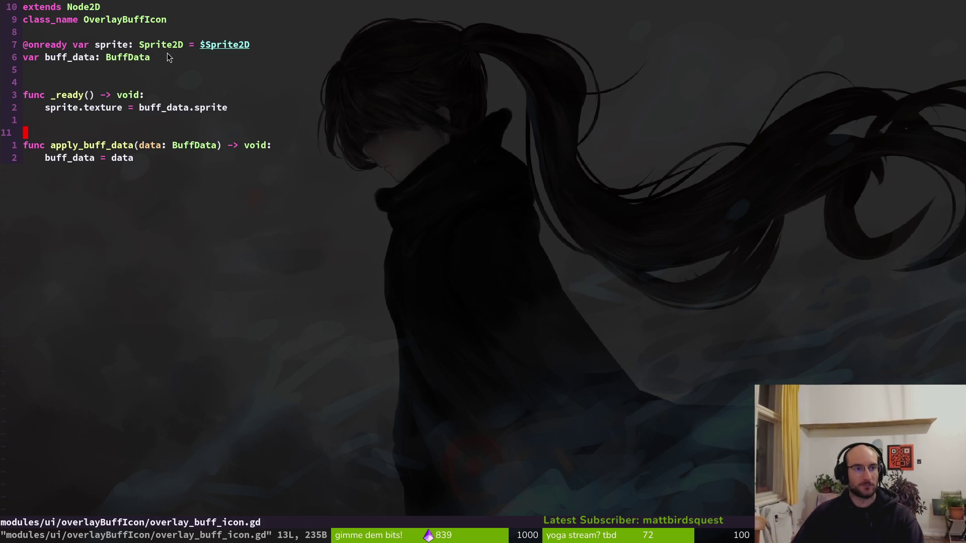
Open flower_buff.gd in a vertical split beside it, then switch to the Godot editor.
key("space")
key("f")
key("f")
type("flowerbuf")
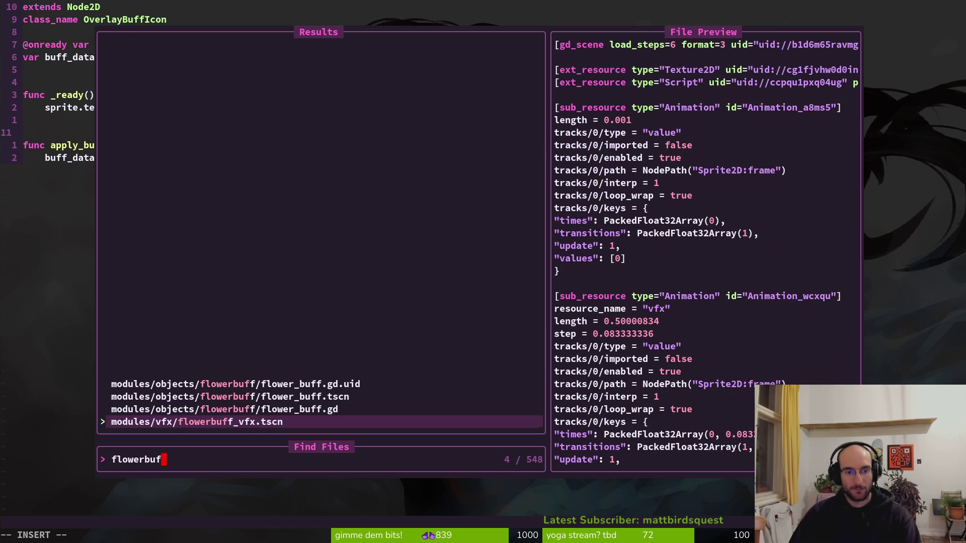
key("Up")
key("ctrl+v")
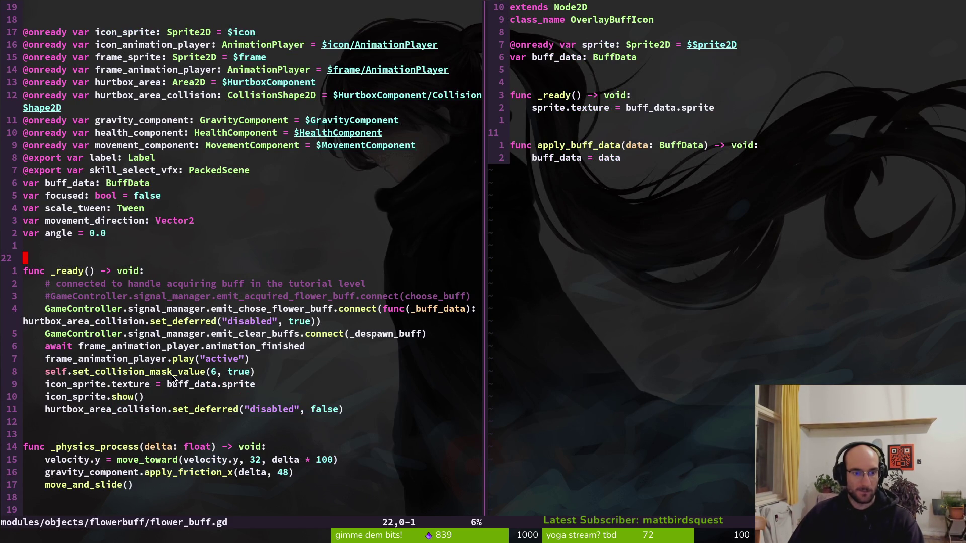
key("alt+Tab")
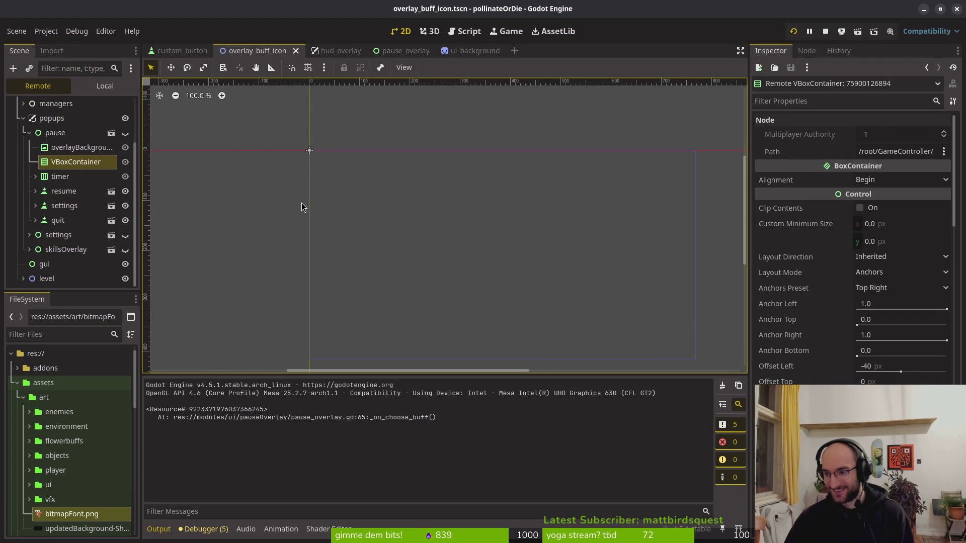
Toggle the Scene dock between Local and Remote trees and return to the overlay_buff_icon scene.
key("alt+Tab")
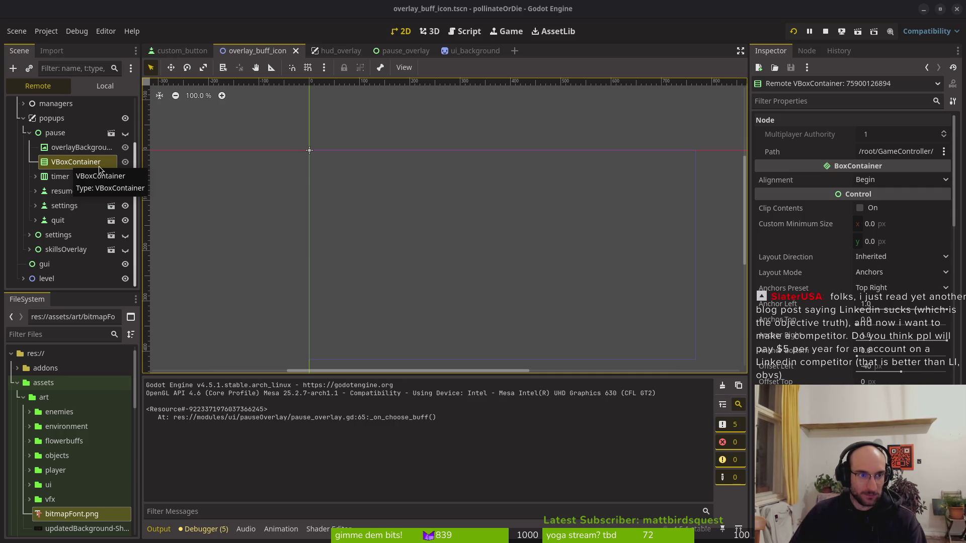
left_click(105, 86)
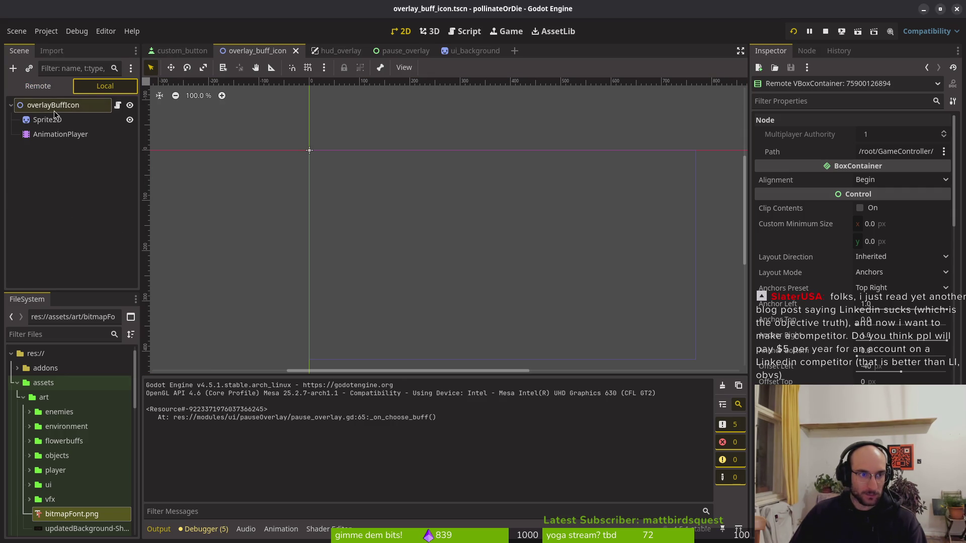
left_click(37, 86)
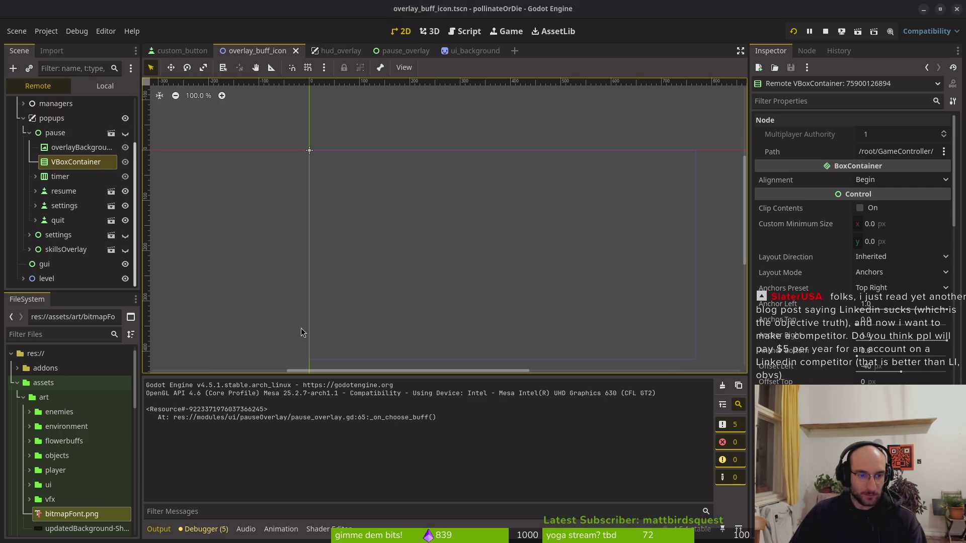
left_click(474, 51)
left_click(246, 52)
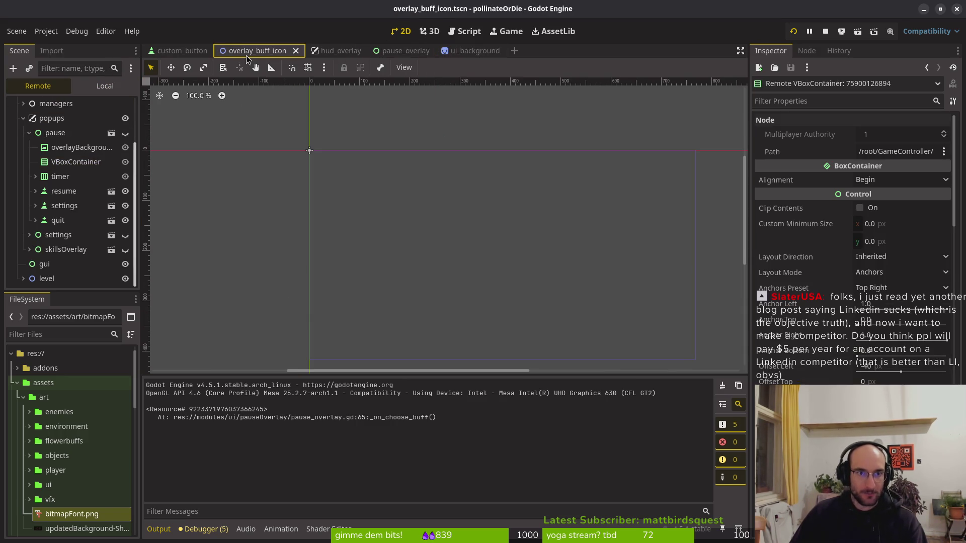
Quick-open flower_buff.tscn and inspect its frame and icon node structure in the Local tree.
key("alt+shift+o")
type("flowerbufts")
key("Down")
key("Down")
key("Down")
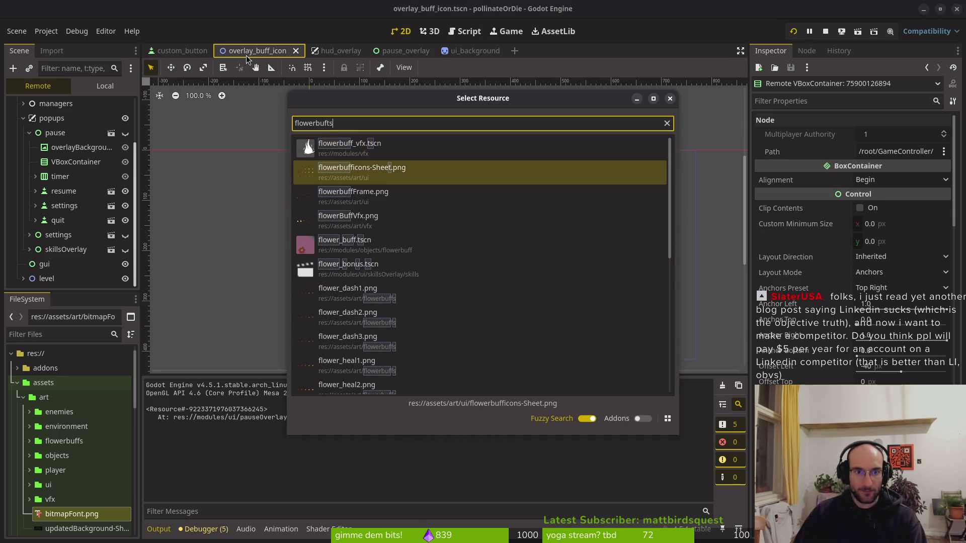
key("Down")
key("Return")
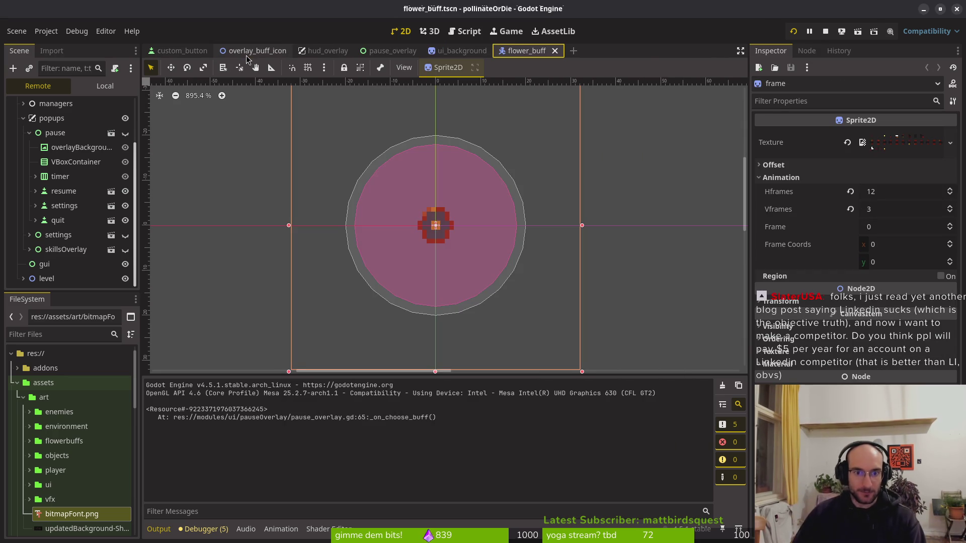
left_click(113, 93)
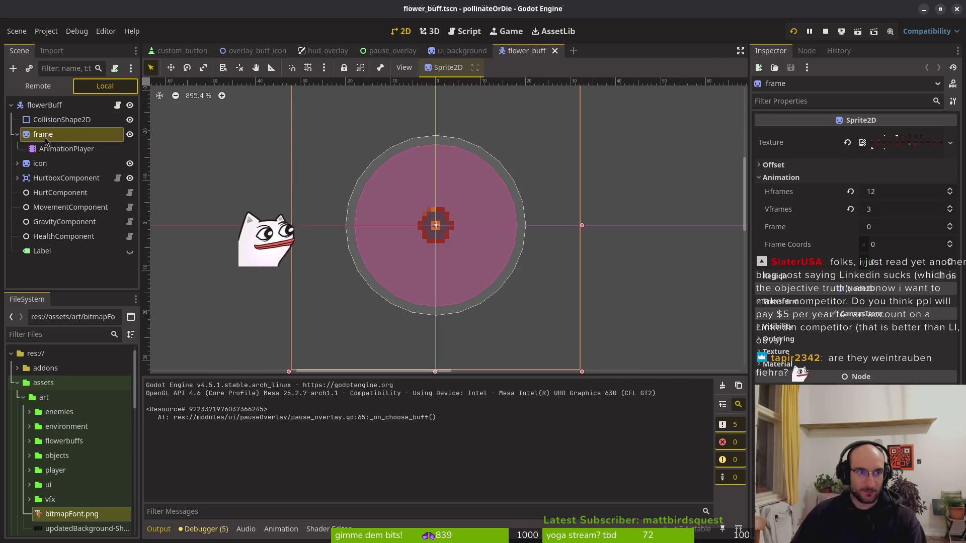
left_click(17, 134)
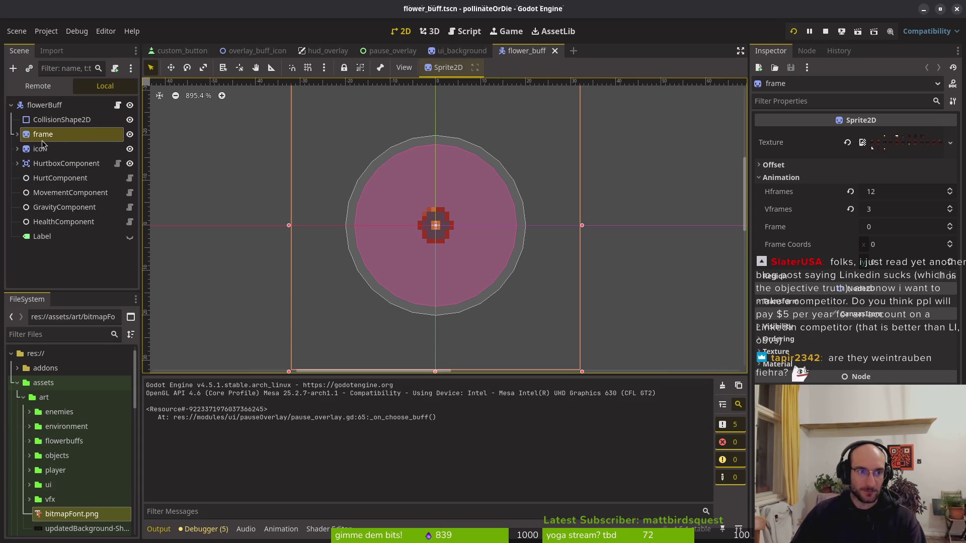
Glance at the ui_background scene, go back to overlay_buff_icon, then switch to Neovim.
left_click(457, 50)
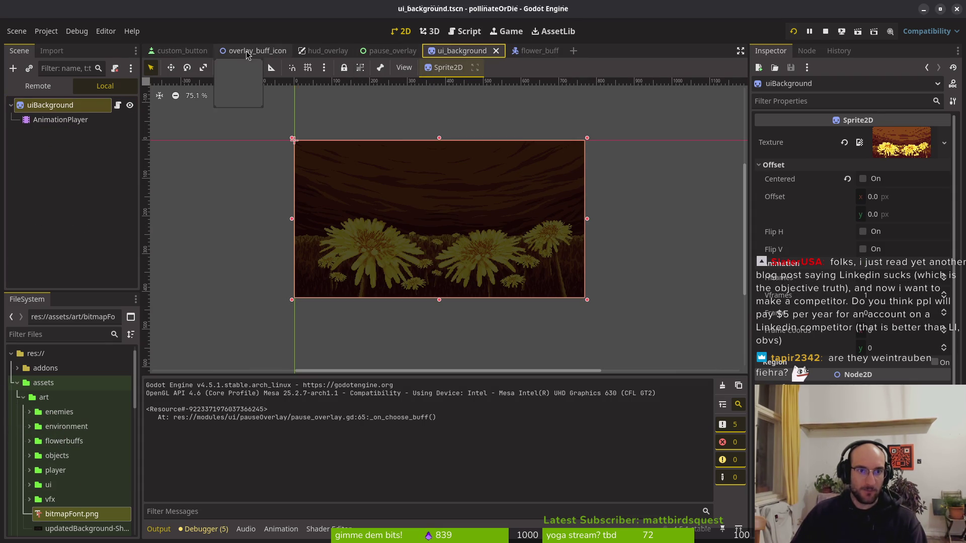
left_click(254, 51)
key("alt+Tab")
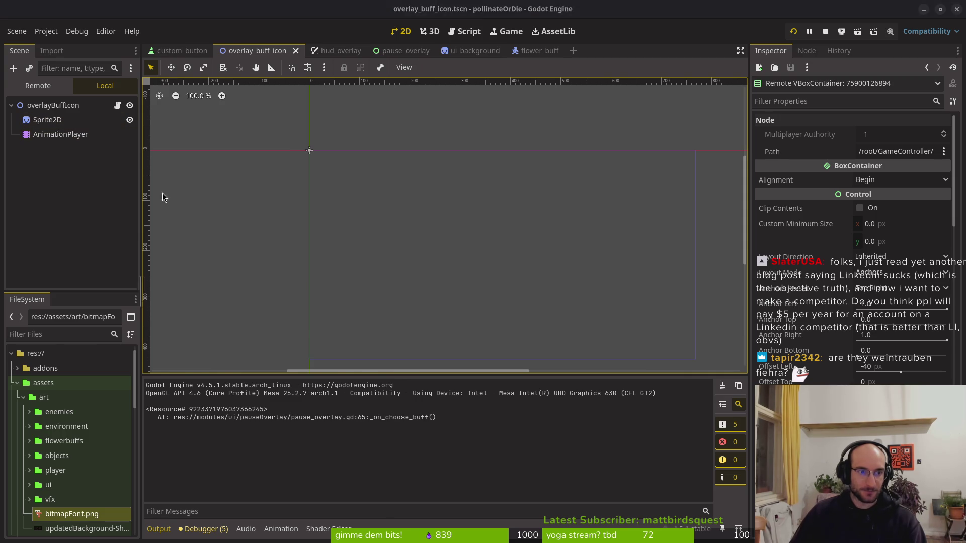
scroll(143, 407, "down", 3)
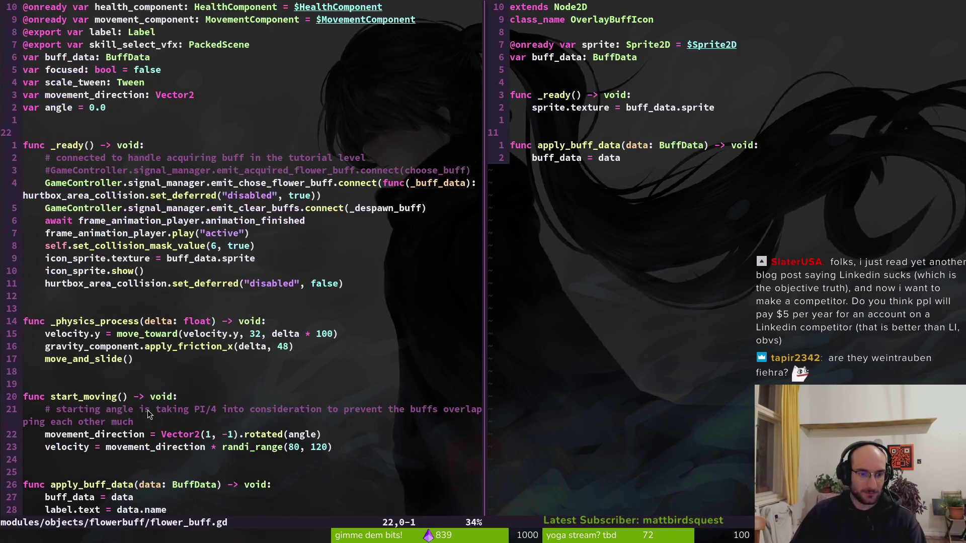
Compare apply_buff_data in overlay_buff_icon.gd and flower_buff.gd.
left_click(576, 146)
scroll(201, 301, "down", 5)
key("ctrl+asciicircum")
key("ctrl+asciicircum")
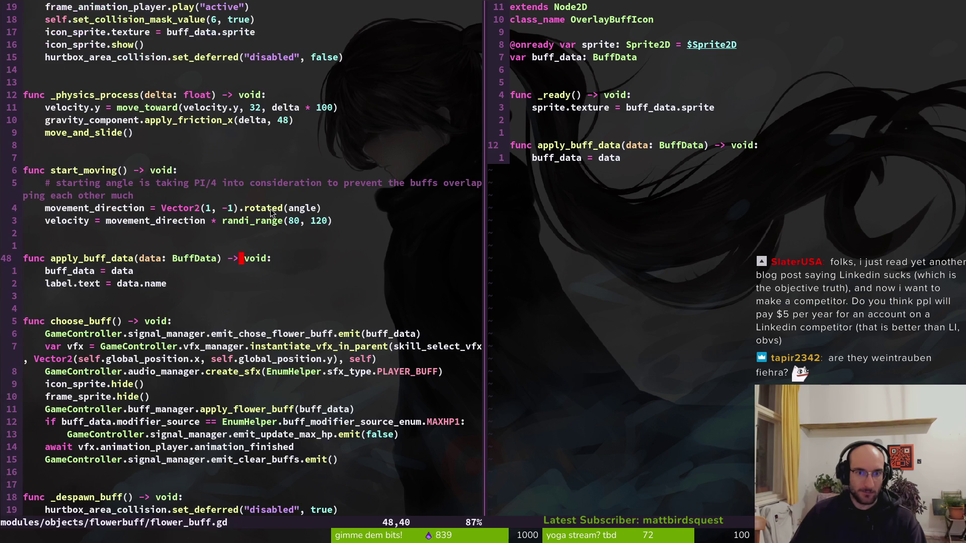
scroll(187, 334, "down", 5)
Open pause_overlay.gd in the left pane via the file finder search 'pause'.
key("space")
key("f")
key("f")
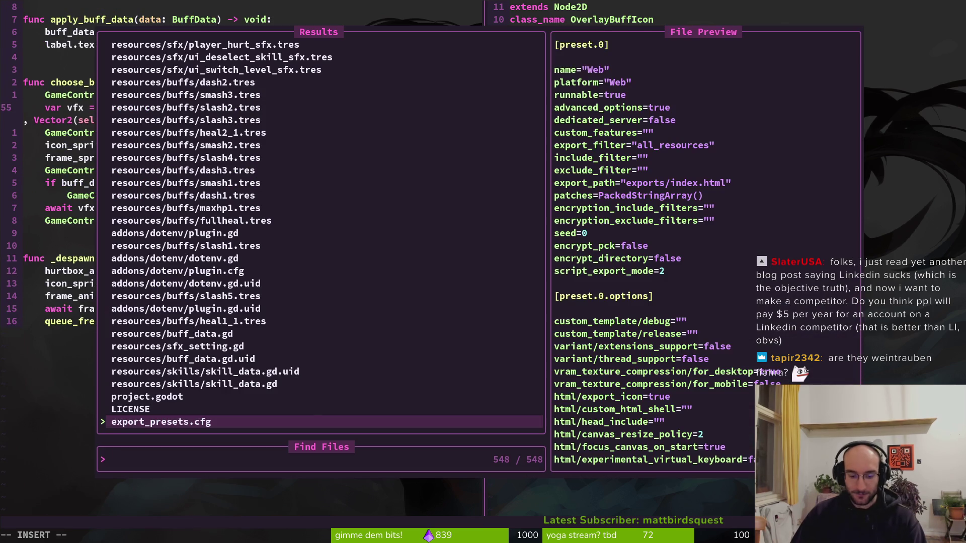
type("pause")
key("Return")
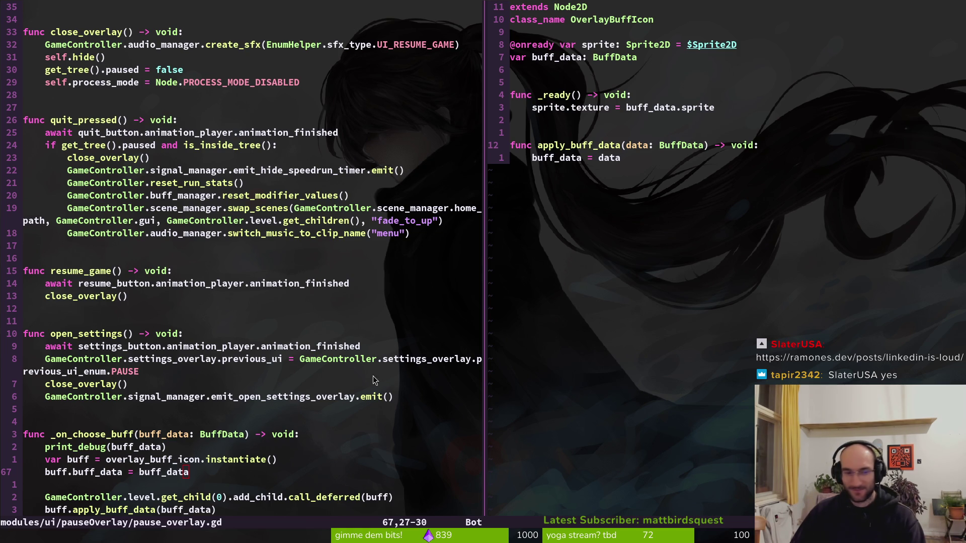
Review _on_choose_buff from the icon instantiation down to line 68, then return to Godot.
left_click(199, 459)
scroll(195, 446, "down", 2)
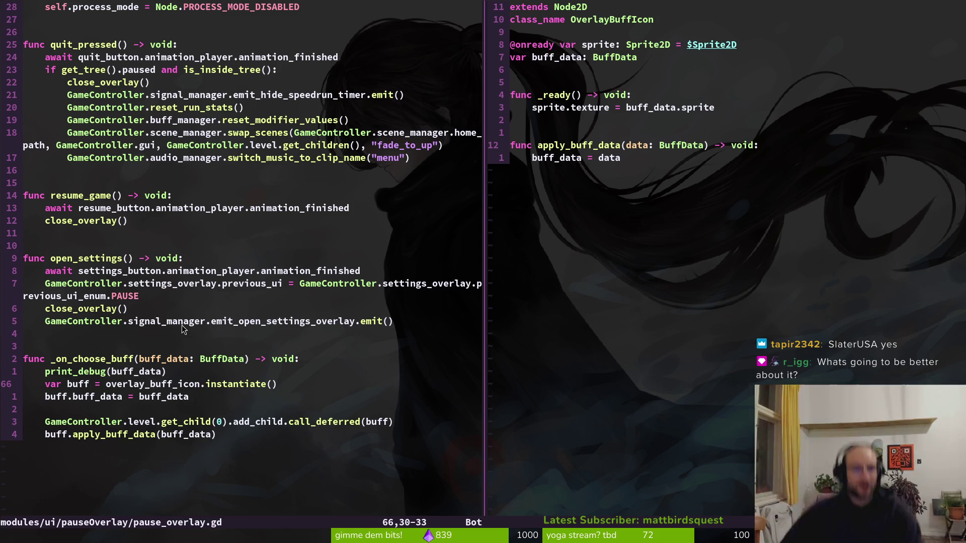
left_click(121, 410)
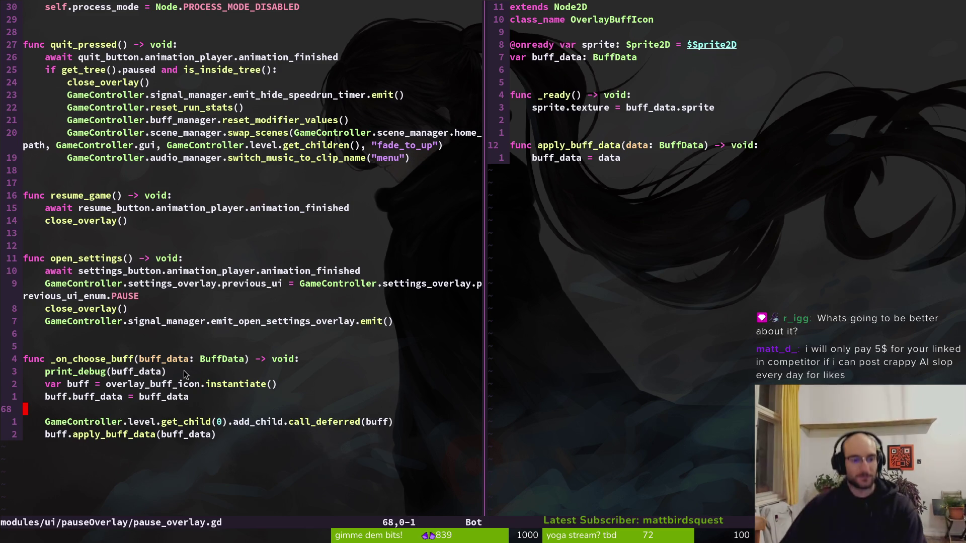
key("alt+Tab")
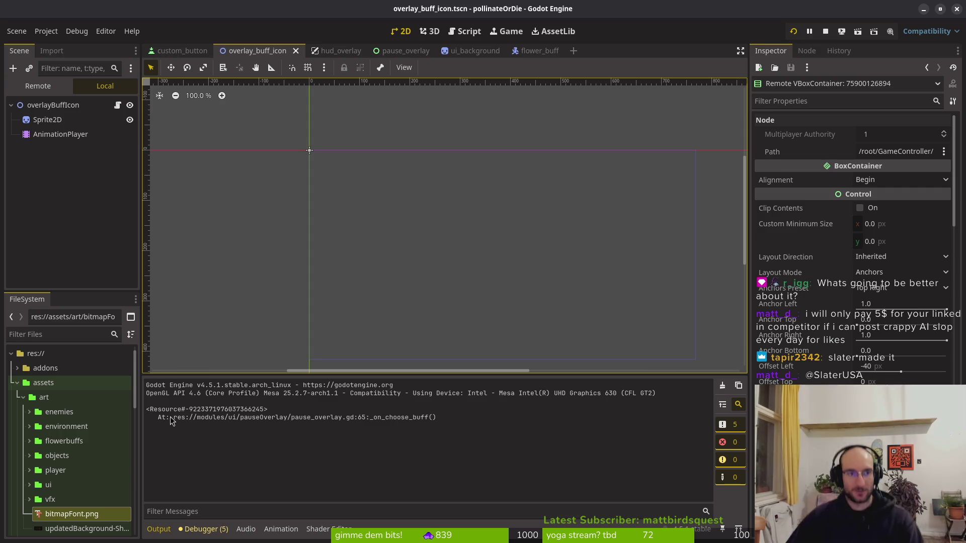
Show the running game's Remote tree and select the pause menu's VBoxContainer.
left_click(51, 105)
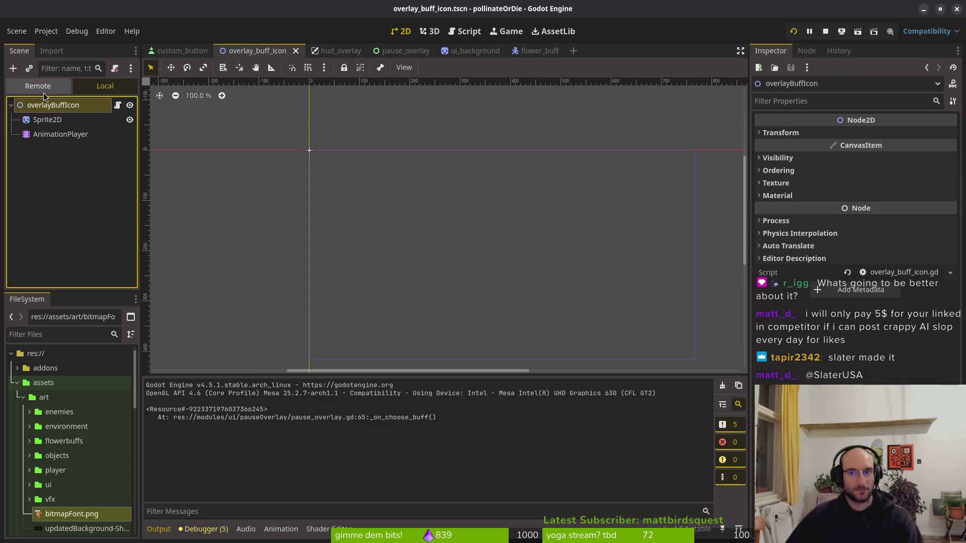
left_click(38, 86)
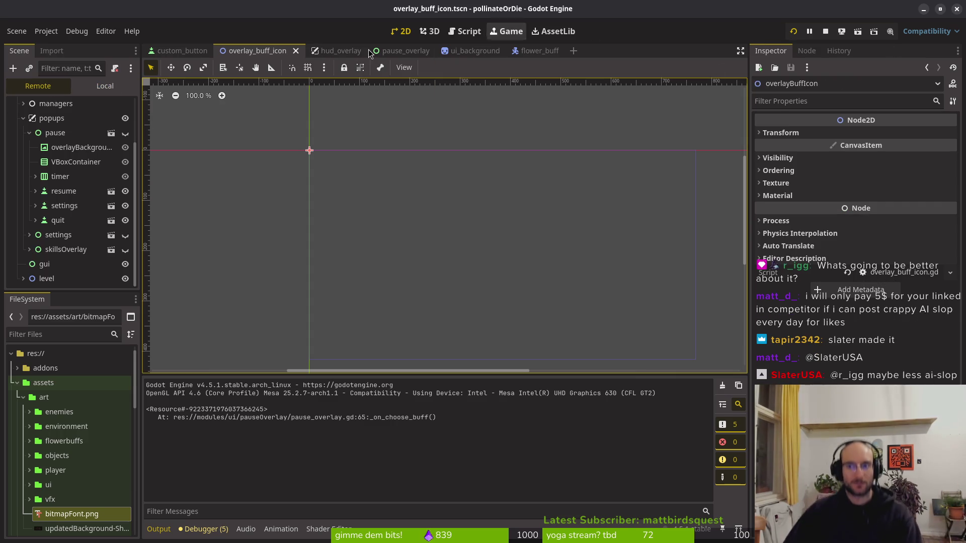
left_click(64, 168)
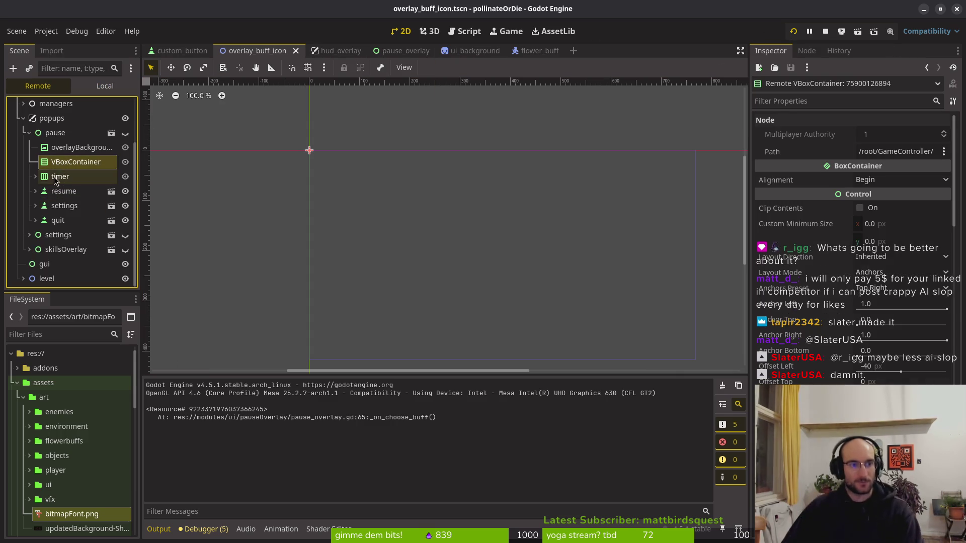
key("alt+Tab")
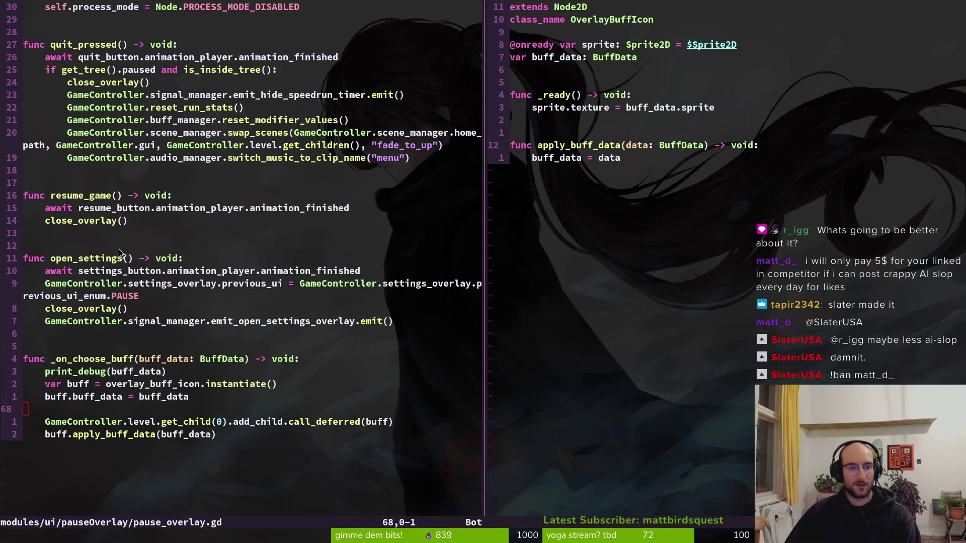
key("alt+Tab")
Expand level > devlevel, select overlayBuffIcon to see its dash3.tres buff data, then switch to Neovim.
left_click(23, 278)
scroll(66, 252, "down", 1)
left_click(30, 279)
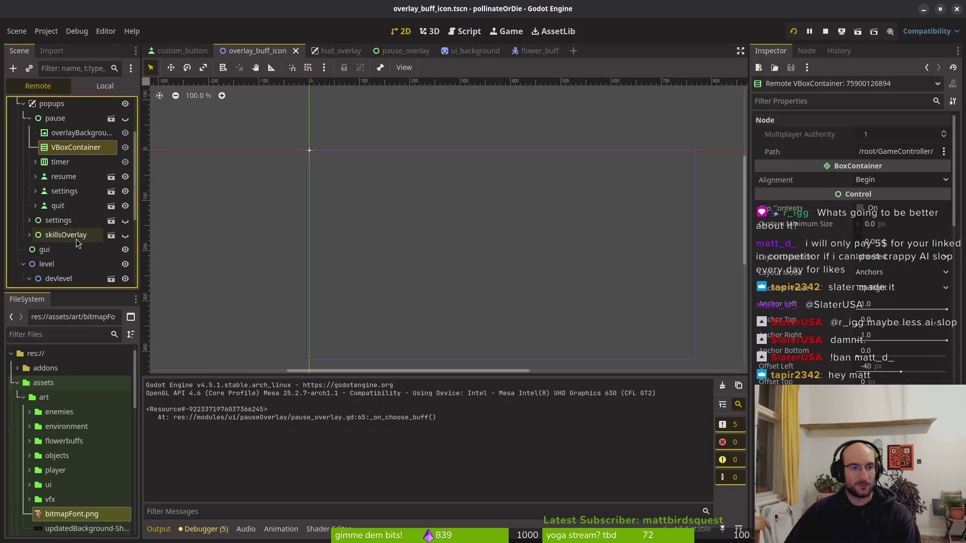
scroll(84, 248, "down", 5)
left_click(76, 278)
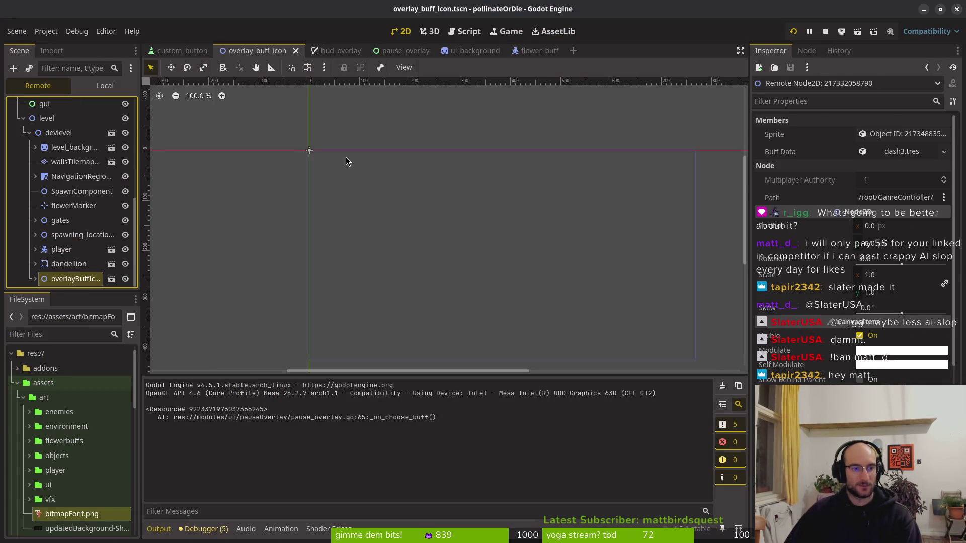
key("alt+Tab")
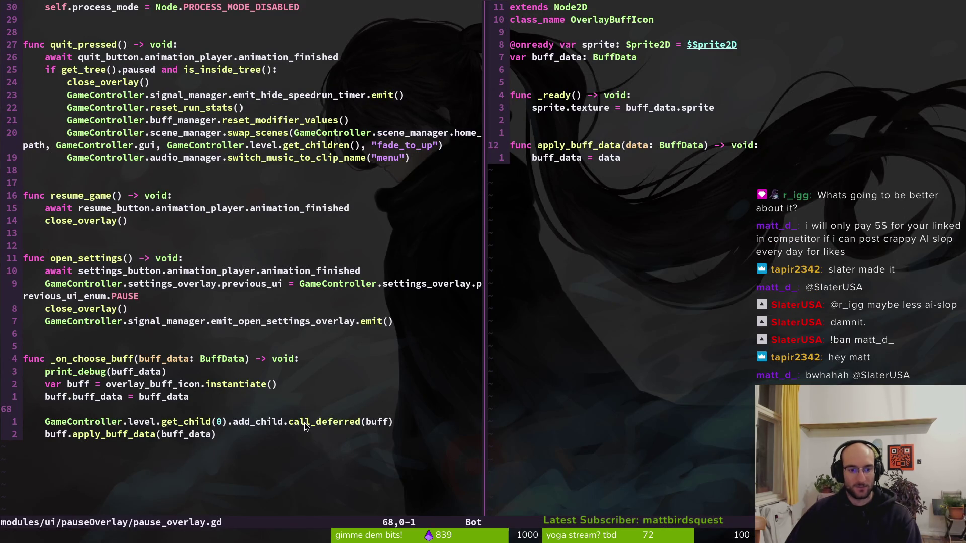
On line 69, replace GameController.level.get_child(0) with self so it reads self.add_child.call_deferred(buff).
key("j")
key("b")
key("b")
key("b")
key("b")
key("b")
type("ciw")
type("hu")
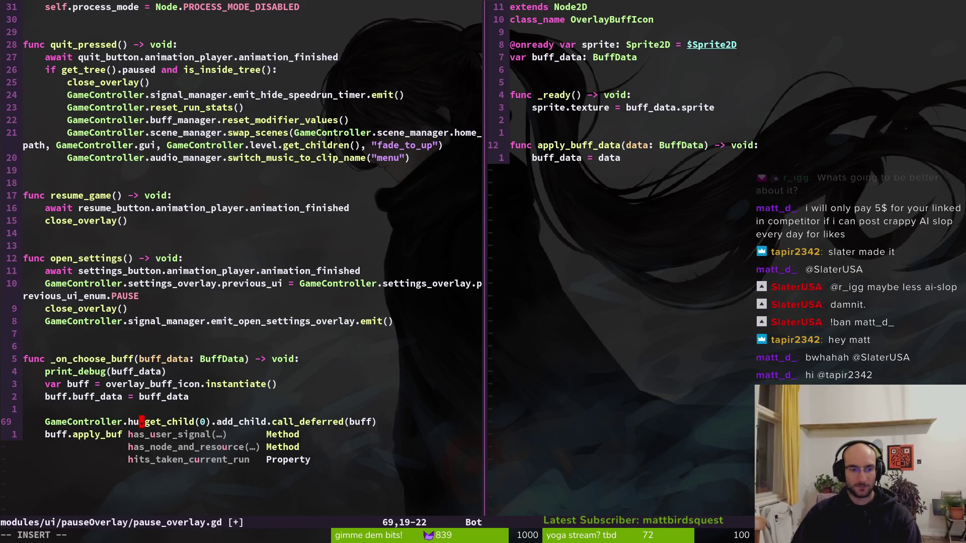
key("Escape")
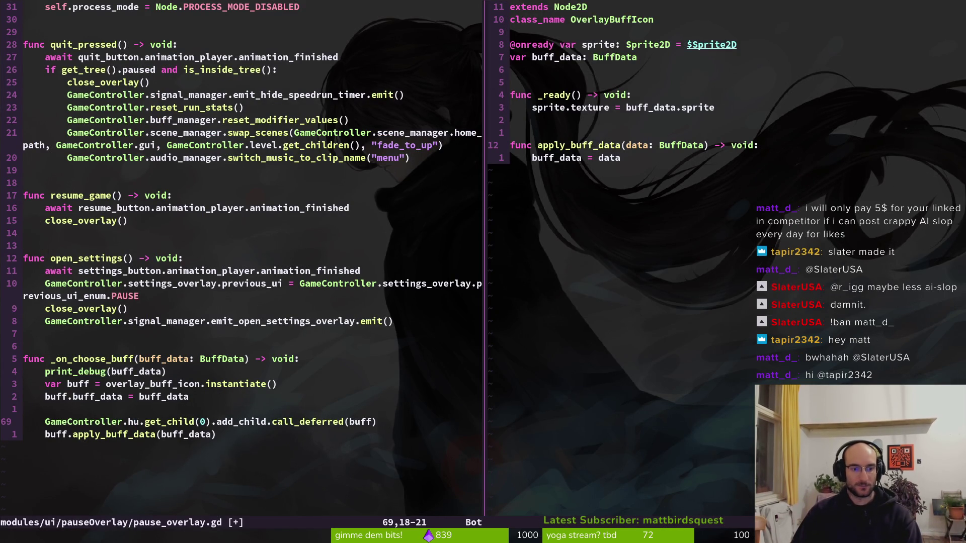
key("b")
key("d")
key("f")
key("period")
type("cBGa")
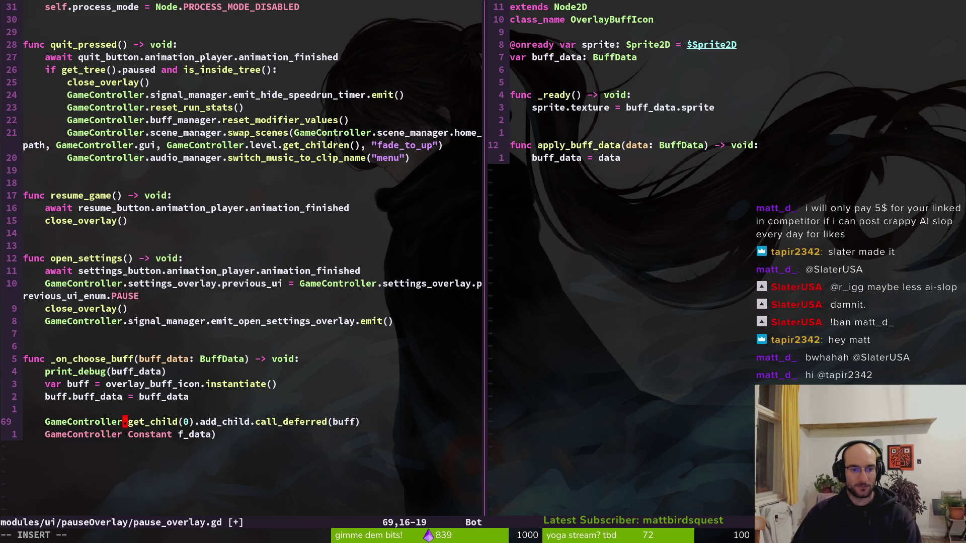
key("BackSpace")
key("BackSpace")
key("Delete")
key("Delete")
key("Delete")
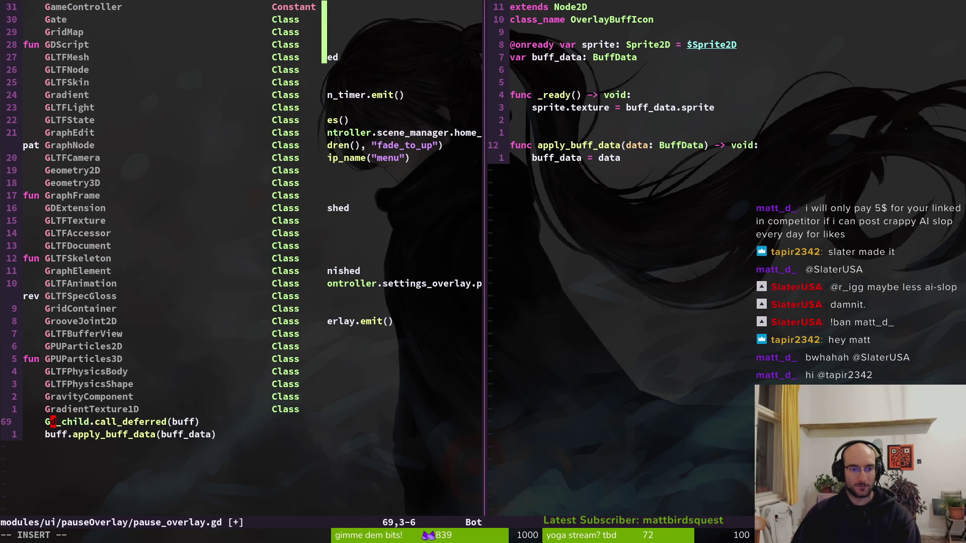
type("self.")
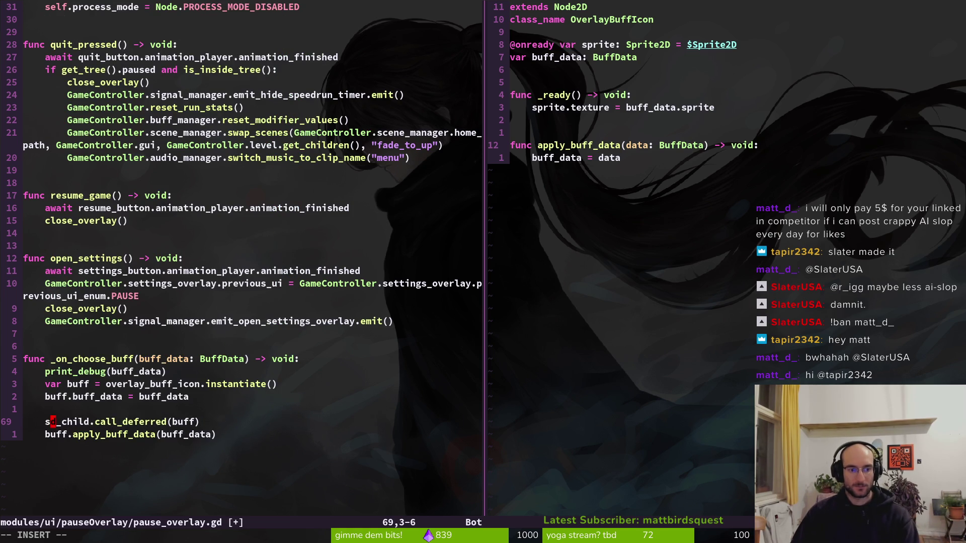
type("ad")
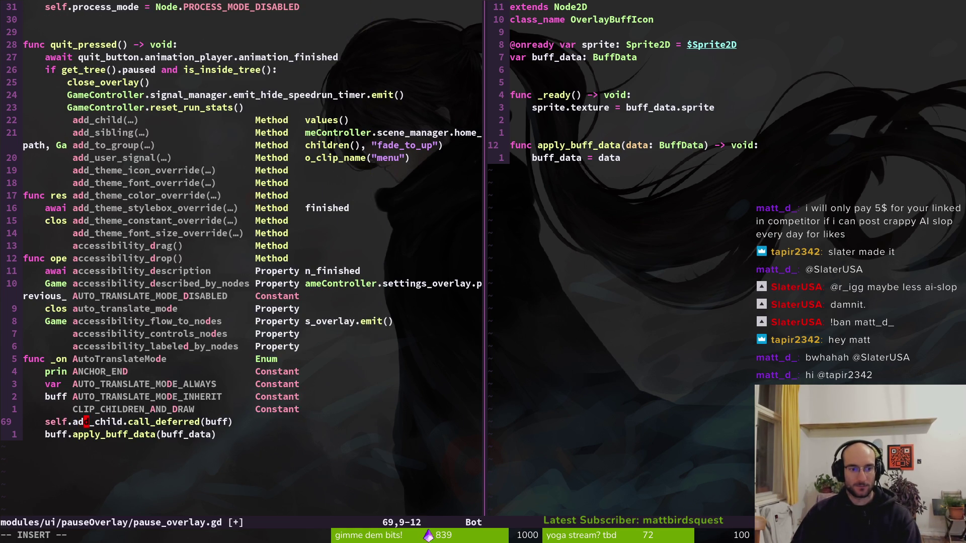
key("Escape")
Save pause_overlay.gd with :w and relaunch the game in Godot with F5.
type(":w")
key("Return")
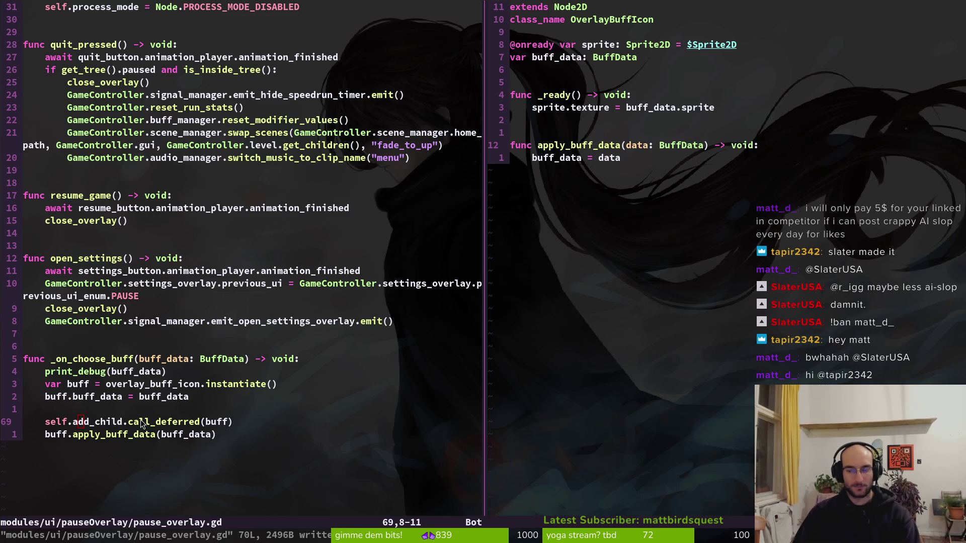
key("alt+Tab")
key("F5")
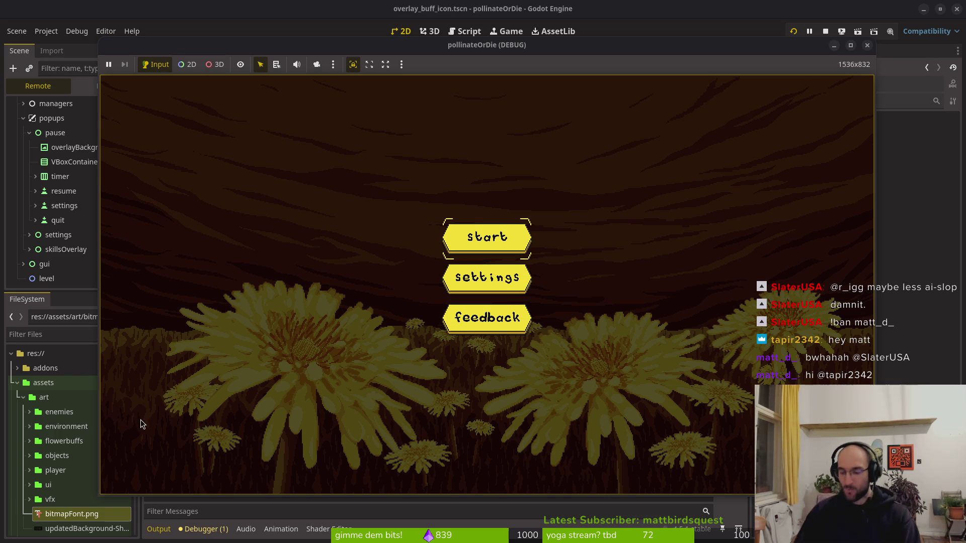
Save and close the script split with :wq, then quit Neovim with :q.
key("alt+Tab")
type(":w")
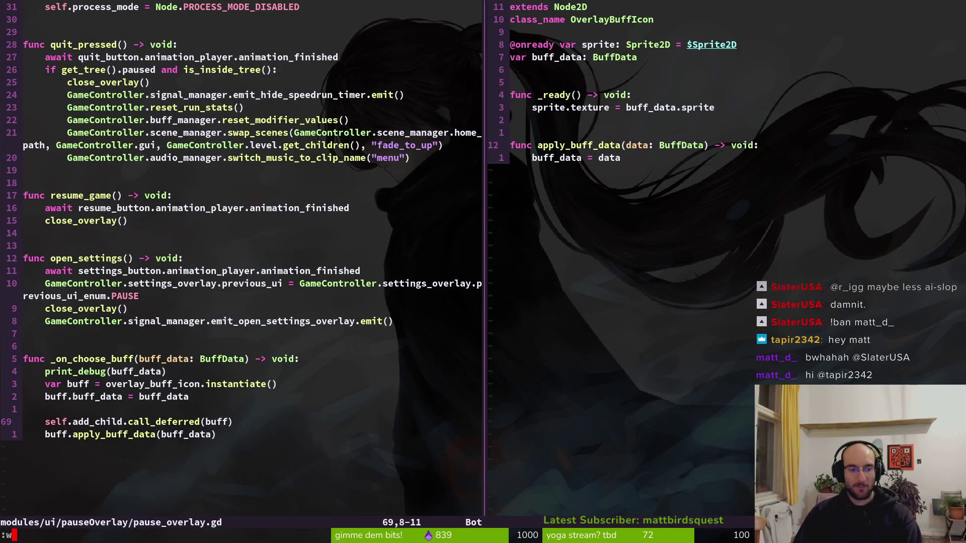
type("q")
key("Return")
type(":q")
key("Return")
Return to the home directory and run rando for a new random terminal background.
type("cd")
key("Return")
type("rando")
key("Return")
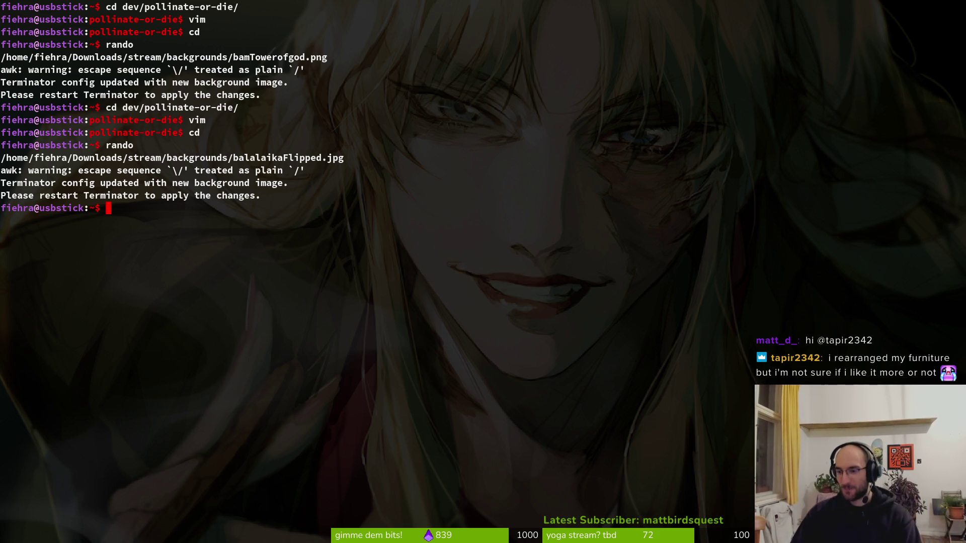
Clear the terminal, cd into dev/pollinate-or-die, clear again, and relaunch the game with F5.
type("clear")
key("Return")
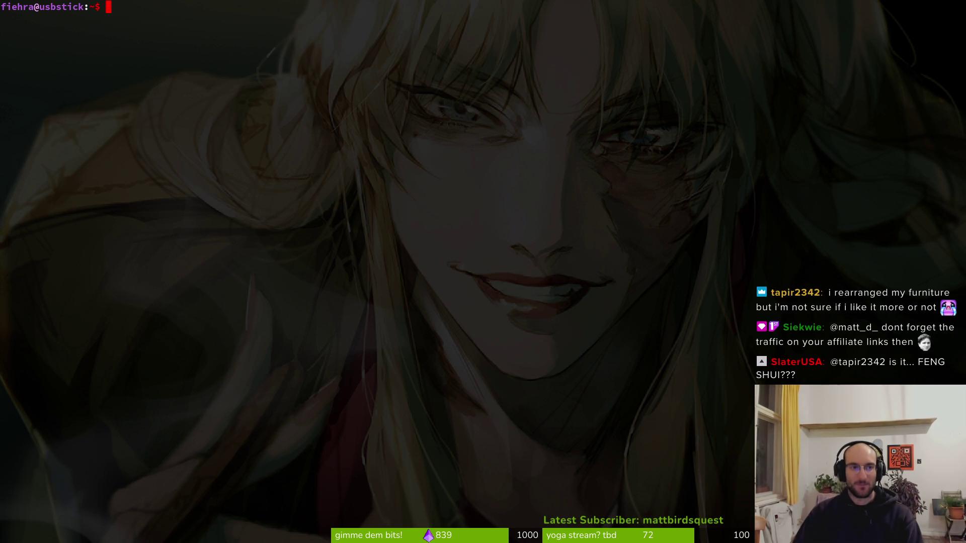
type("dev/pol")
key("Tab")
key("Return")
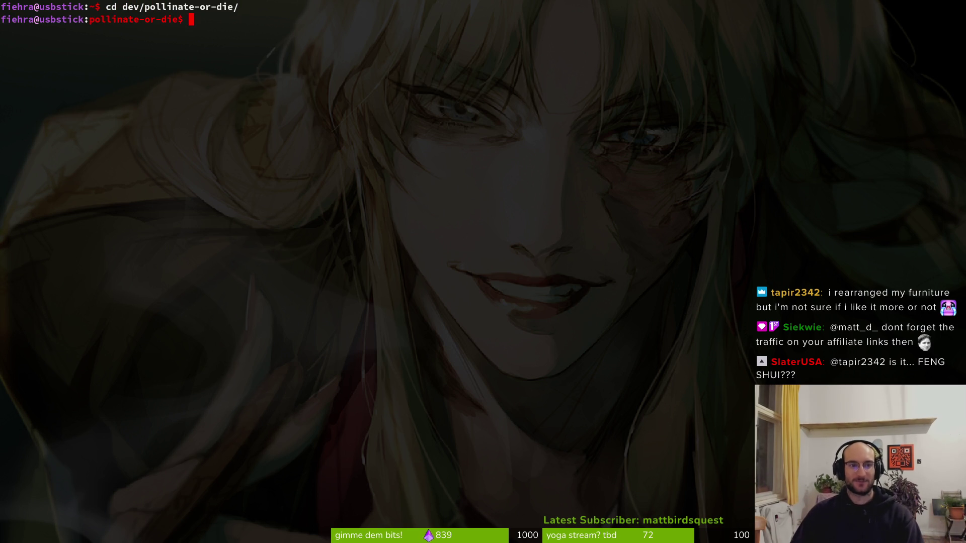
type("clear")
key("Return")
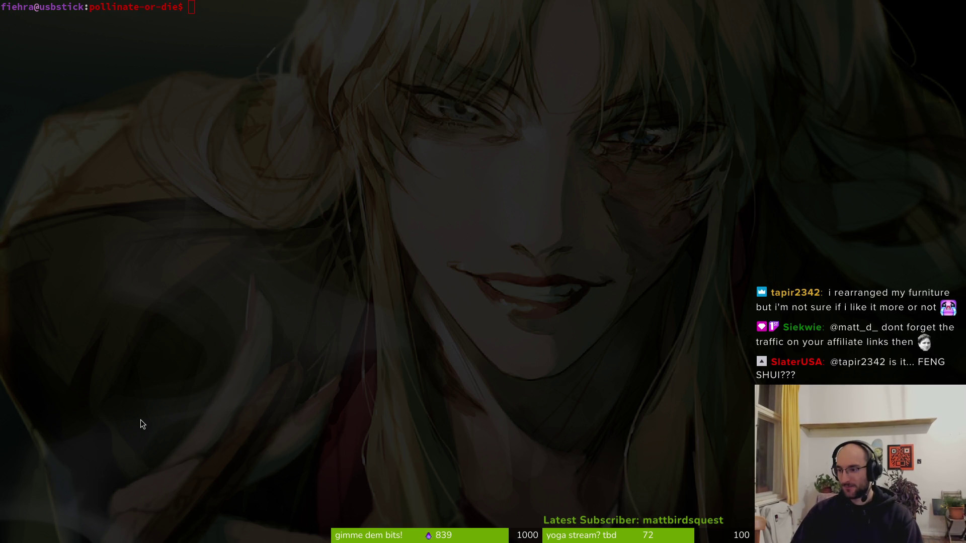
key("alt+Tab")
key("F5")
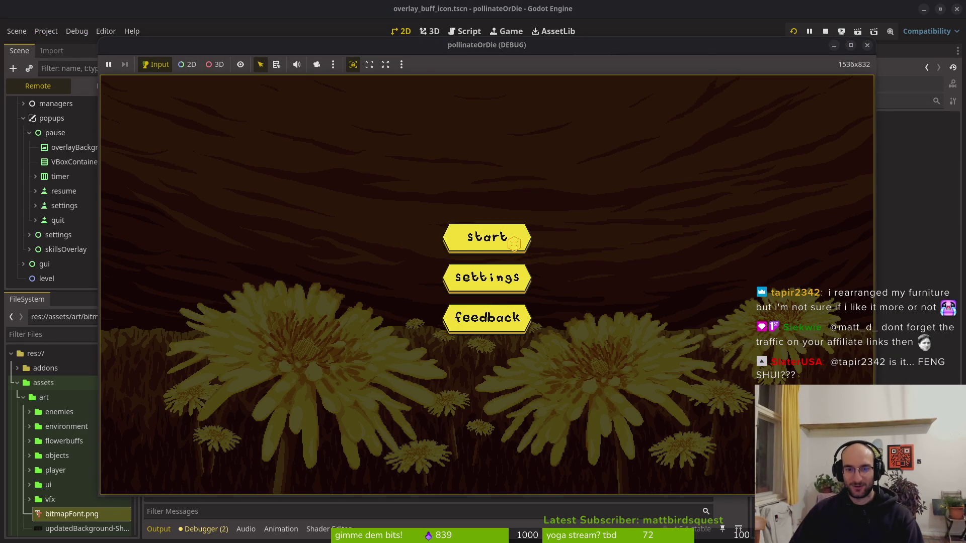
Start a new run, play the level with the bee, and pause to view the overlay.
left_click(513, 244)
key("space")
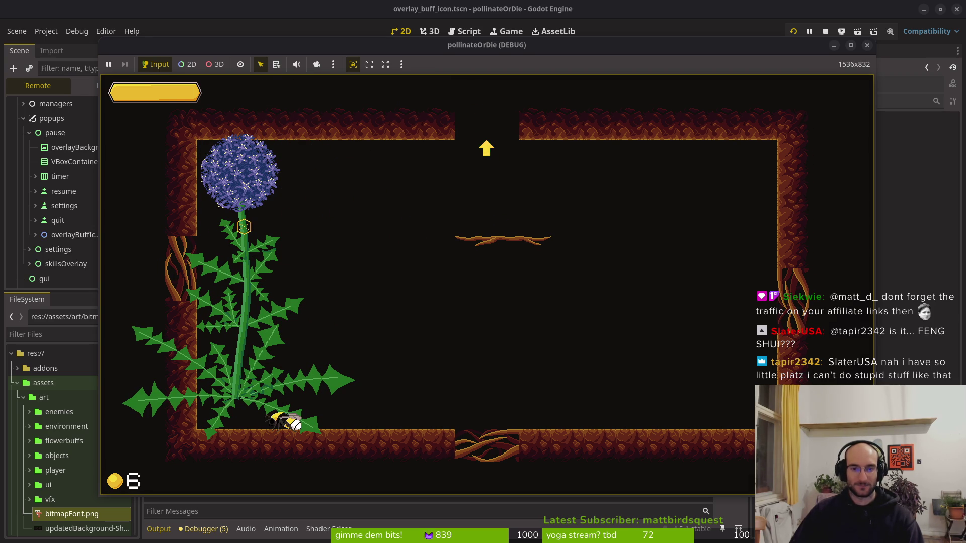
key("Escape")
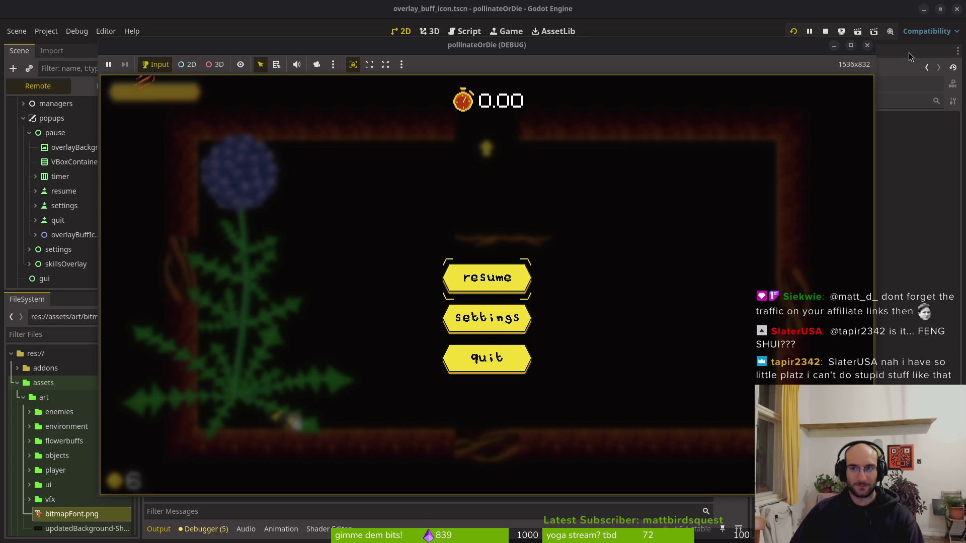
Stop the game, open the pause_overlay scene and select its VBoxContainer node.
key("F8")
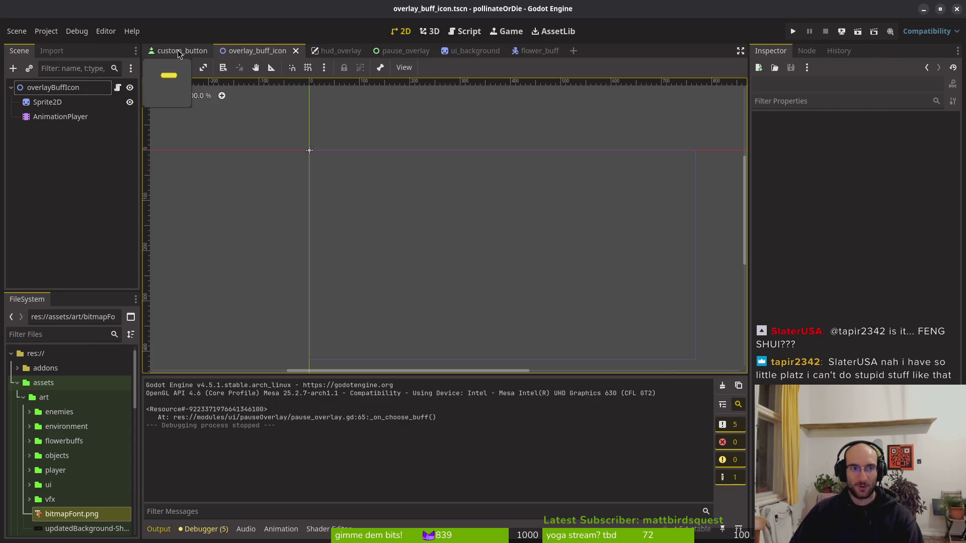
left_click(383, 52)
left_click(57, 117)
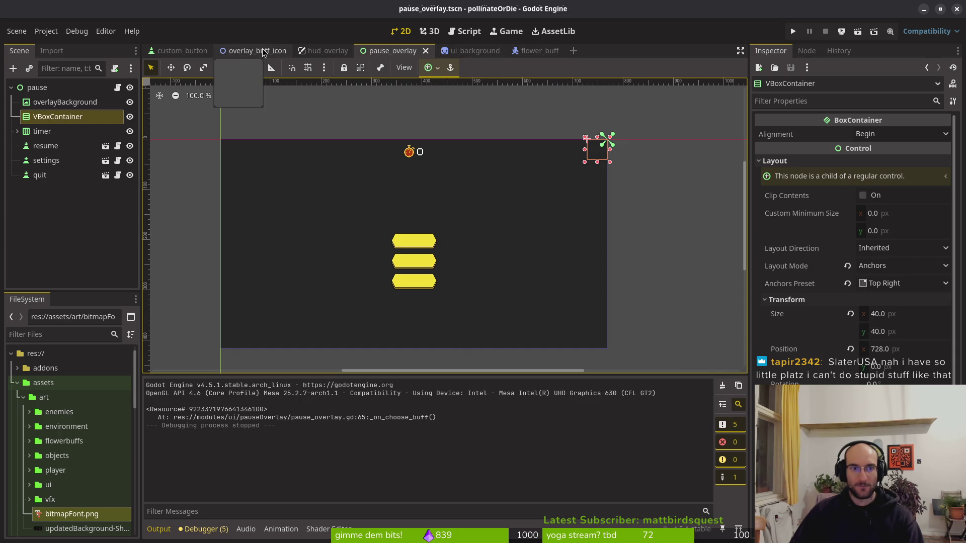
key("super+2")
key("super+1")
key("super+2")
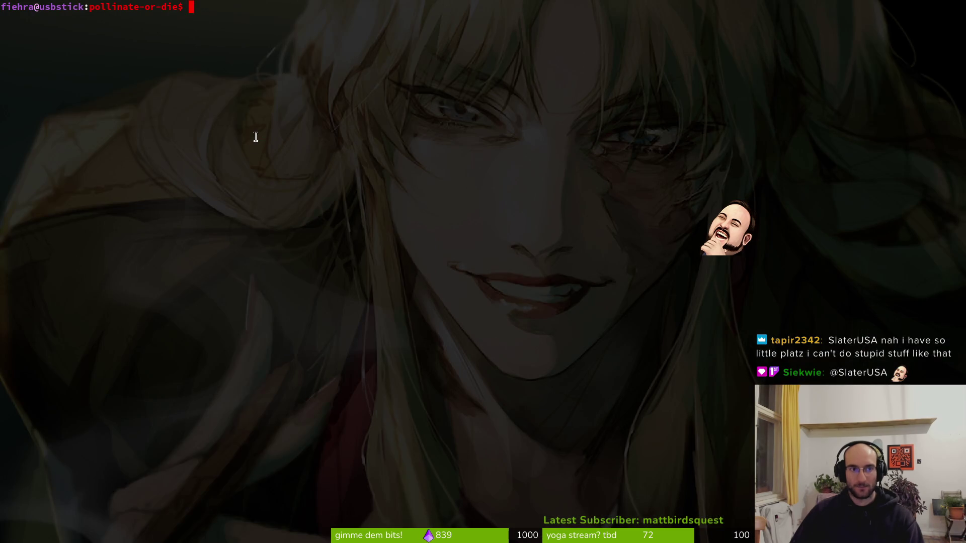
type("v")
Open pause_overlay.gd in Neovim through the project file finder.
key("ctrl+d")
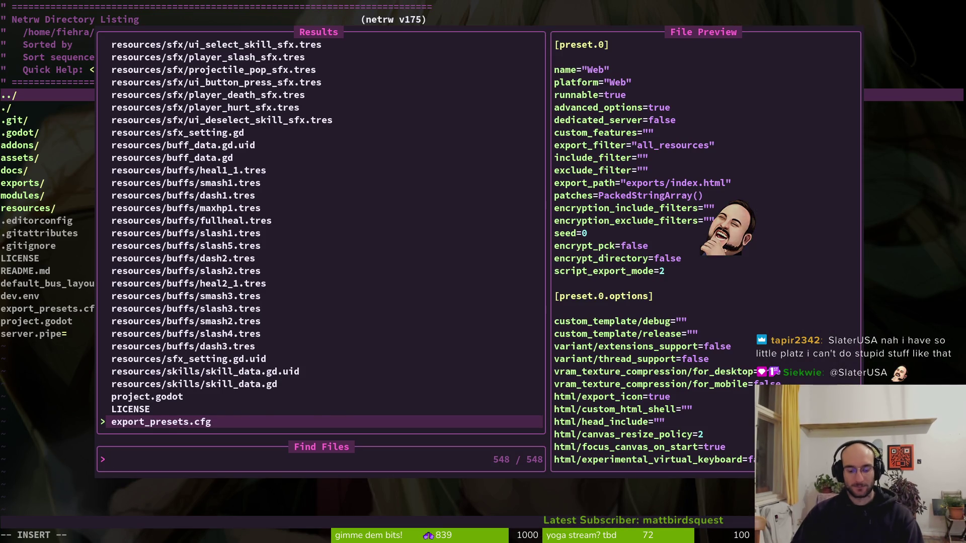
type("pauseov")
key("Return")
Add and then delete a stray buff line at the end of the file, and save the script.
key("shift+g")
type("o")
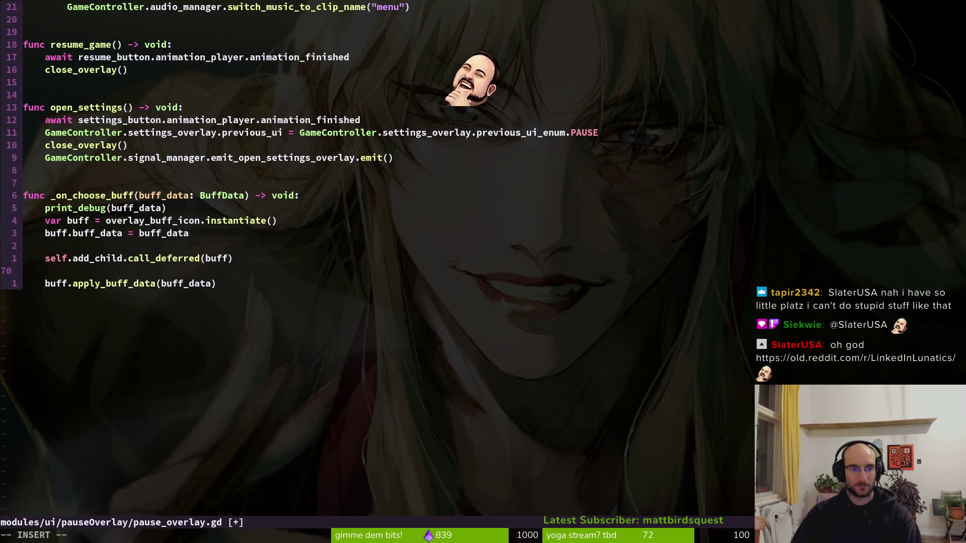
type("ff.po")
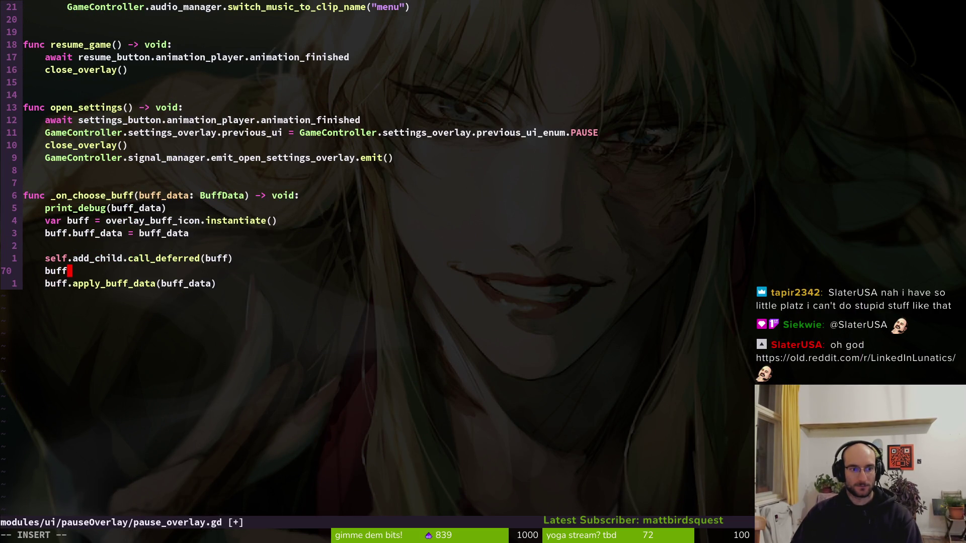
key("BackSpace")
key("BackSpace")
key("BackSpace")
key("Escape")
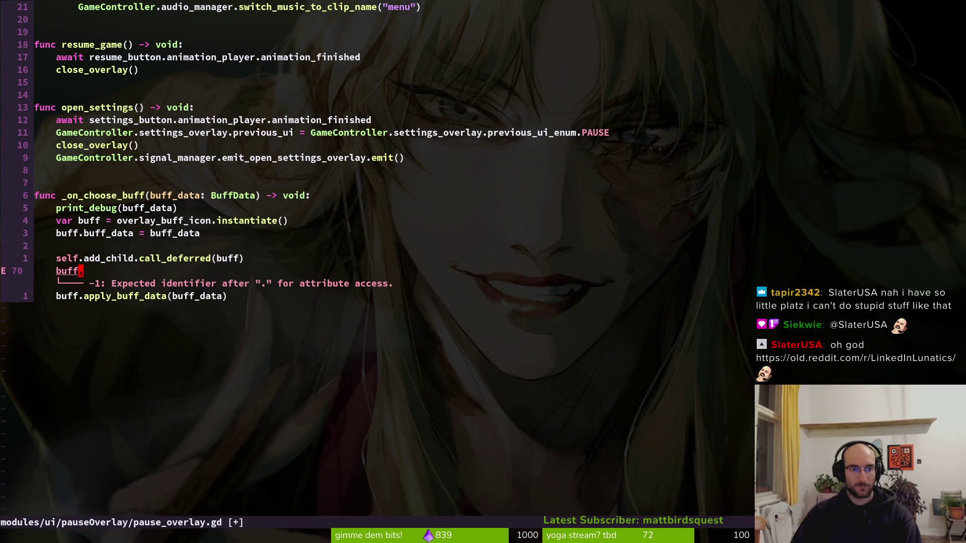
key("V")
key("Escape")
type(":w")
key("Return")
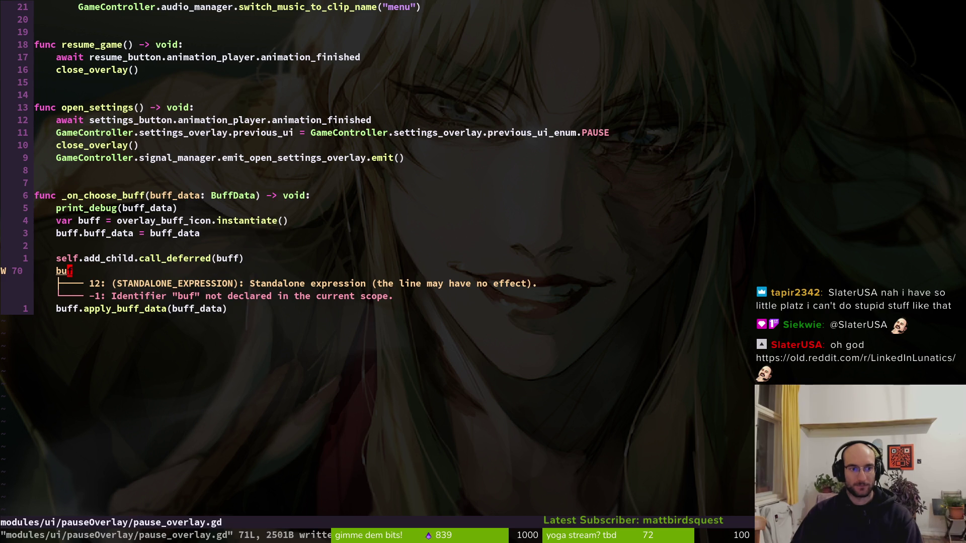
key("d")
key("d")
type(":w")
key("Return")
key("alt+Tab")
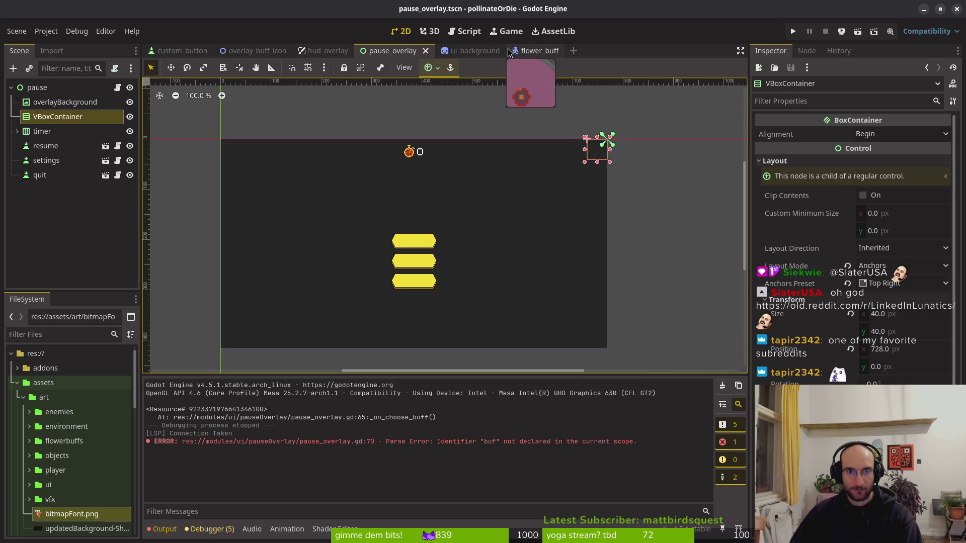
In the overlay_buff_icon scene, change the overlayBuffIcon root's type from Node2D to Control.
left_click(251, 51)
right_click(30, 87)
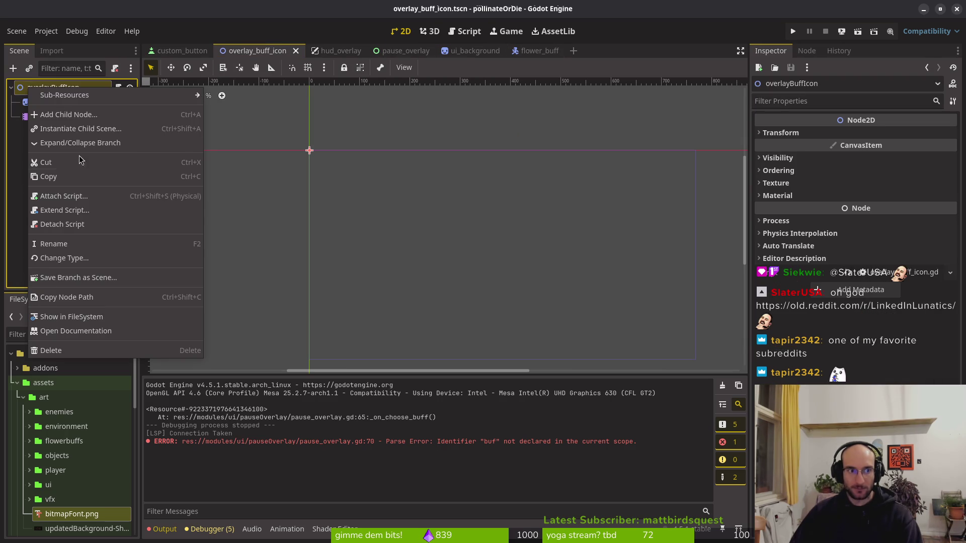
left_click(65, 258)
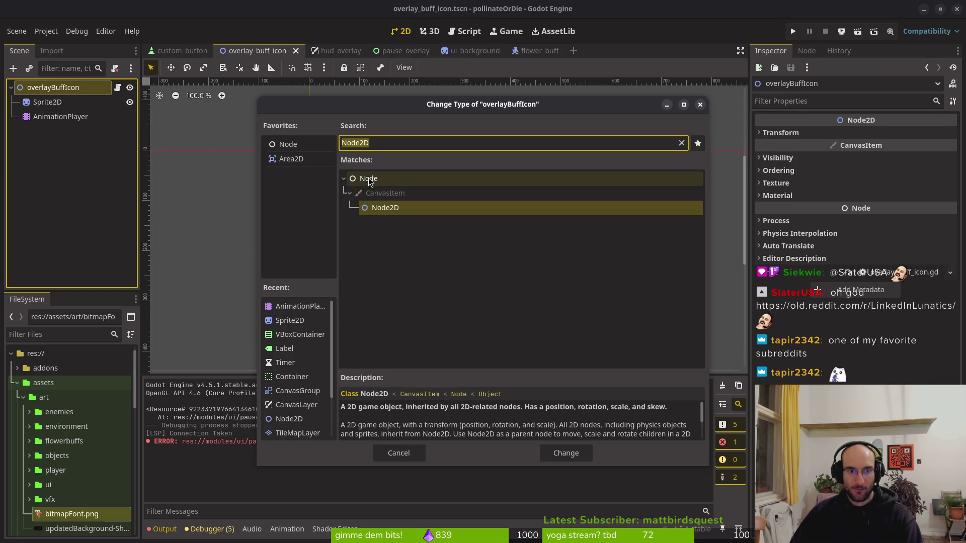
key("BackSpace")
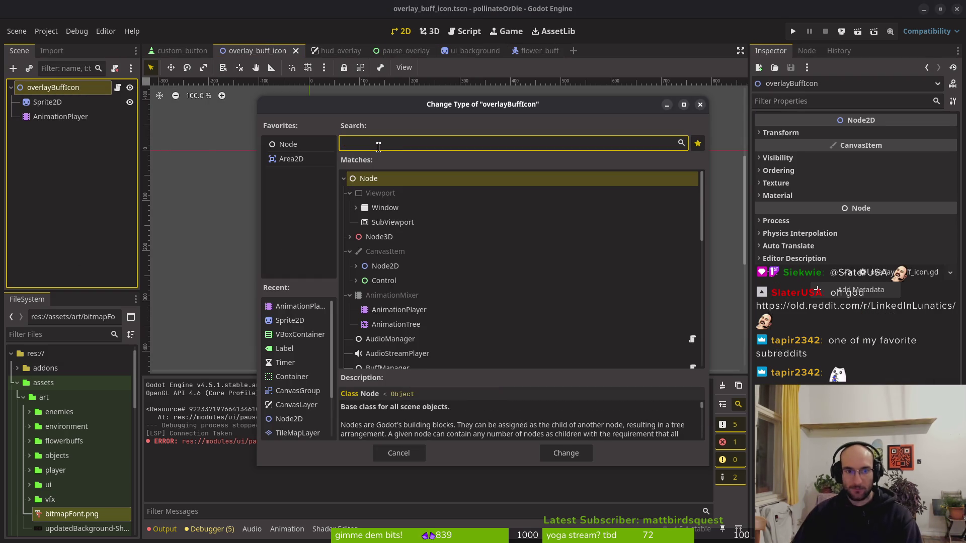
left_click(356, 281)
scroll(471, 282, "down", 2)
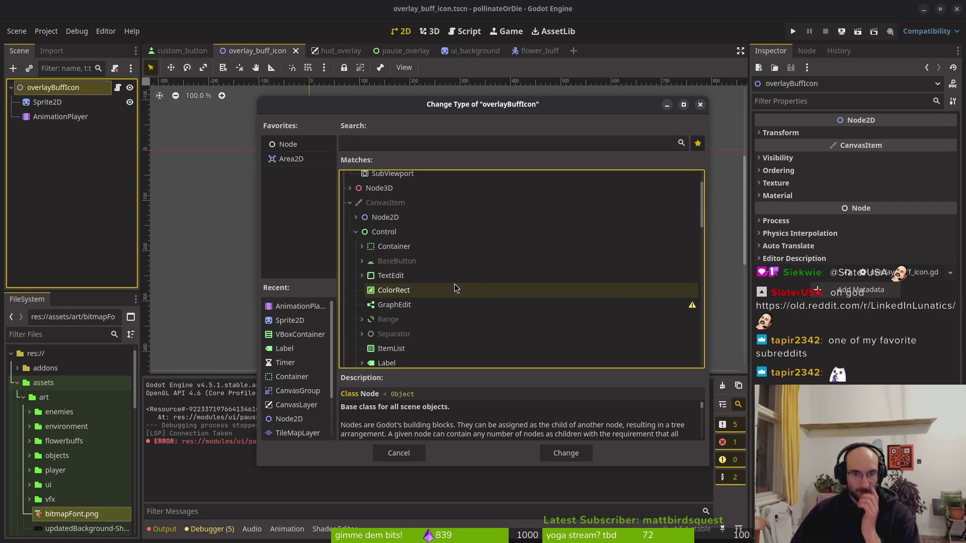
scroll(437, 265, "down", 3)
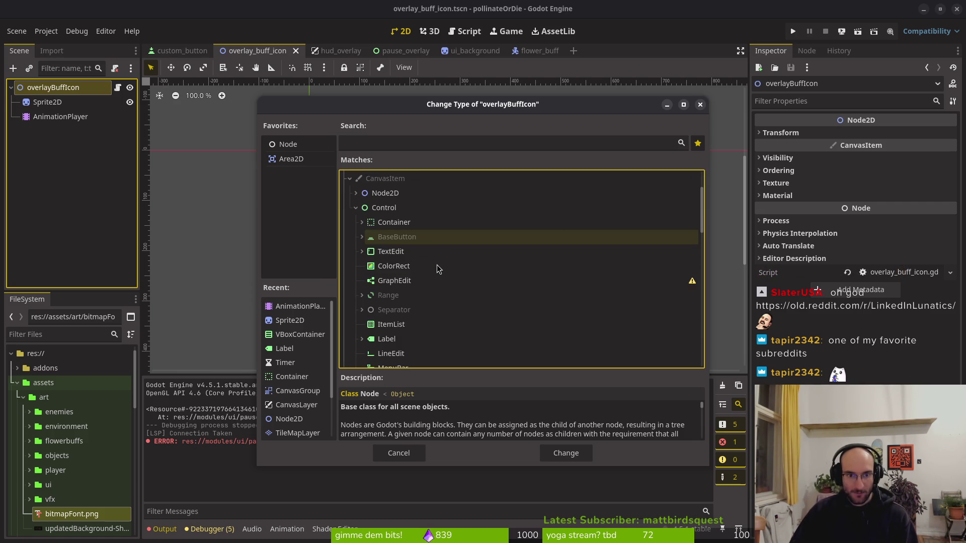
scroll(443, 266, "down", 3)
scroll(452, 262, "down", 4)
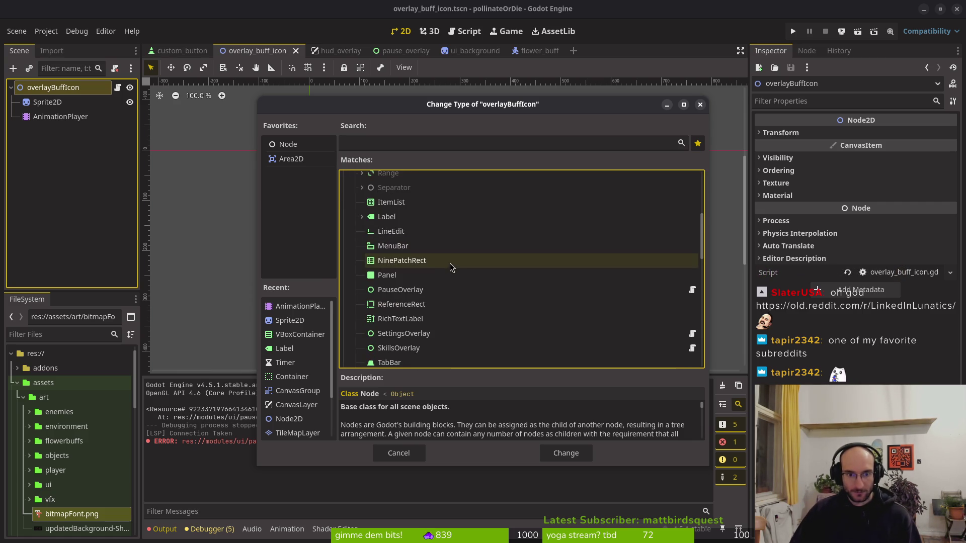
scroll(448, 267, "down", 5)
scroll(442, 257, "up", 7)
scroll(445, 253, "up", 3)
scroll(443, 252, "up", 5)
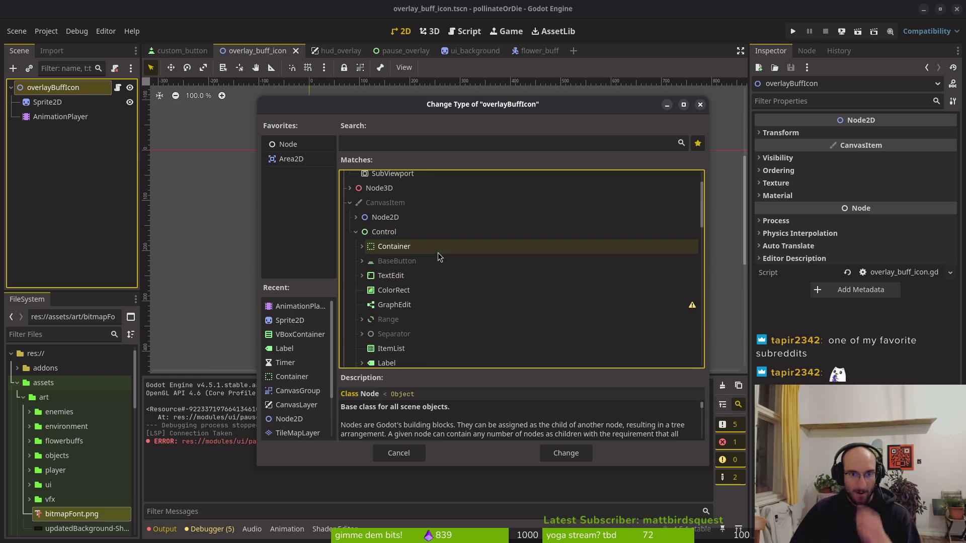
left_click(402, 234)
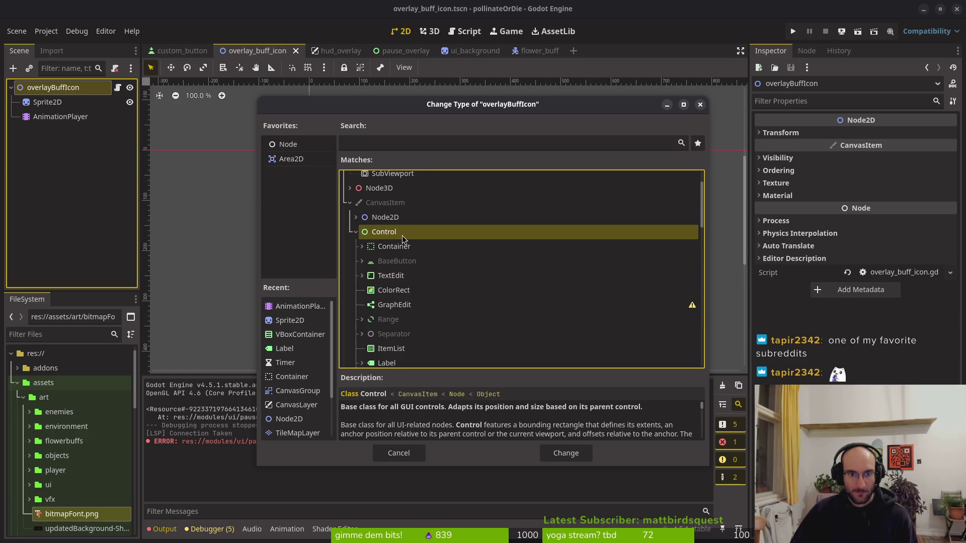
left_click(563, 453)
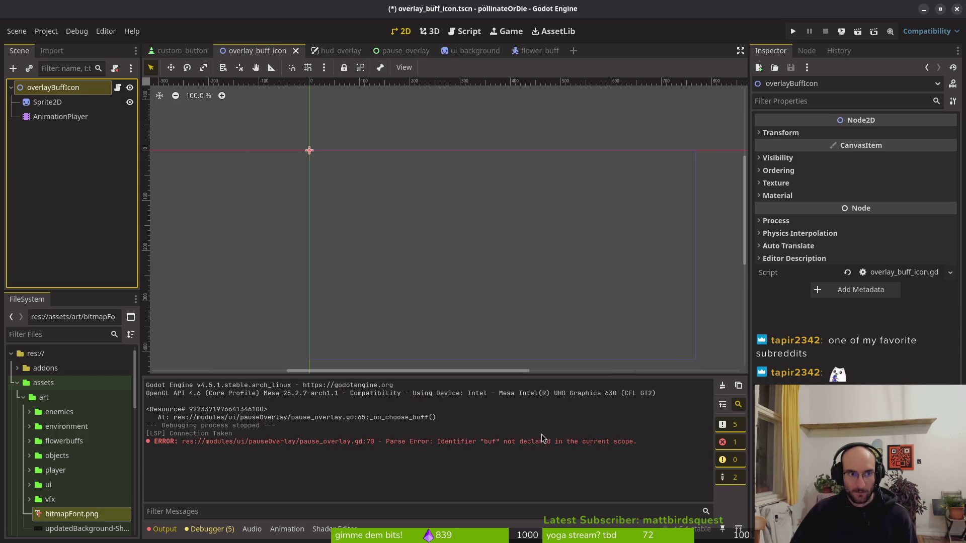
Change the Sprite2D child's type to TextureRect, keeping its name, then check the pause_overlay scene.
left_click(42, 105)
right_click(42, 109)
left_click(101, 228)
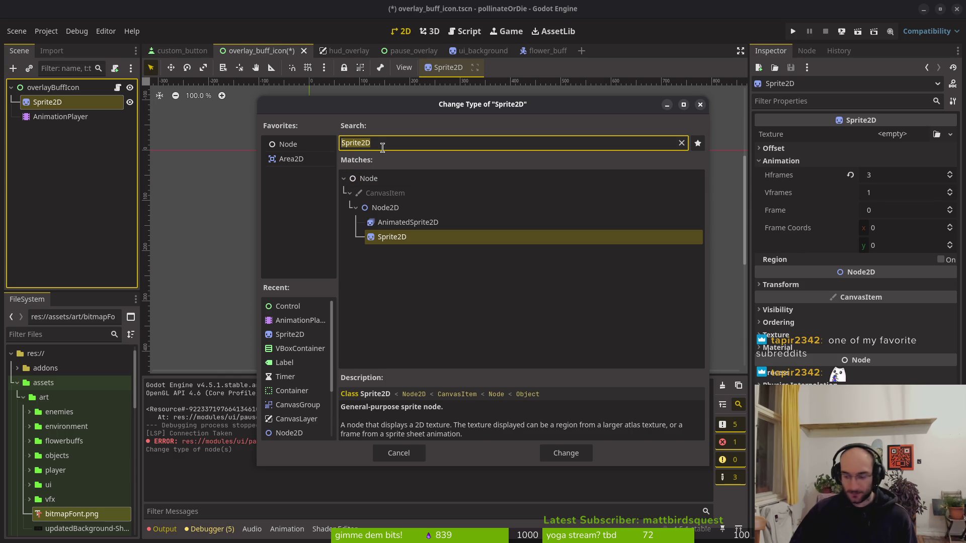
key("BackSpace")
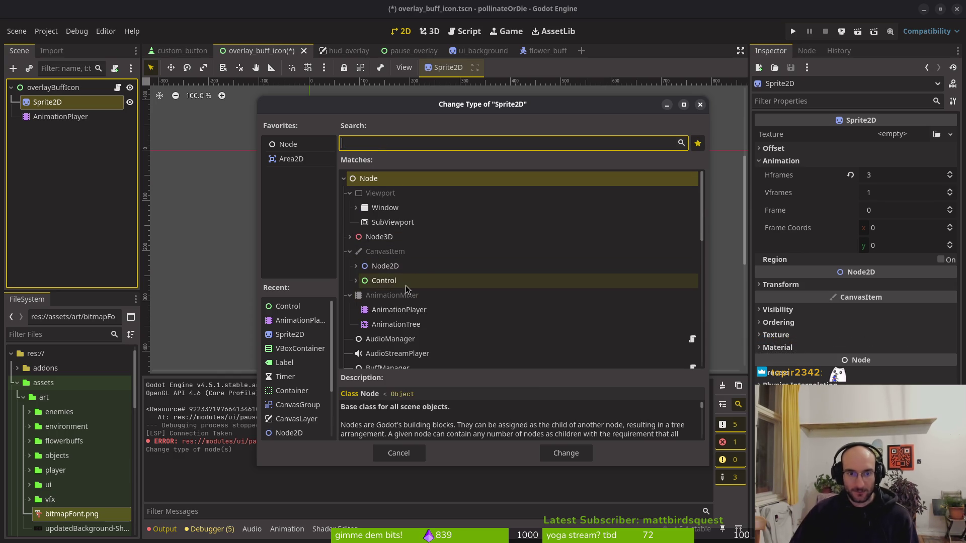
left_click(356, 281)
scroll(452, 306, "down", 2)
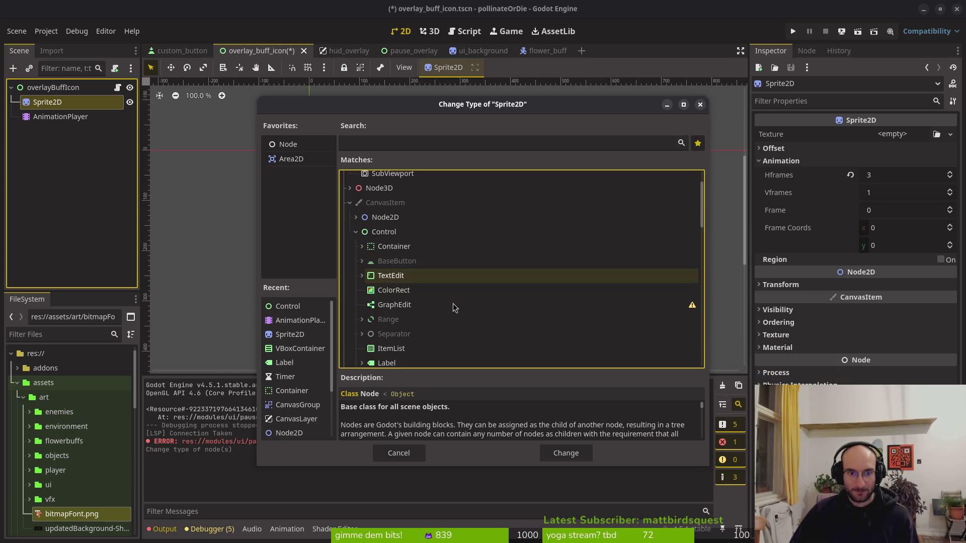
scroll(415, 310, "down", 2)
scroll(415, 307, "down", 7)
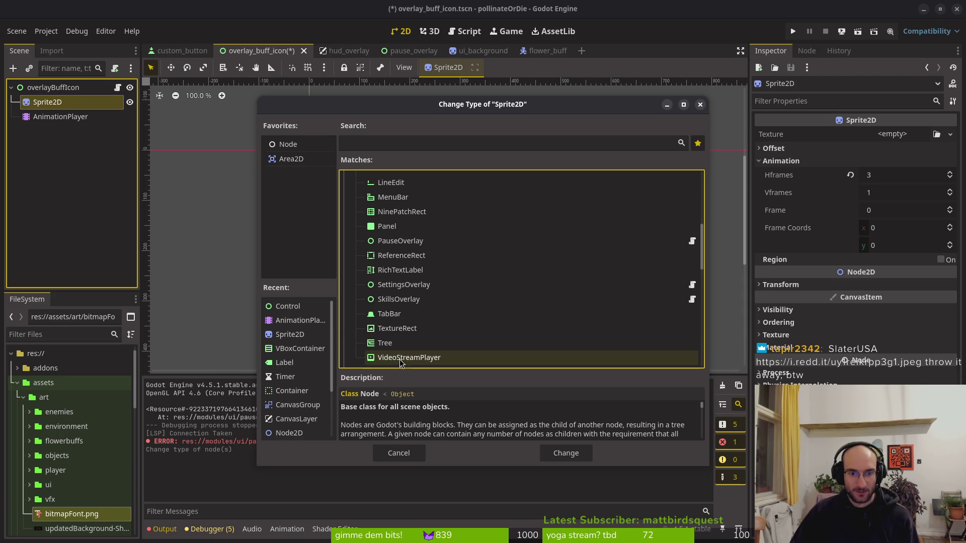
left_click(400, 333)
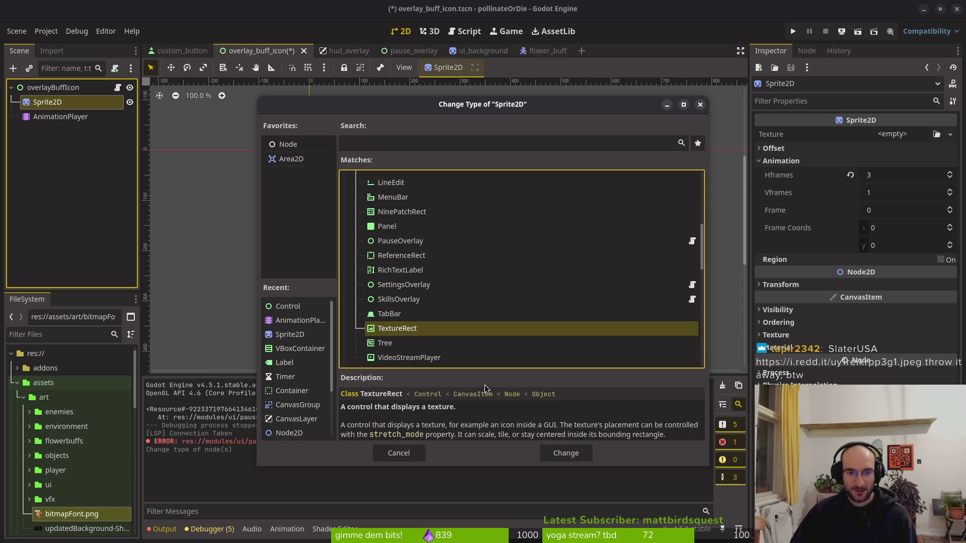
left_click(571, 453)
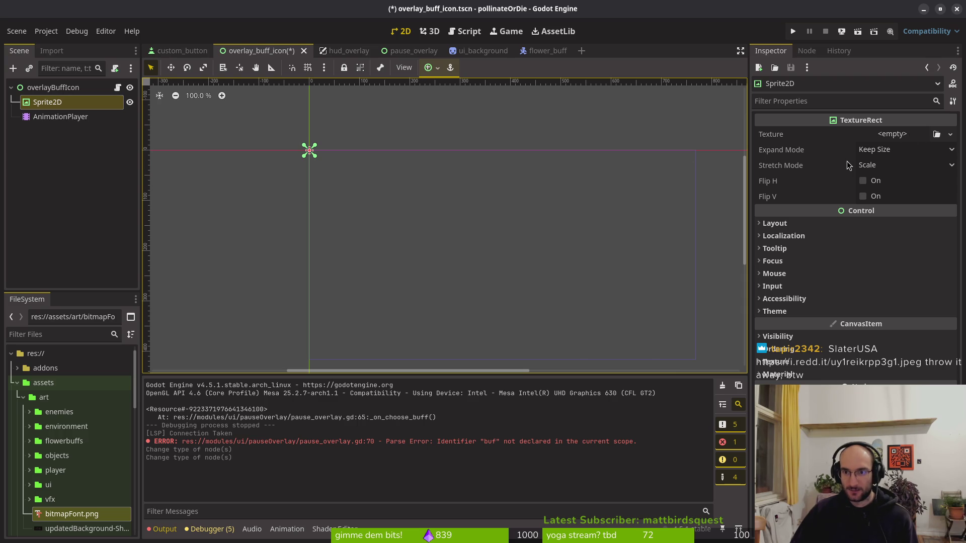
mouse_move(847, 162)
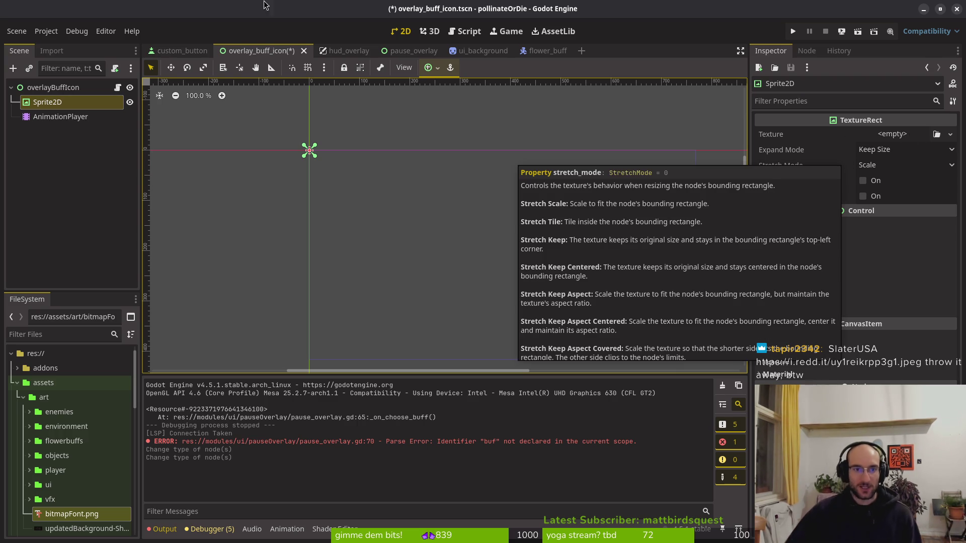
left_click(418, 51)
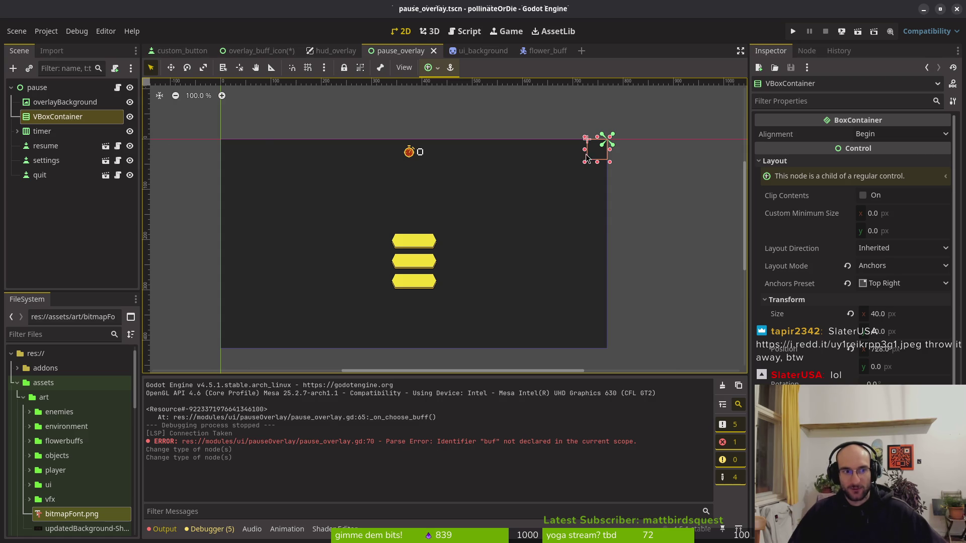
Back in overlay_buff_icon, add a Label child node under the overlayBuffIcon root.
left_click(539, 50)
left_click(247, 50)
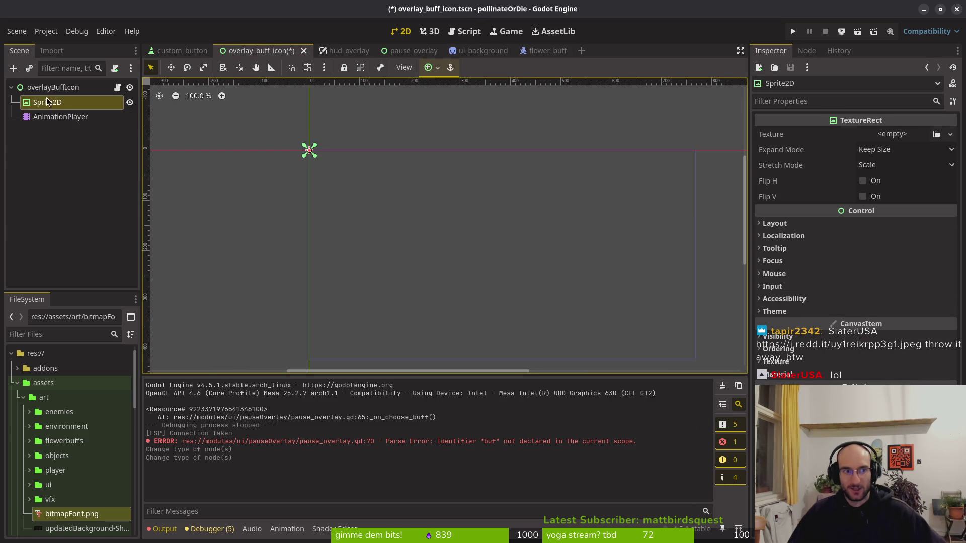
left_click(73, 87)
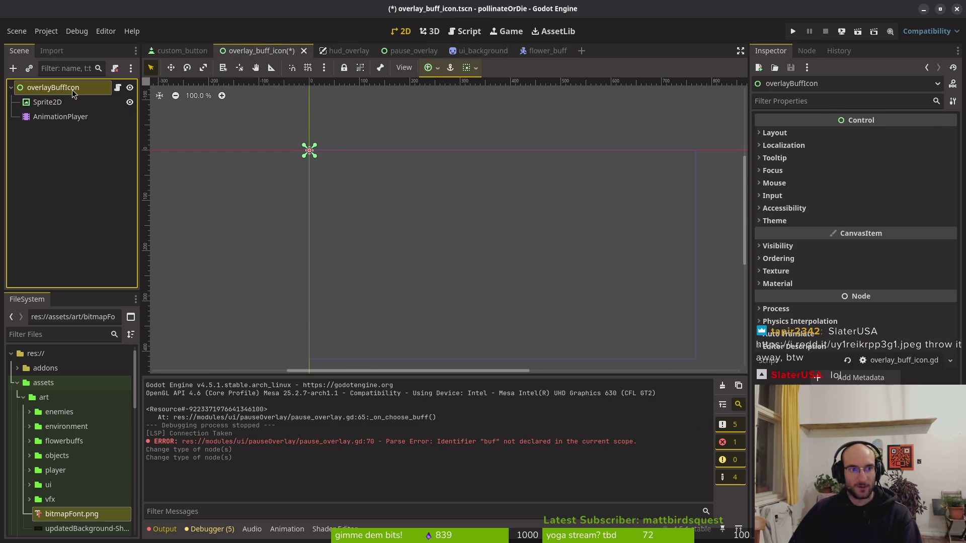
key("ctrl+a")
type("lavewl")
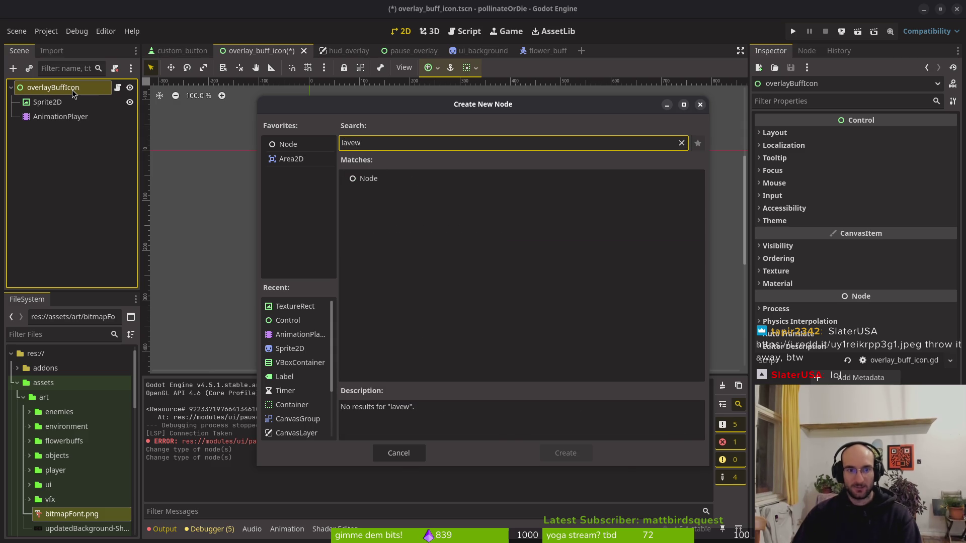
key("BackSpace")
key("BackSpace")
key("BackSpace")
type("bel")
key("Return")
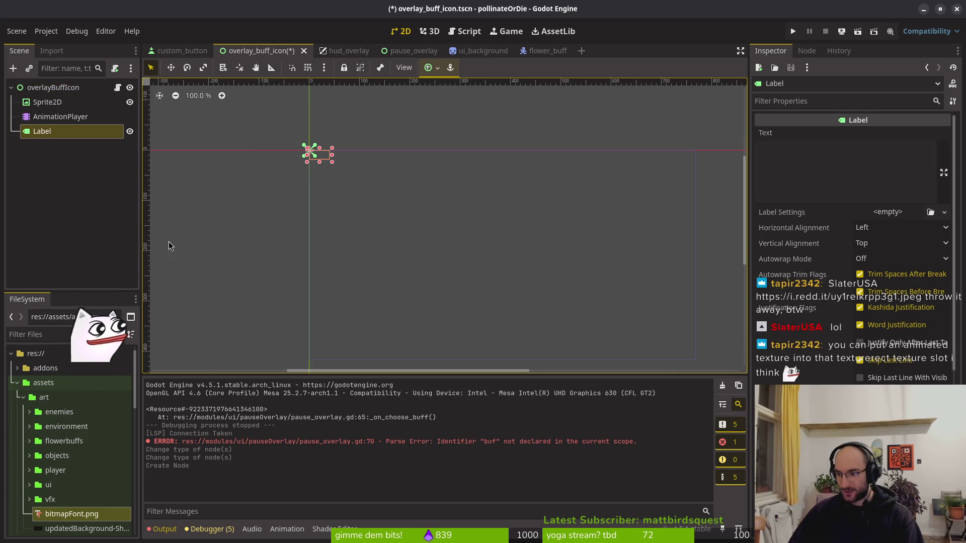
left_click(45, 104)
Give the Sprite2D TextureRect a new AnimatedTexture with 3 frames and save the scene.
left_click(871, 135)
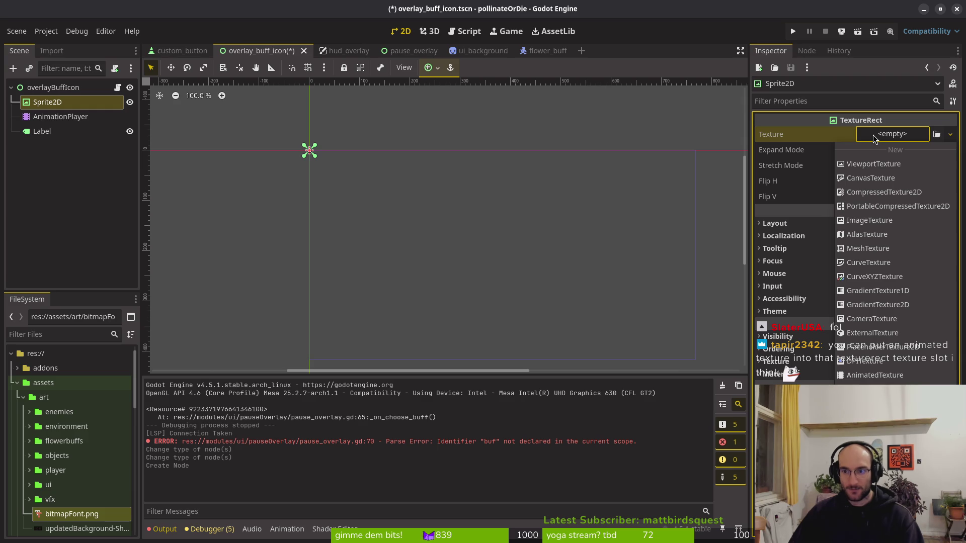
left_click(861, 375)
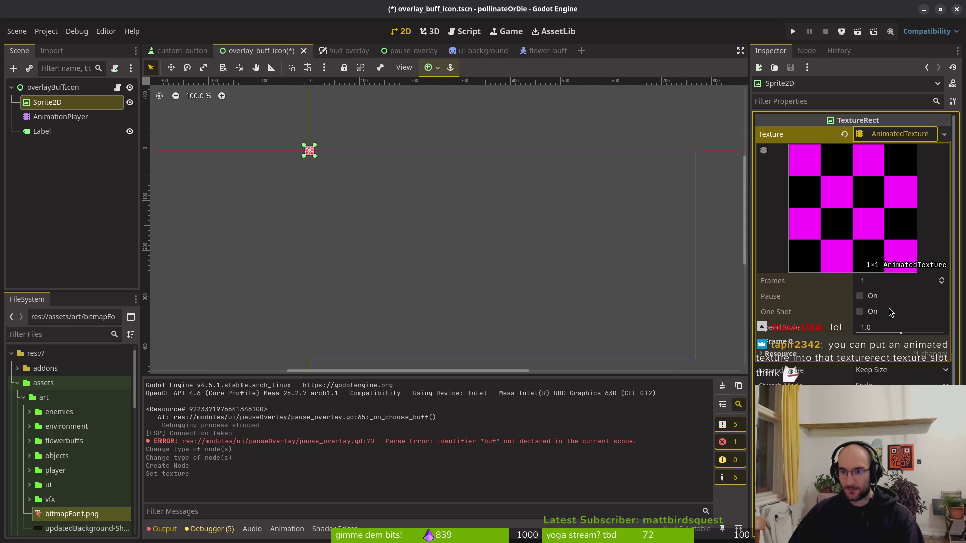
left_click(881, 283)
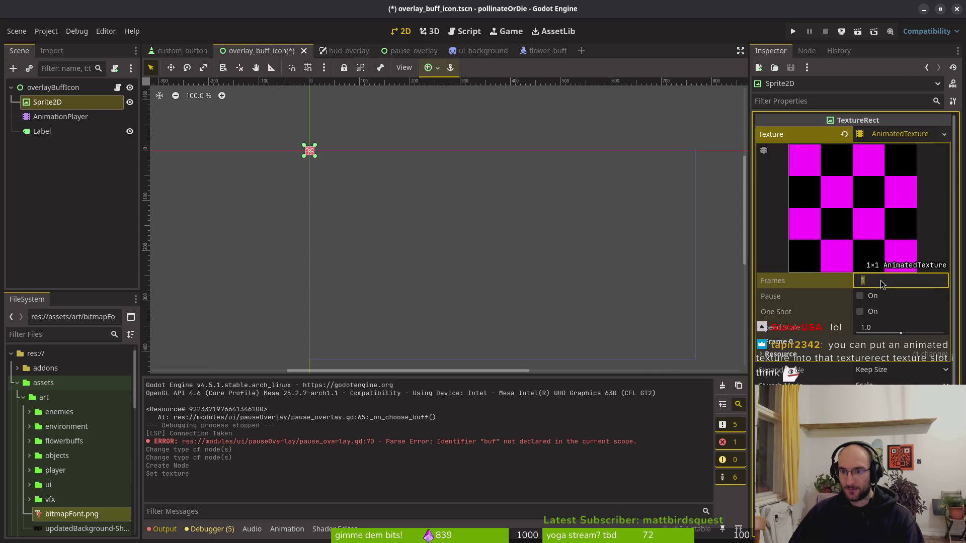
type("3")
key("Return")
key("ctrl+s")
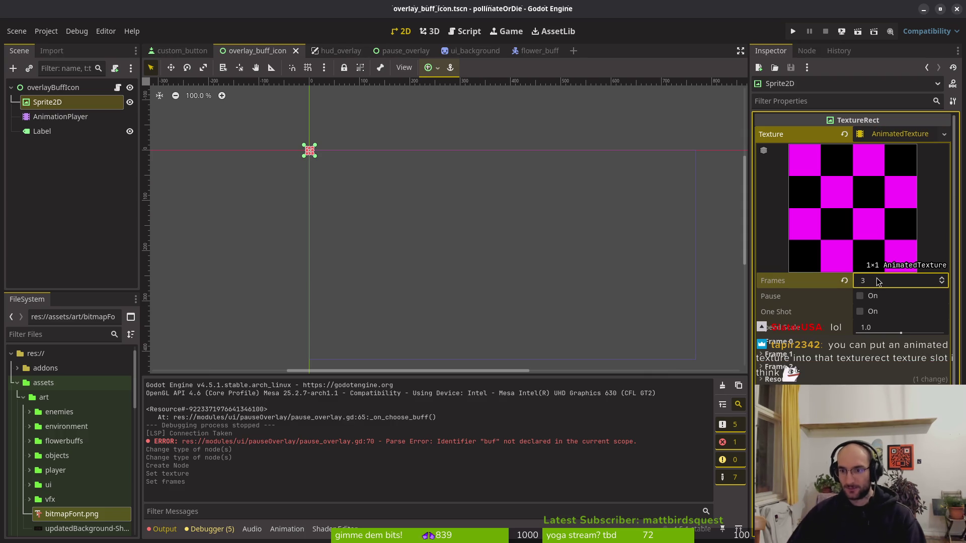
Expand Frame 0 and look at its texture options without changing them.
left_click(800, 346)
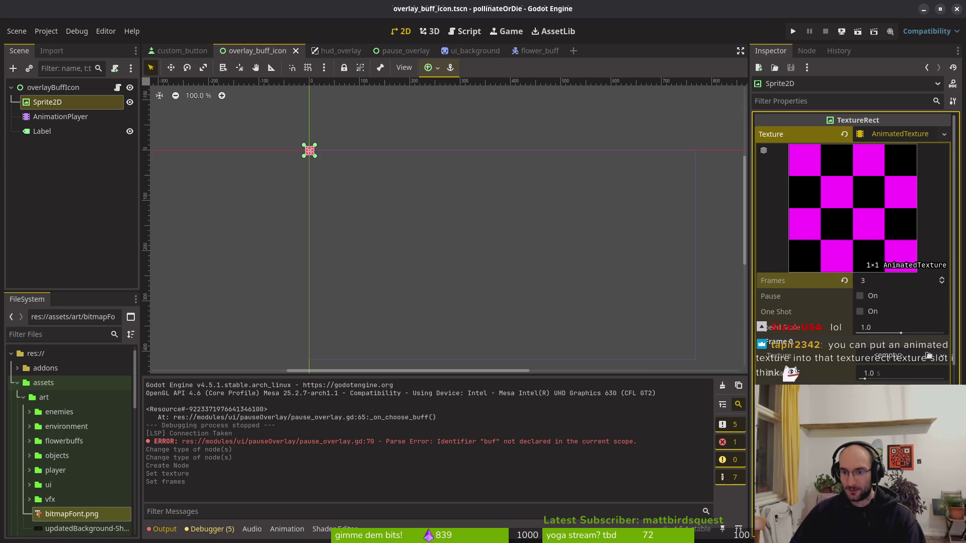
left_click(898, 358)
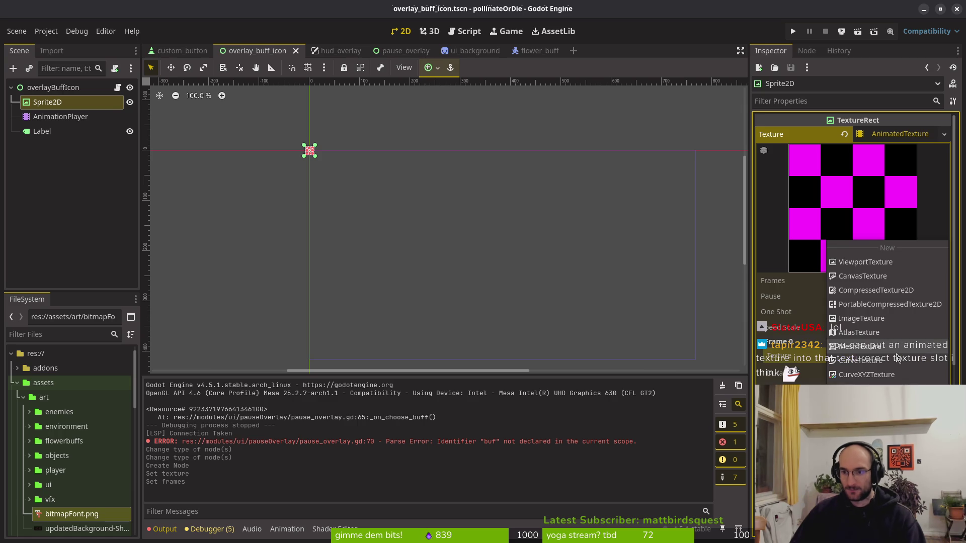
key("Escape")
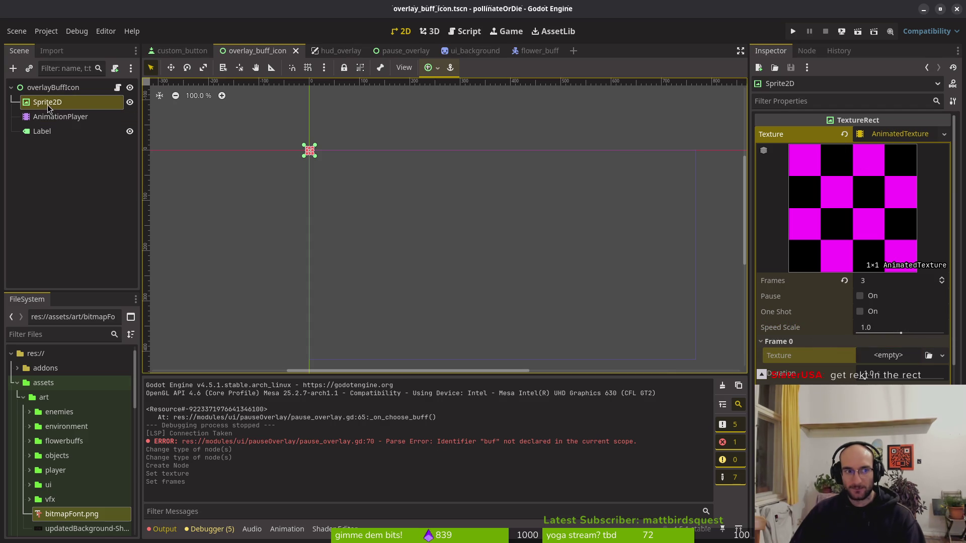
right_click(26, 102)
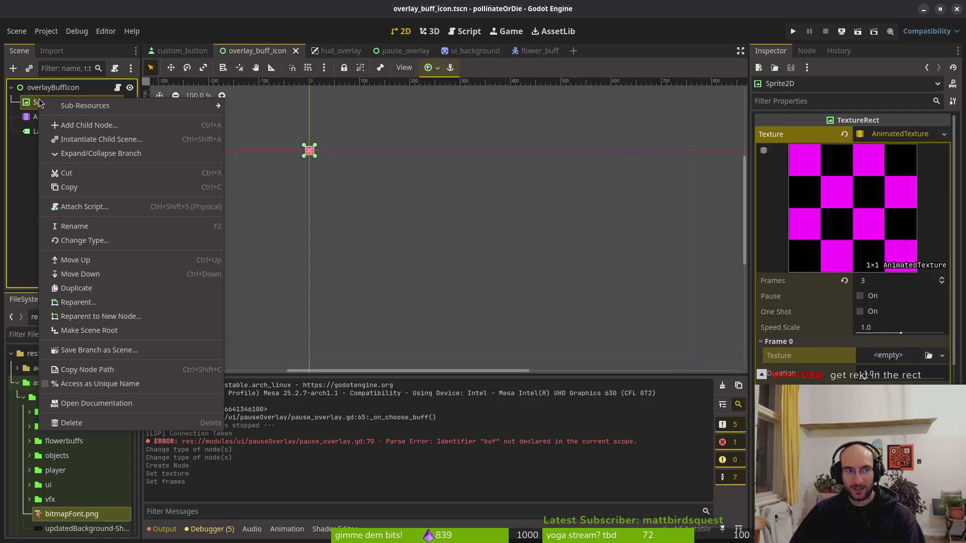
Convert the node back into a Sprite2D, then undo so it stays a TextureRect.
left_click(87, 243)
type("spri")
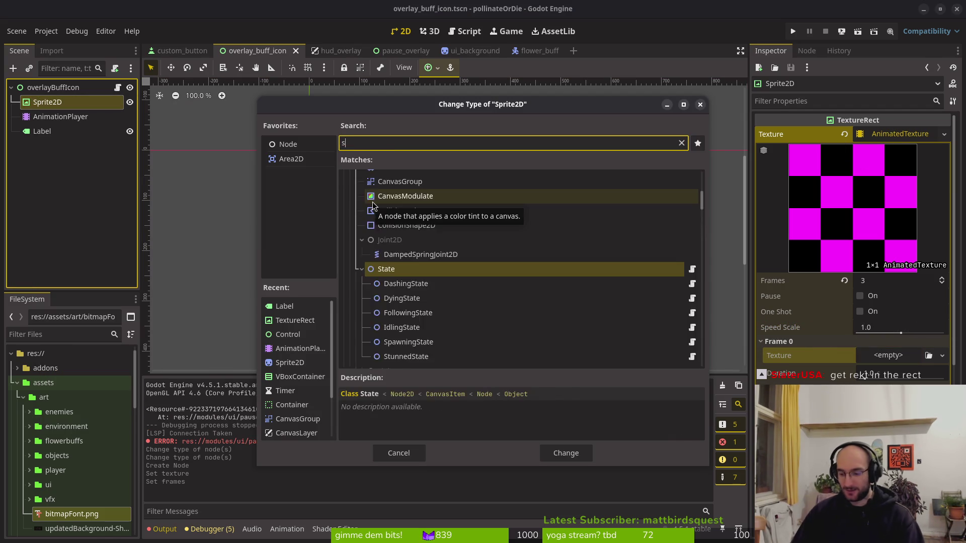
key("Return")
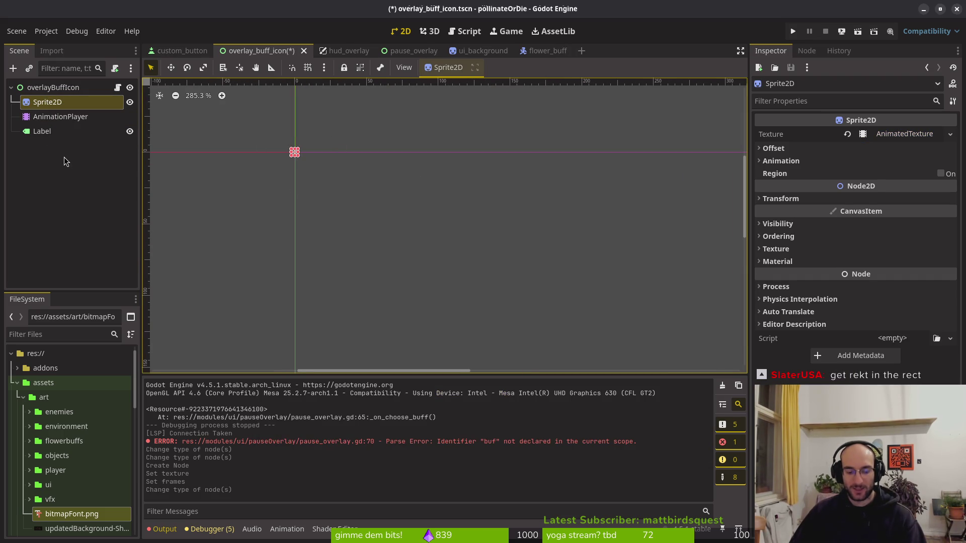
key("ctrl+z")
Bring up the context menu for the overlayBuffIcon root node, with Change Type available.
right_click(40, 104)
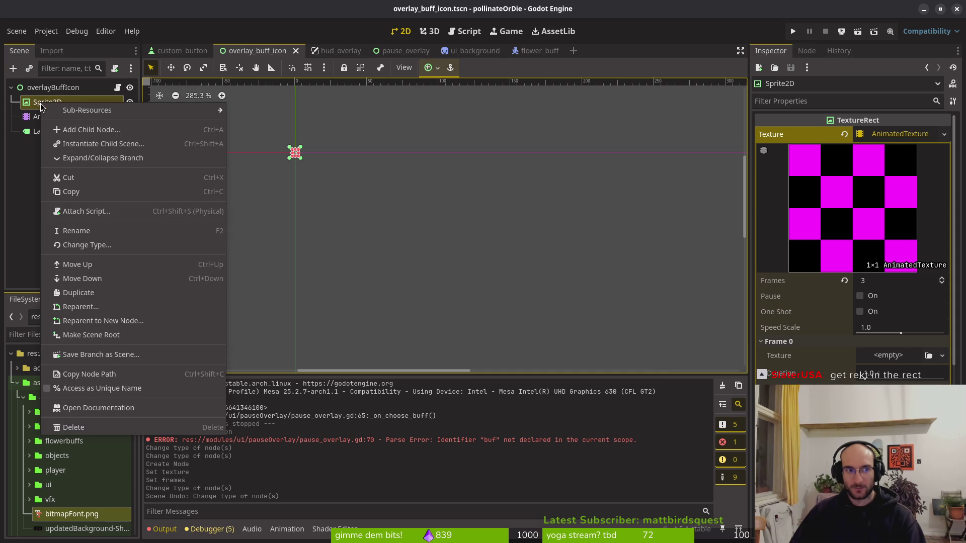
left_click(27, 107)
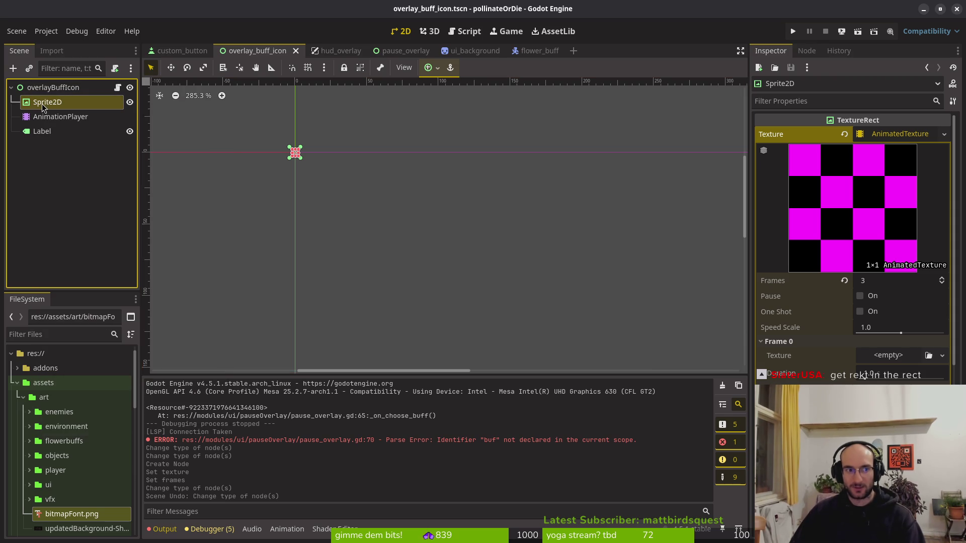
right_click(35, 104)
scroll(300, 166, "up", 3)
key("shift+f")
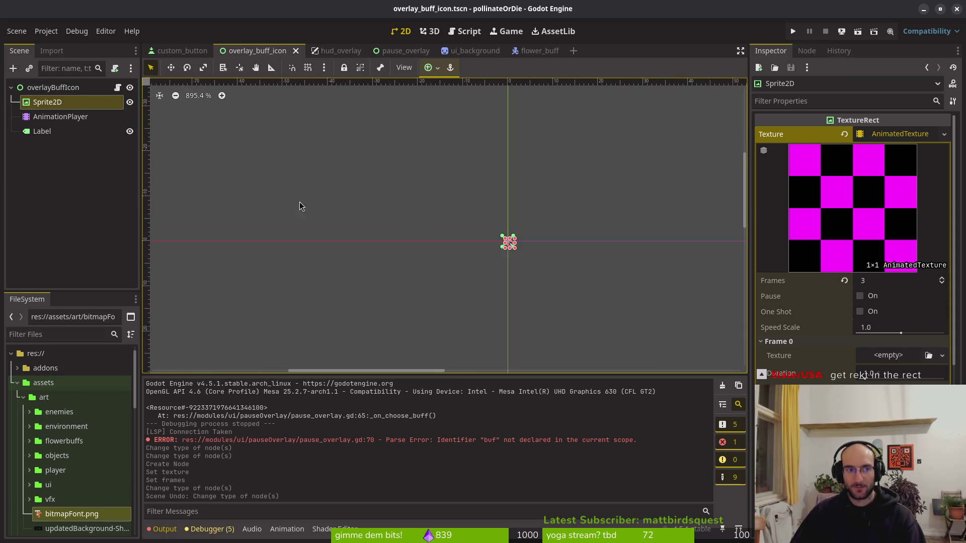
left_click(24, 89)
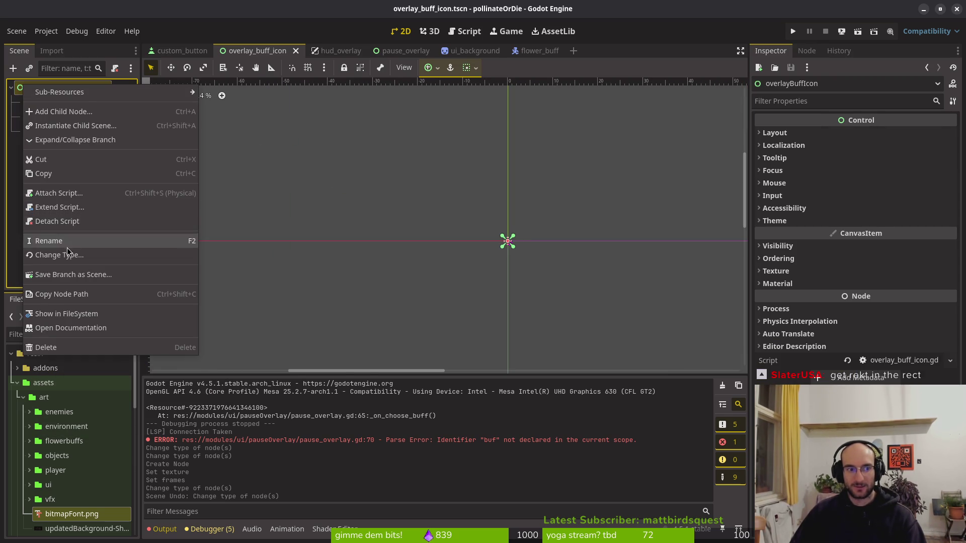
Change the overlayBuffIcon root's type to Container and save the scene.
left_click(59, 255)
type("conta")
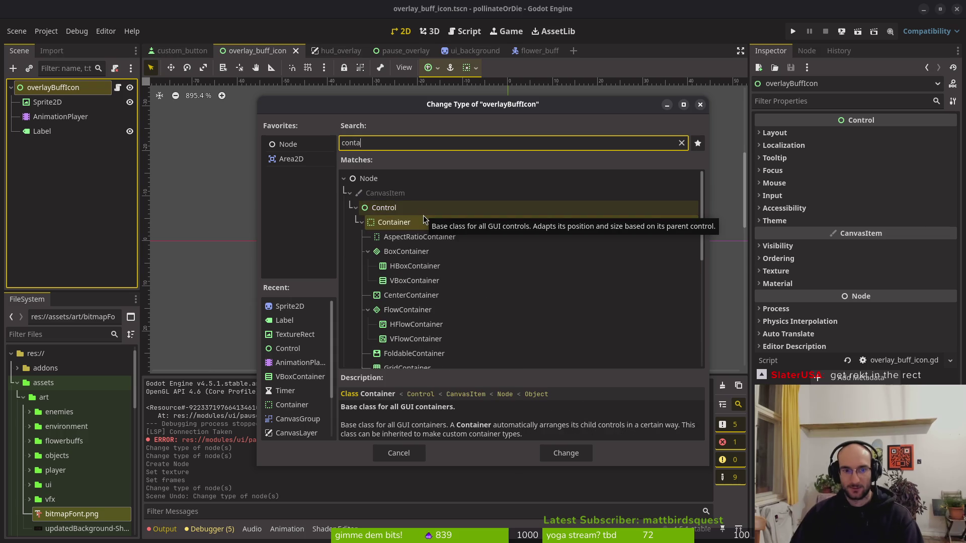
key("Return")
key("ctrl+s")
Try the root's horizontal and vertical expand sizing flags, then turn both back off.
left_click(796, 134)
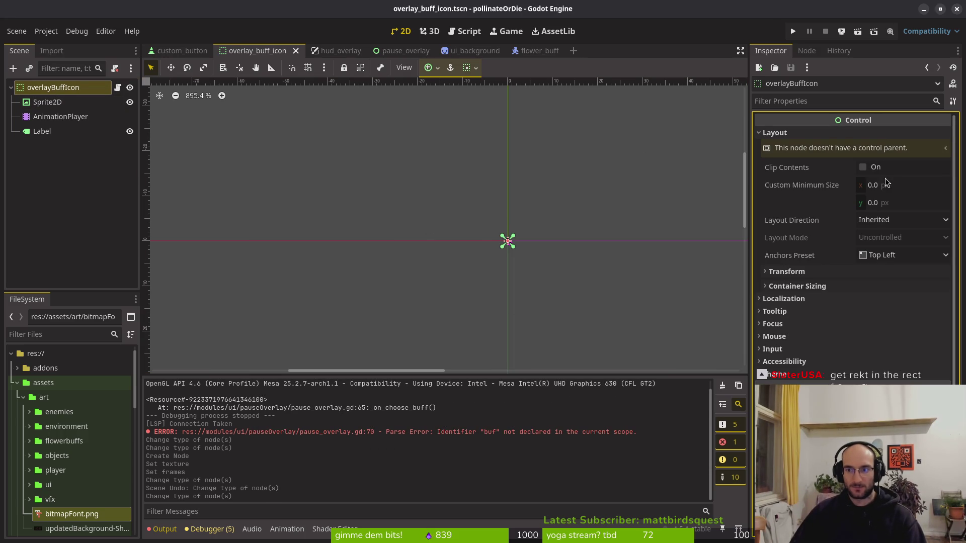
left_click(887, 258)
scroll(506, 246, "up", 10)
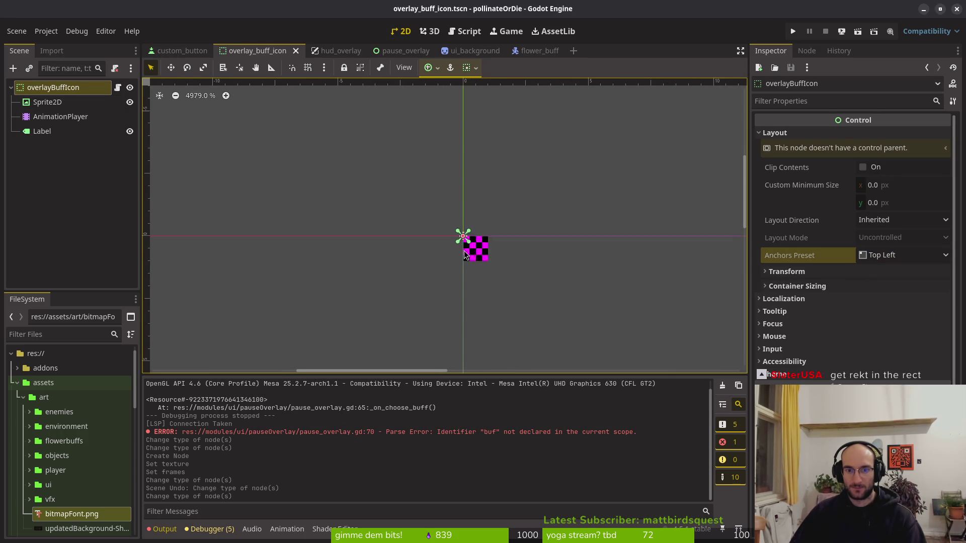
left_click(815, 276)
left_click(817, 272)
left_click(828, 286)
left_click(889, 319)
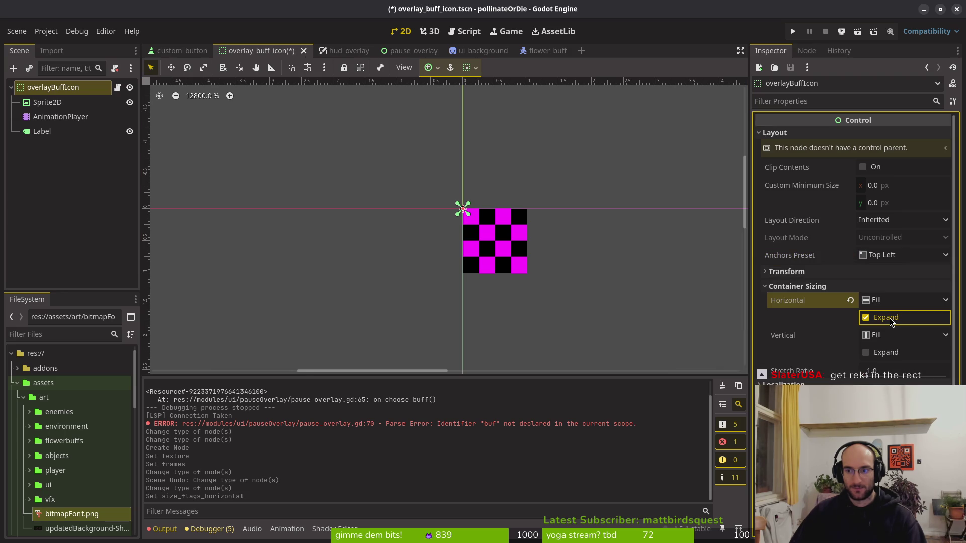
left_click(886, 352)
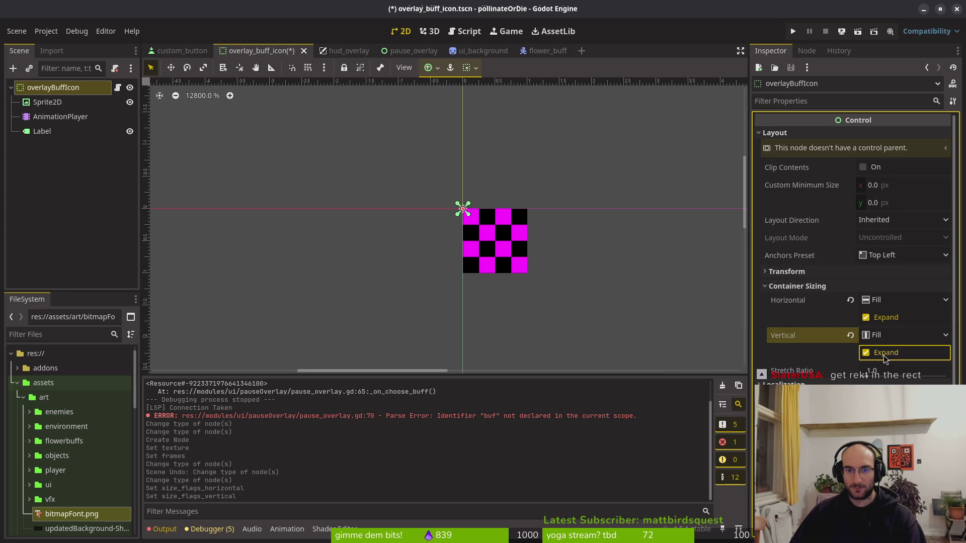
left_click(885, 352)
left_click(887, 322)
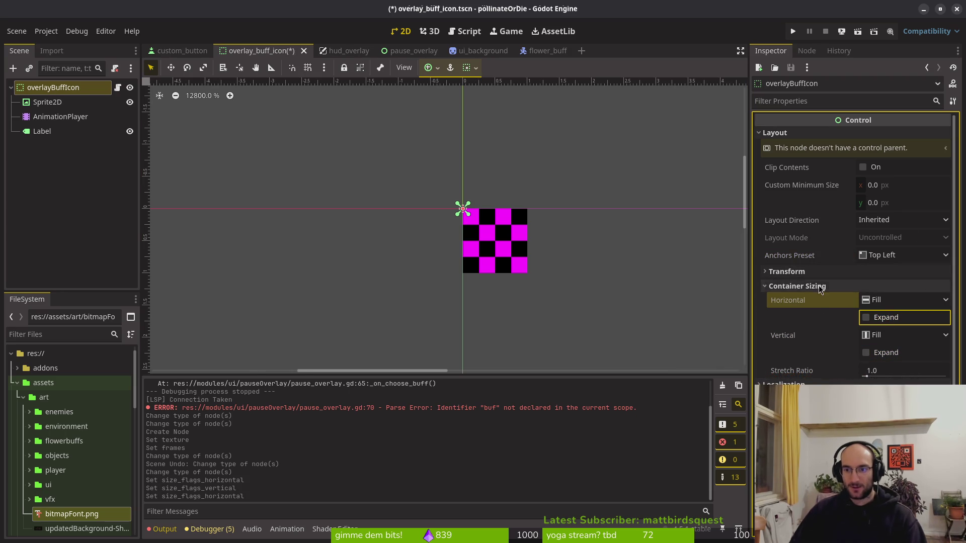
Set the root's Transform size to 100 × 100 px.
left_click(885, 272)
left_click(891, 293)
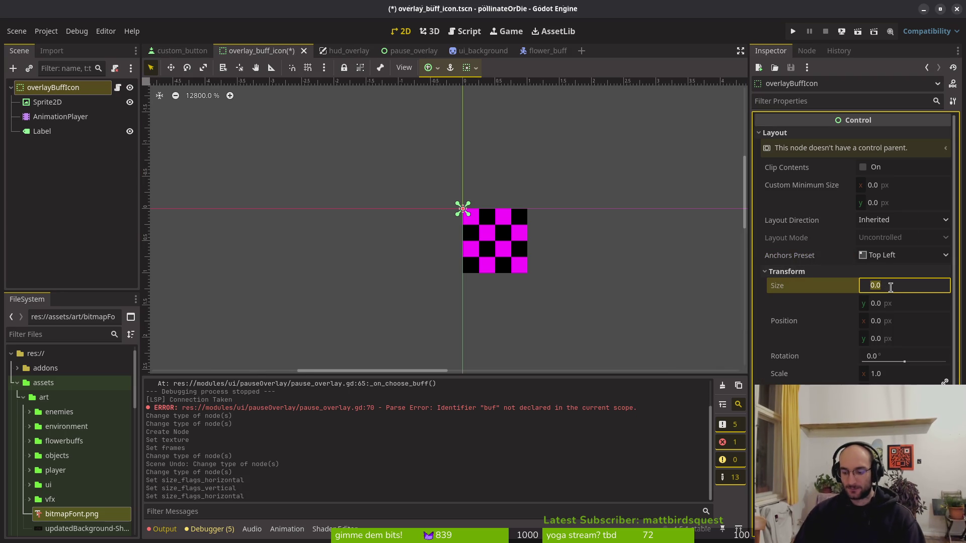
type("0")
key("Tab")
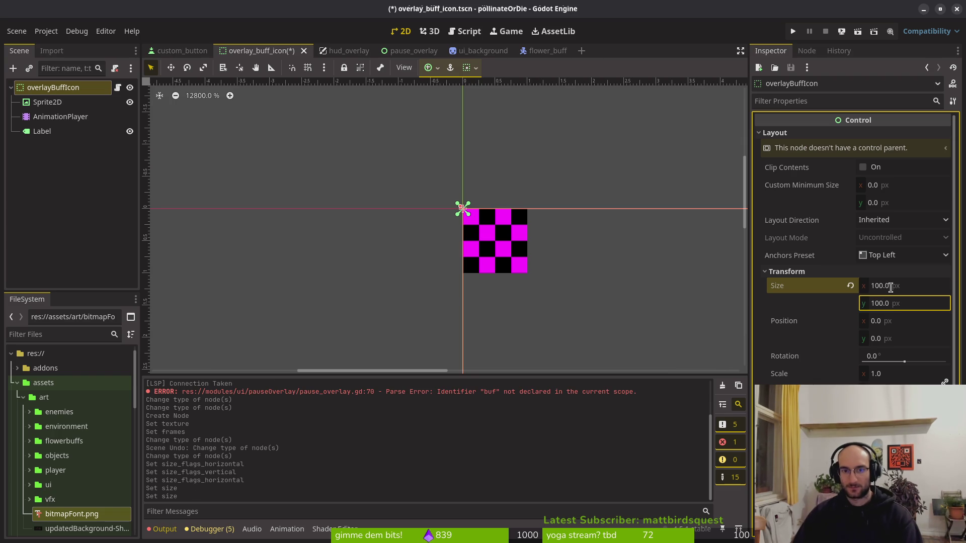
key("Return")
scroll(587, 292, "down", 6)
scroll(379, 192, "down", 8)
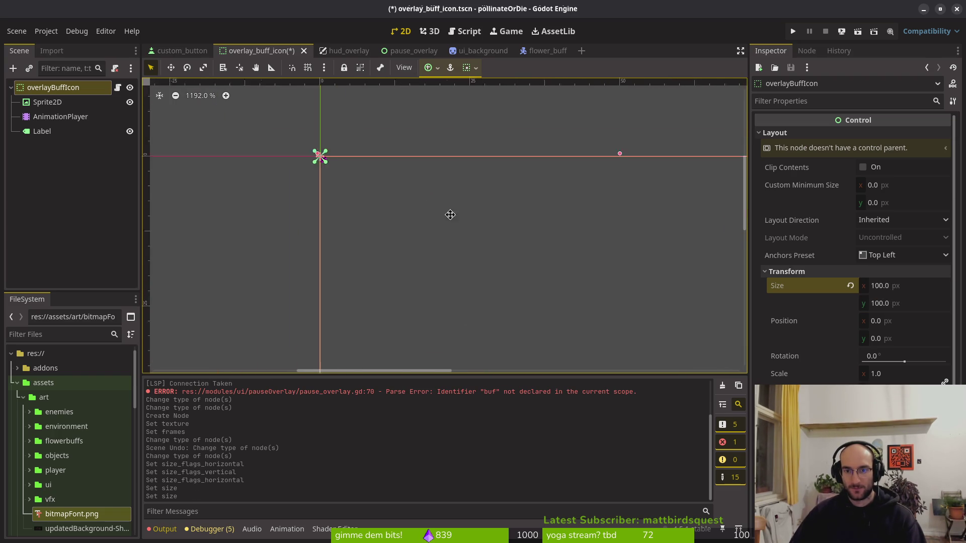
Change the root's size to 32 × 32 px and save the scene.
left_click(922, 287)
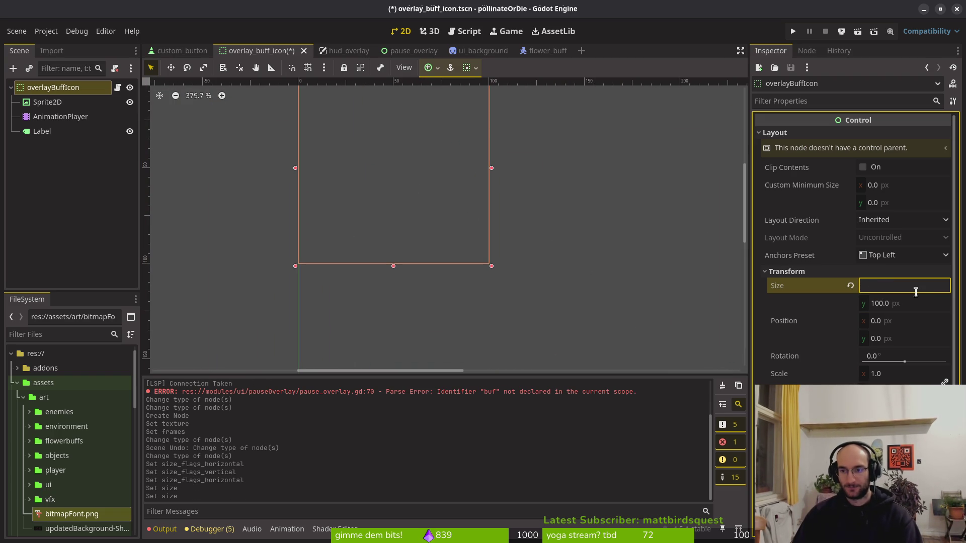
type("32")
key("Tab")
type("32")
key("Return")
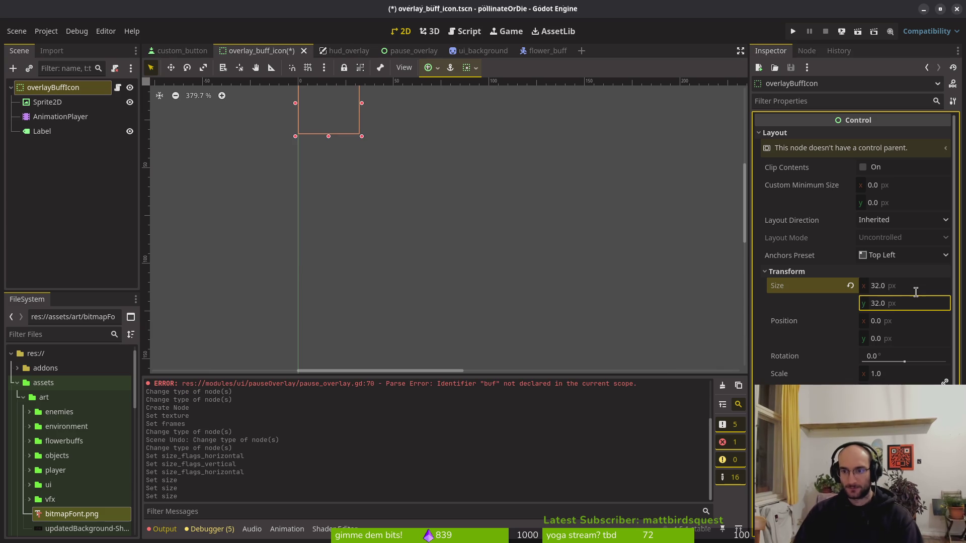
key("f")
key("ctrl+s")
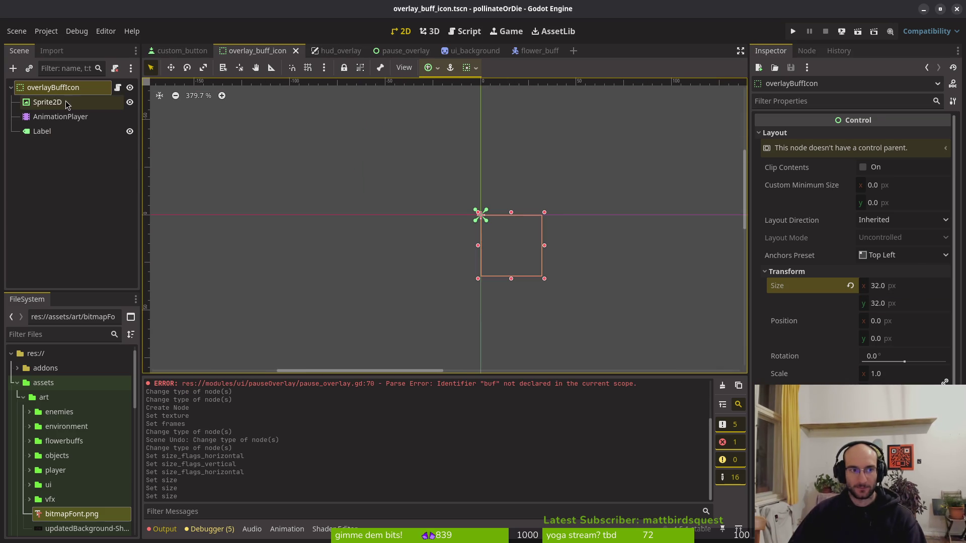
left_click(59, 108)
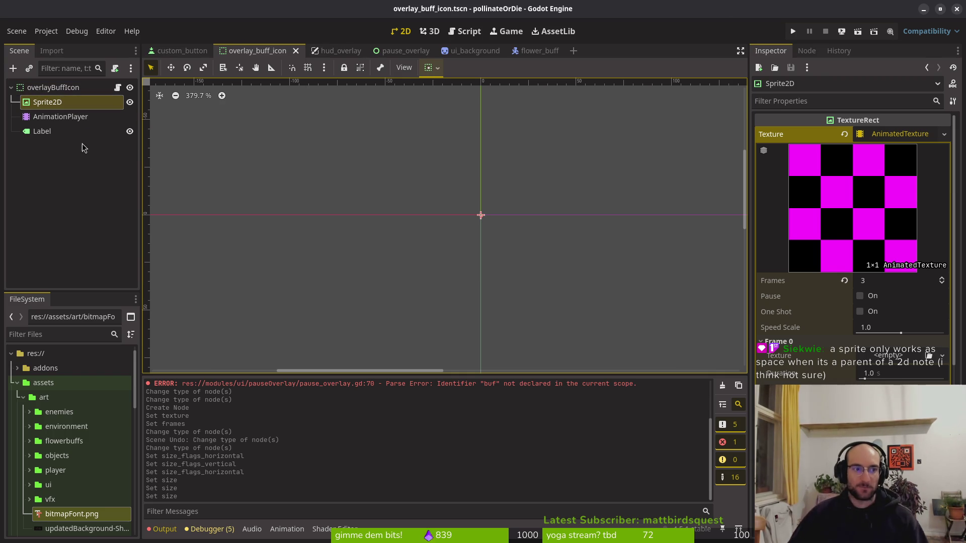
Delete the AnimationPlayer node and save, keeping only Sprite2D and Label under the root.
left_click(70, 119)
key("Delete")
key("Return")
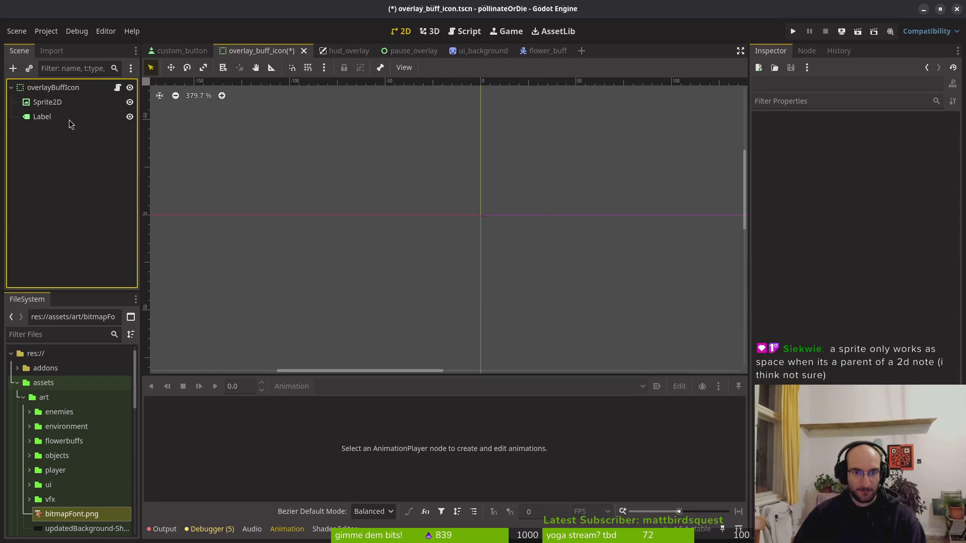
key("ctrl+s")
left_click(71, 104)
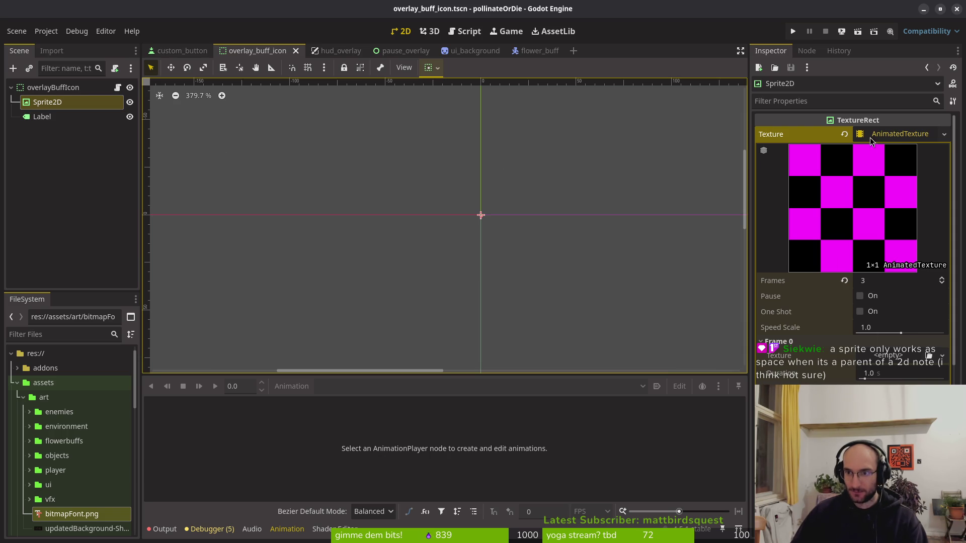
left_click(895, 135)
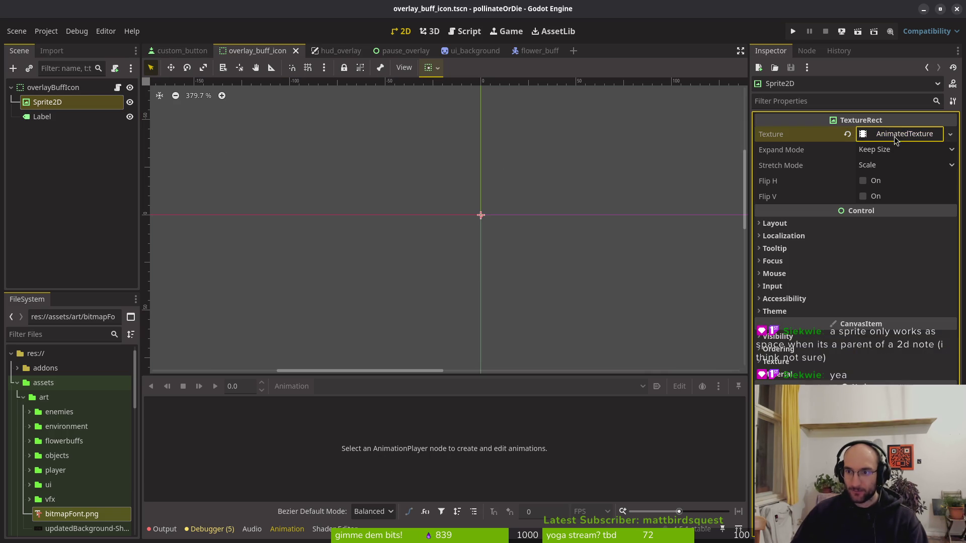
Clear the Sprite2D node's AnimatedTexture so Texture is empty, and save.
left_click(847, 134)
left_click(895, 135)
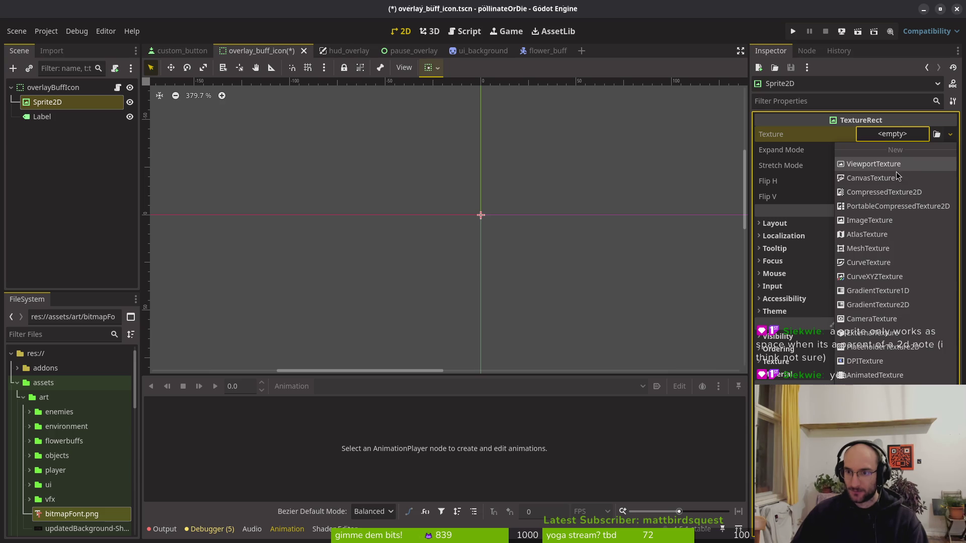
left_click(805, 136)
key("ctrl+s")
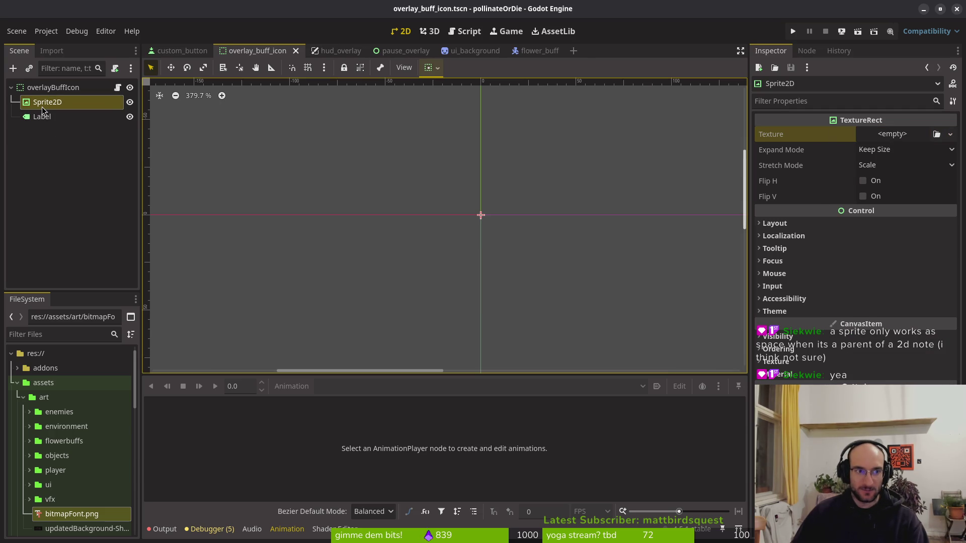
Rename the Sprite2D node to 'texture' and save the scene.
left_click(39, 106)
double_click(39, 107)
type("texture")
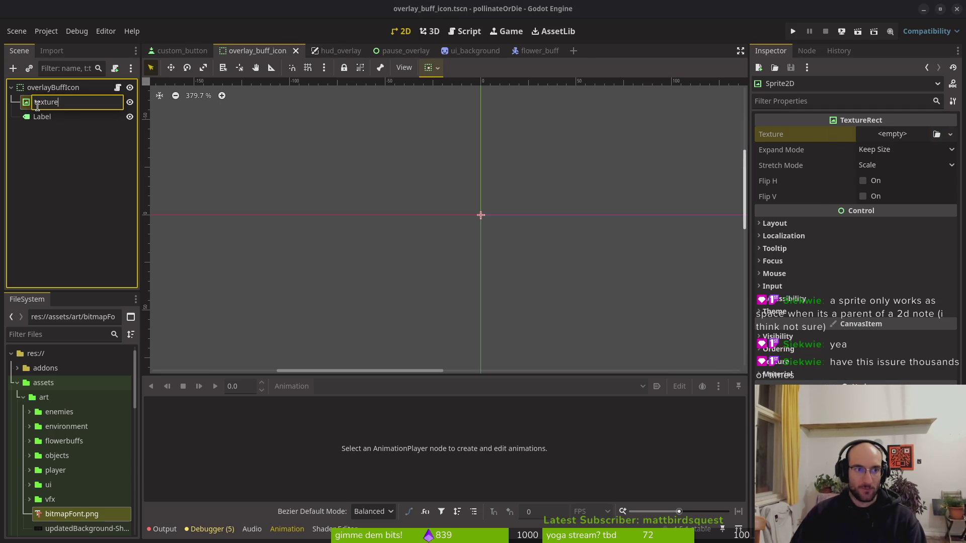
key("Return")
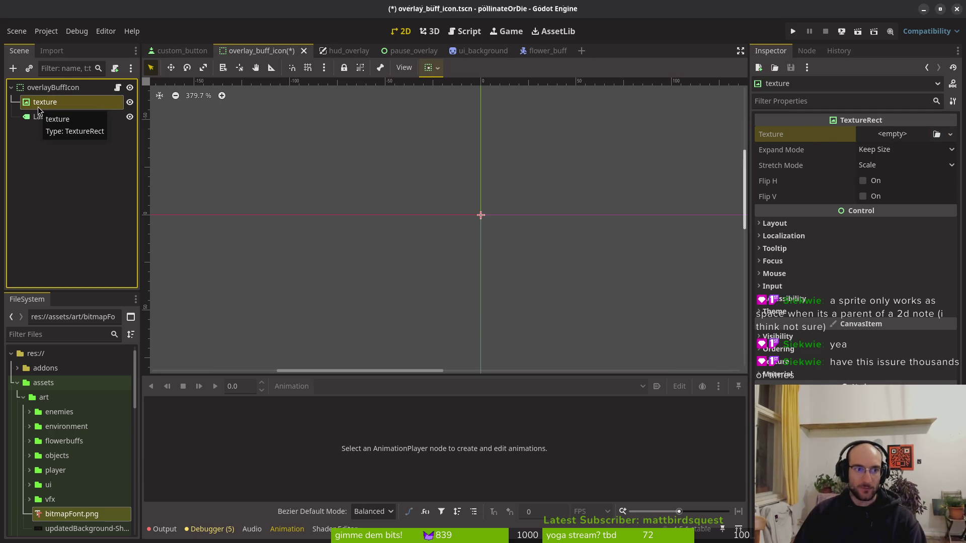
key("ctrl+s")
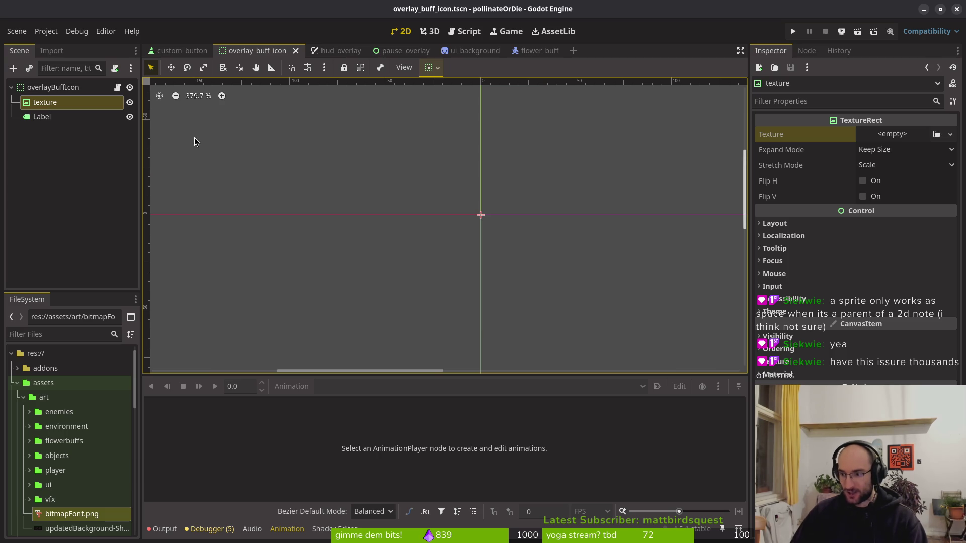
Open overlay_buff_icon.gd in Neovim via the file finder.
key("alt+Tab")
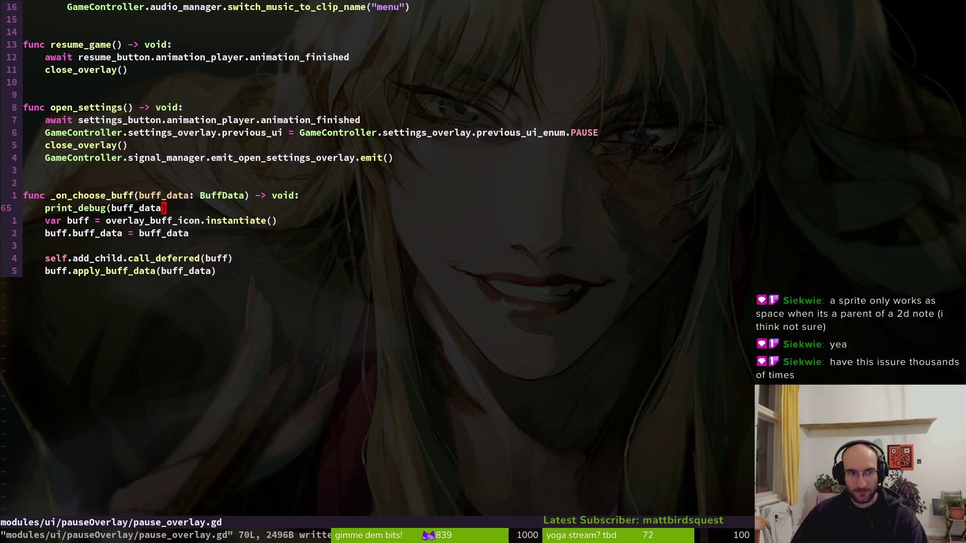
key("k")
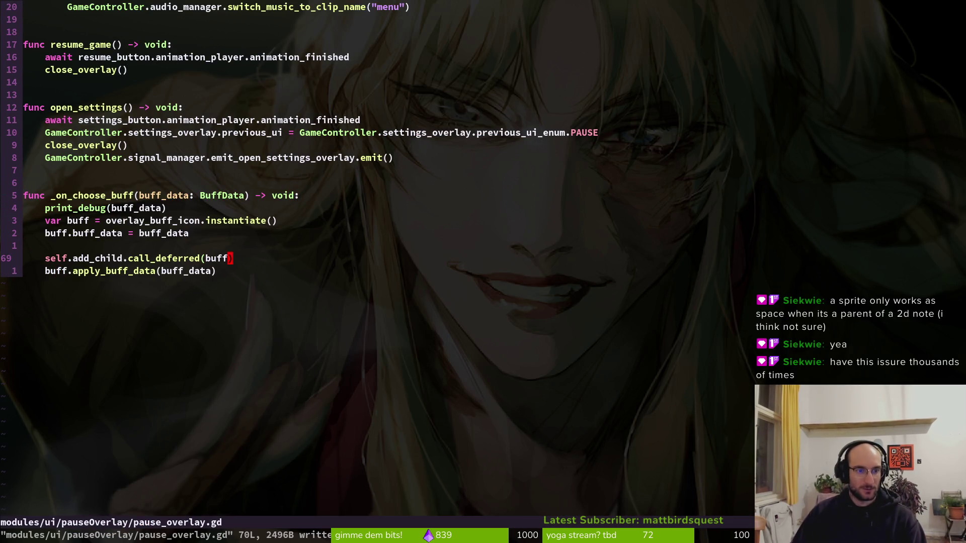
key("alt+Tab")
key("alt+Tab")
scroll(177, 132, "up", 15)
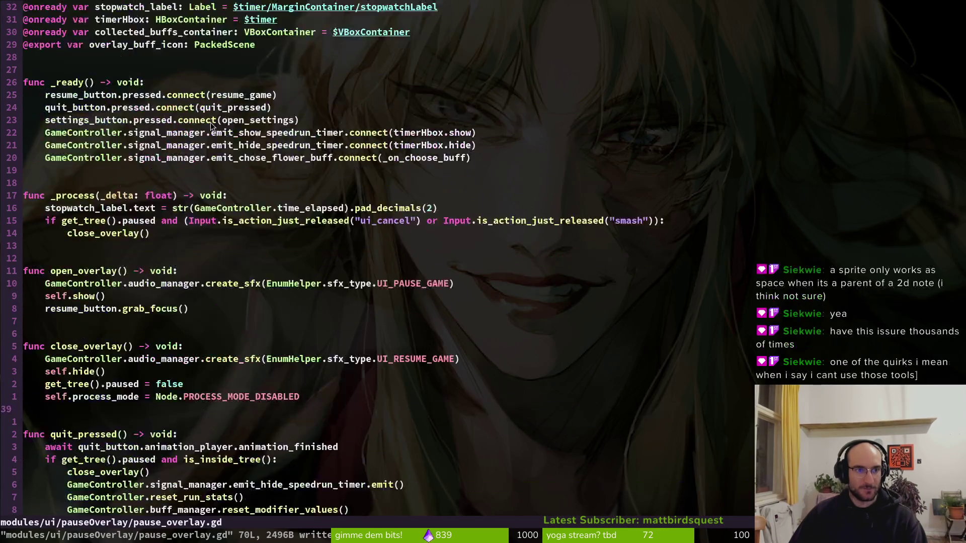
key("alt+Tab")
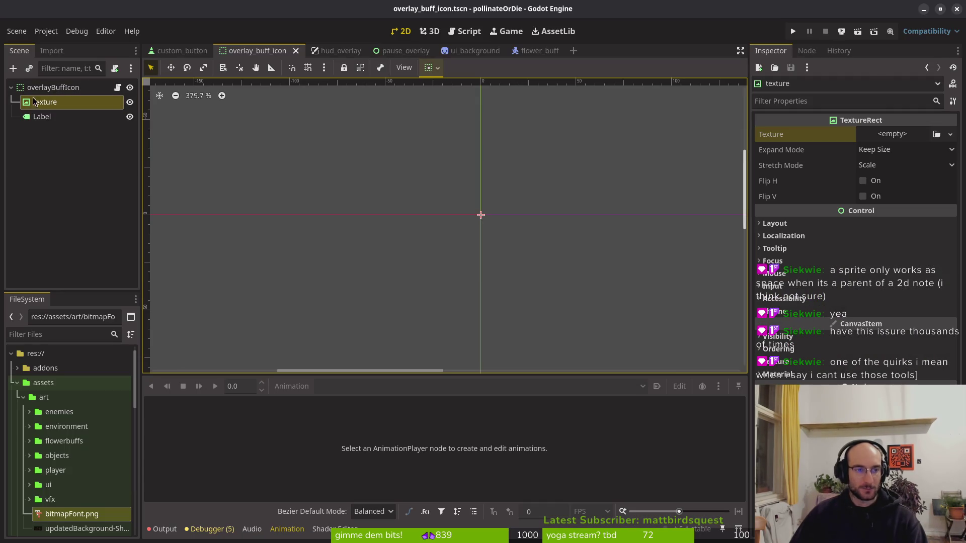
key("alt+Tab")
key("ctrl+p")
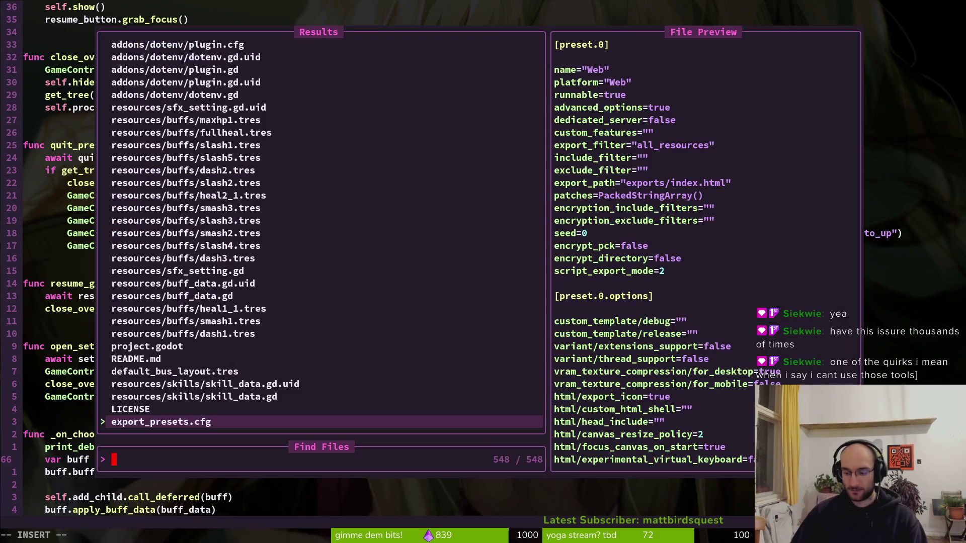
type("overlay_bu")
key("Return")
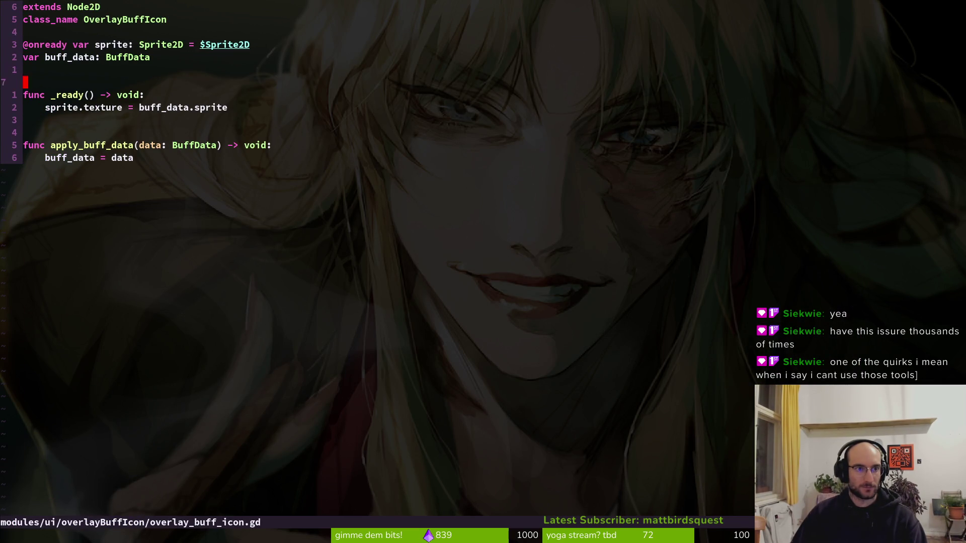
type("cwtexture")
key("Escape")
type("cw")
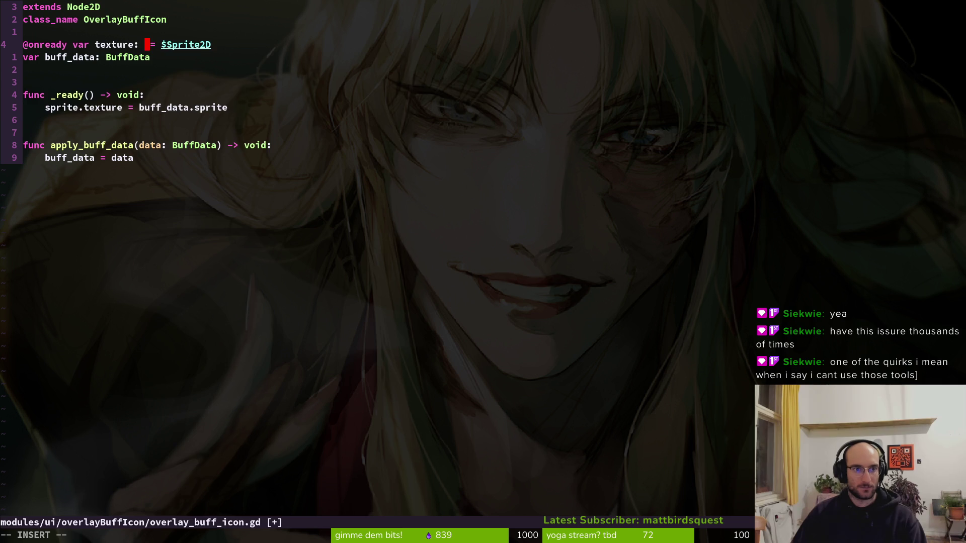
type("Text")
key("ctrl+n")
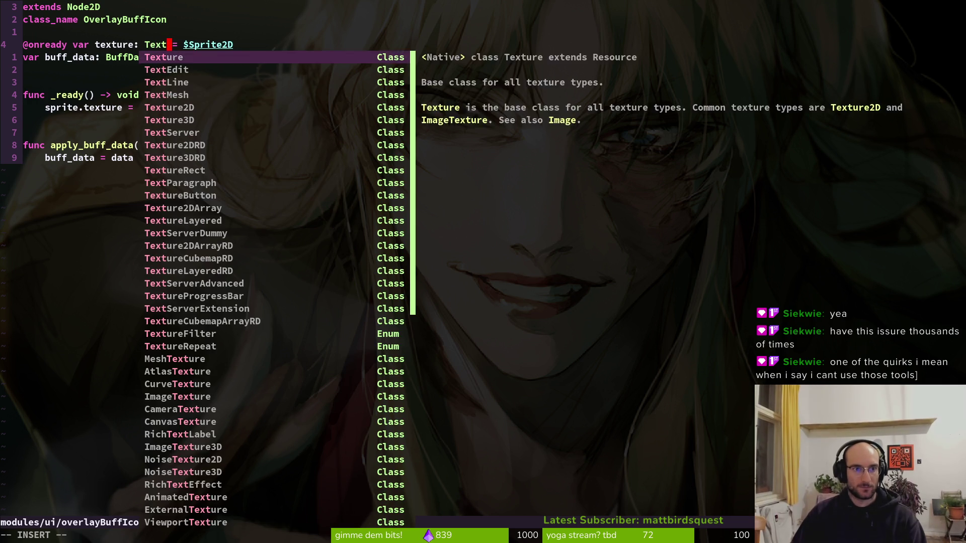
type("R")
key("Return")
key("Escape")
key("ctrl+s")
key("c")
key("w")
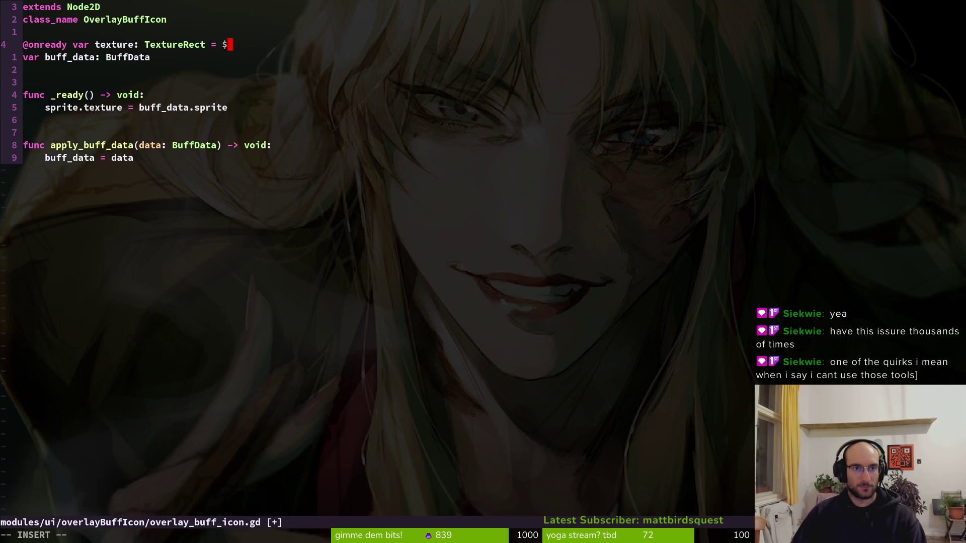
key("Return")
key("Escape")
key("j")
key("ctrl+s")
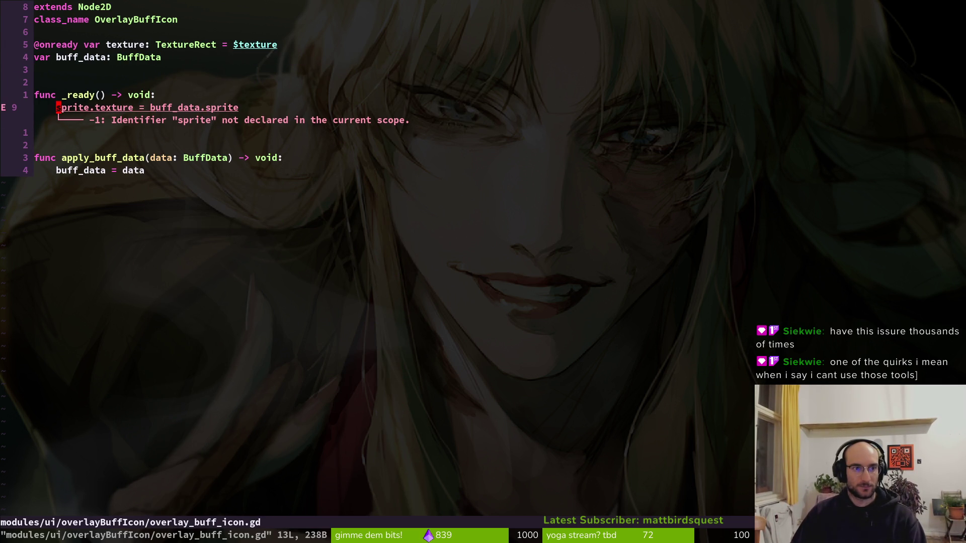
Replace sprite with texture in _ready and save the script.
type("cwtex")
key("ctrl+n")
key("ctrl+p")
key("Return")
key("Escape")
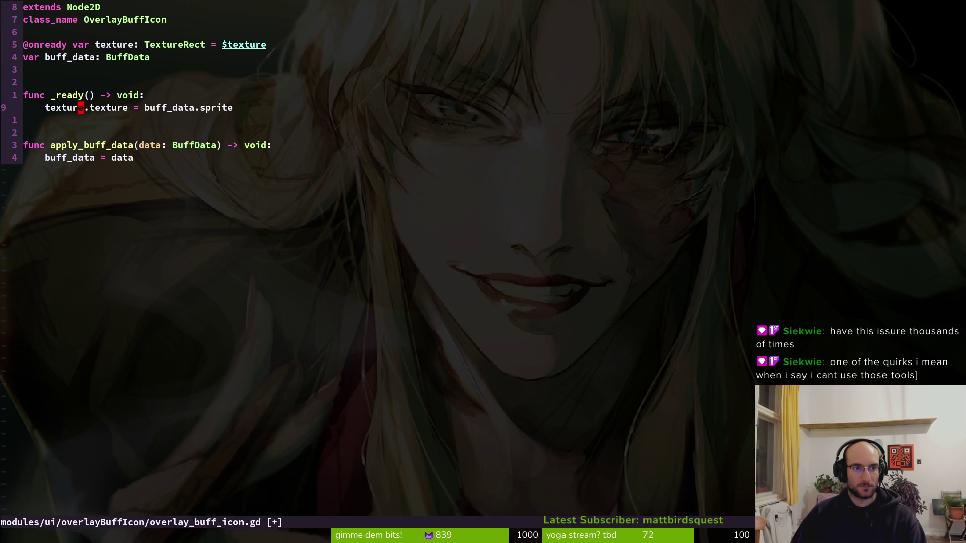
key("ctrl+s")
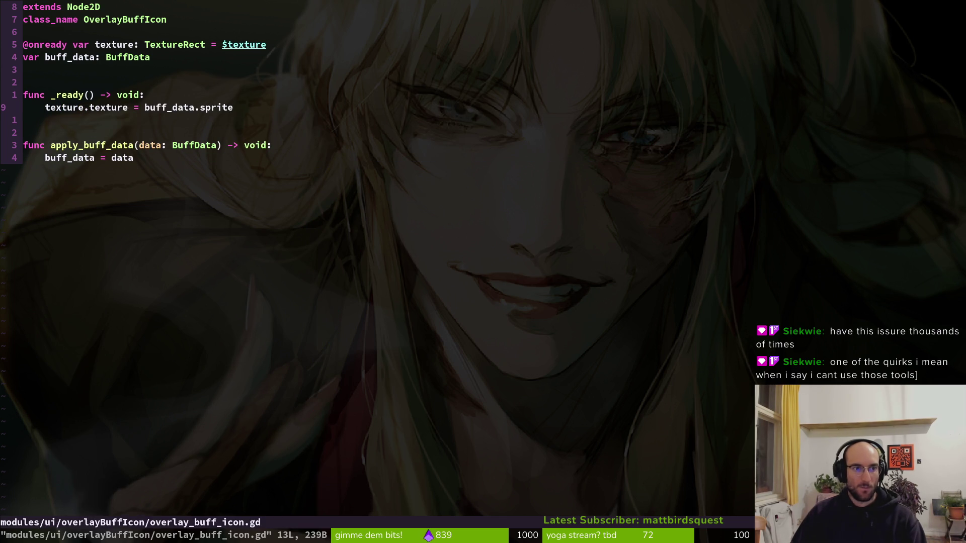
key("alt+Tab")
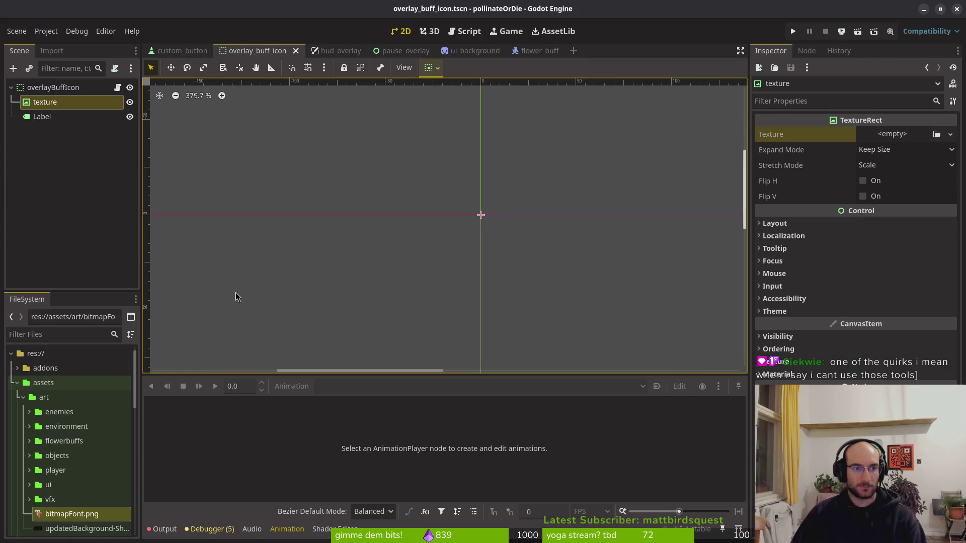
Run the game with F5 and dash the bee to the seedling to test.
key("F5")
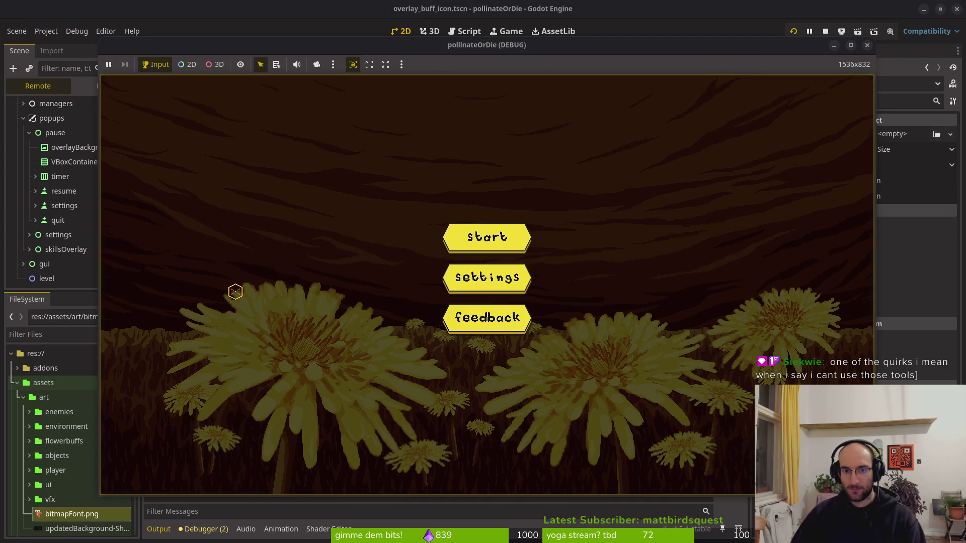
key("Return")
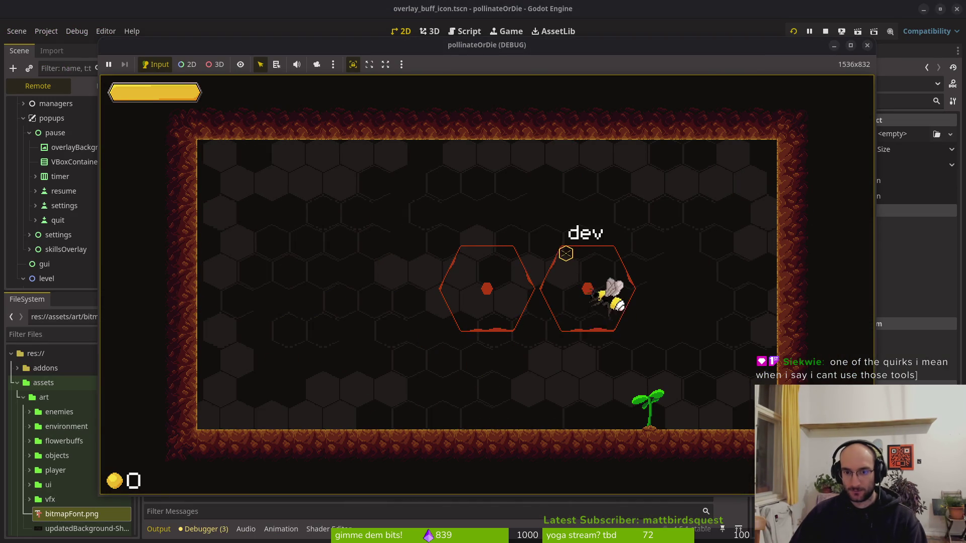
left_click(339, 320)
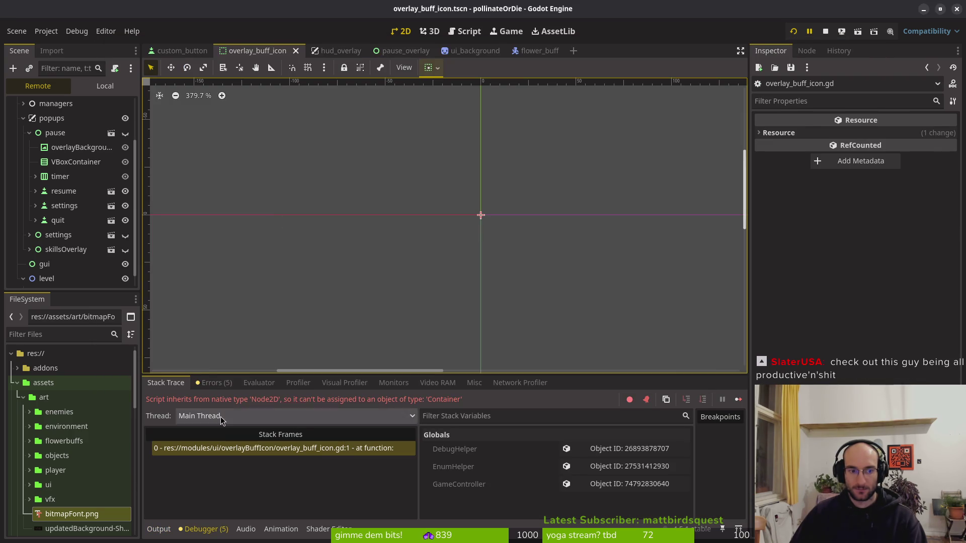
Change the script's extends Node2D to Control, save, and relaunch the game.
key("alt+Tab")
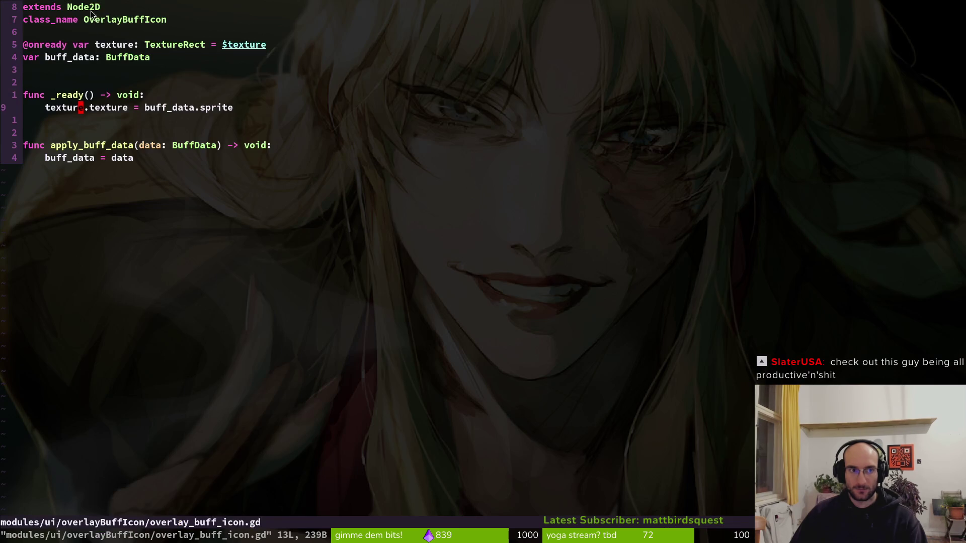
type("ciwControls")
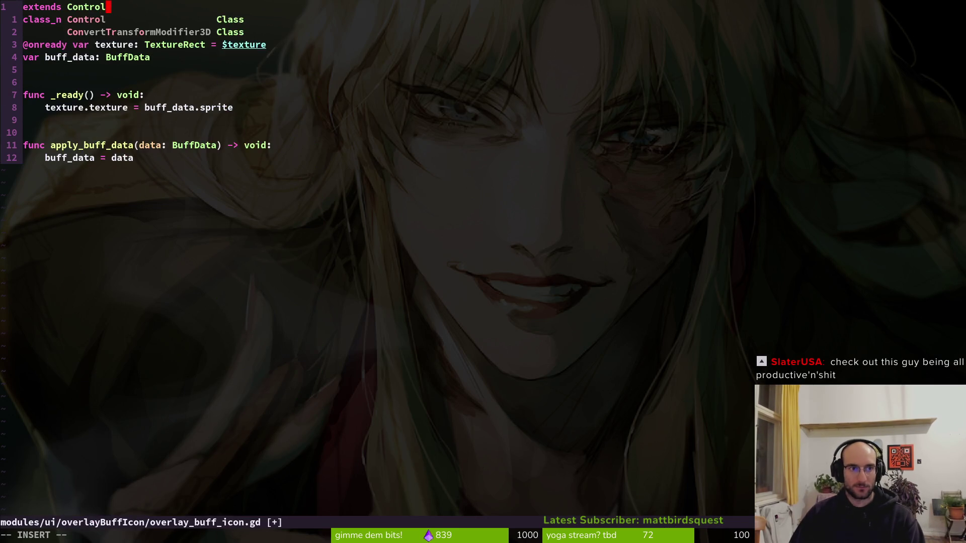
key("Escape")
key("s")
key("alt+Tab")
key("F5")
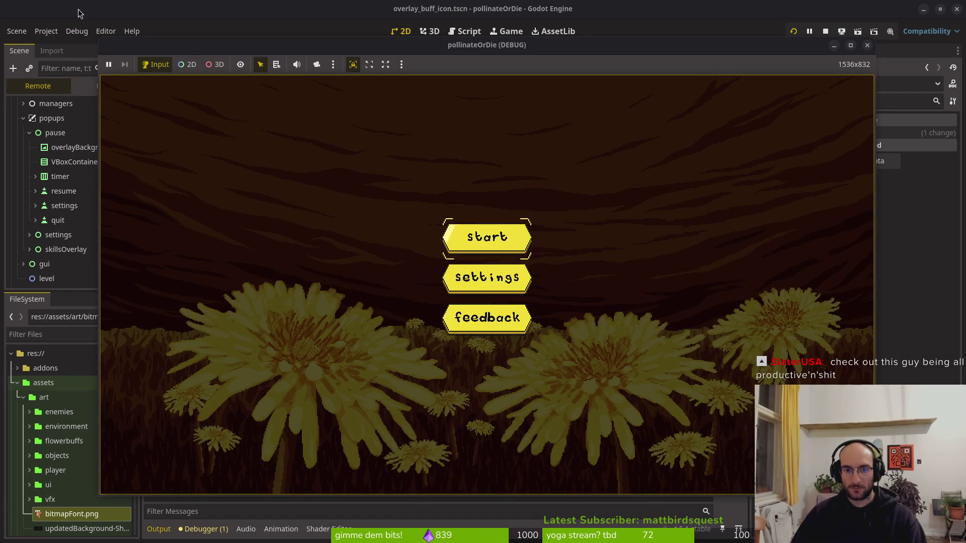
Start the game, dash the bee, and check the Container assignment error in the debugger.
left_click(485, 237)
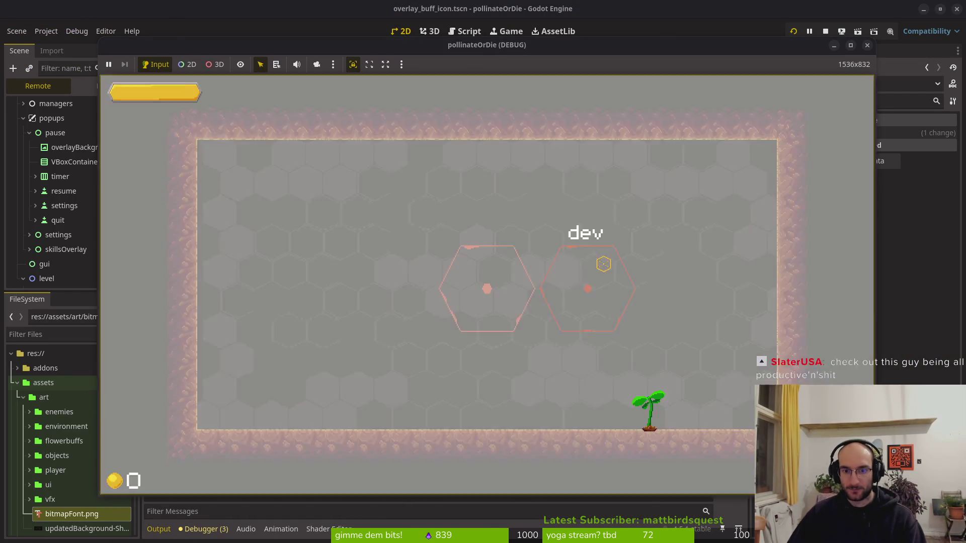
key("space")
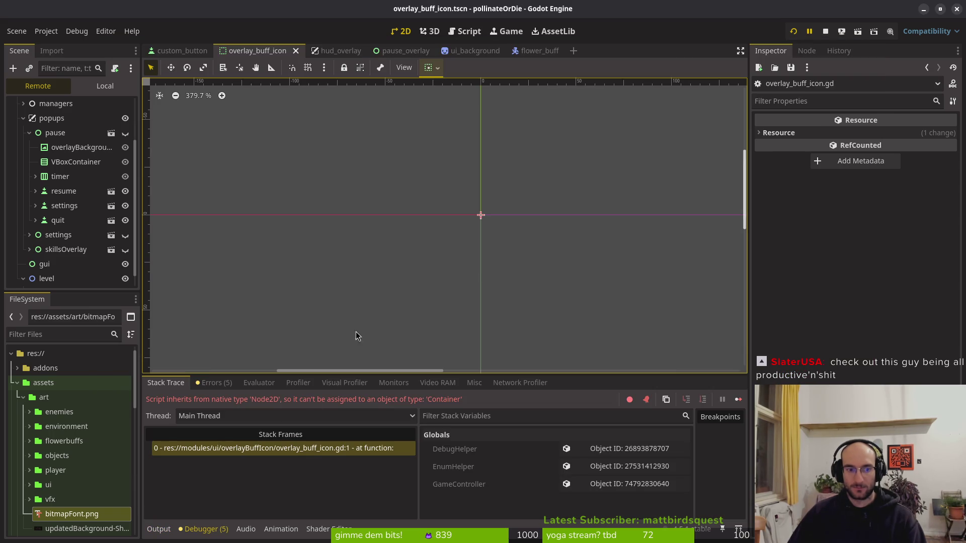
key("F12")
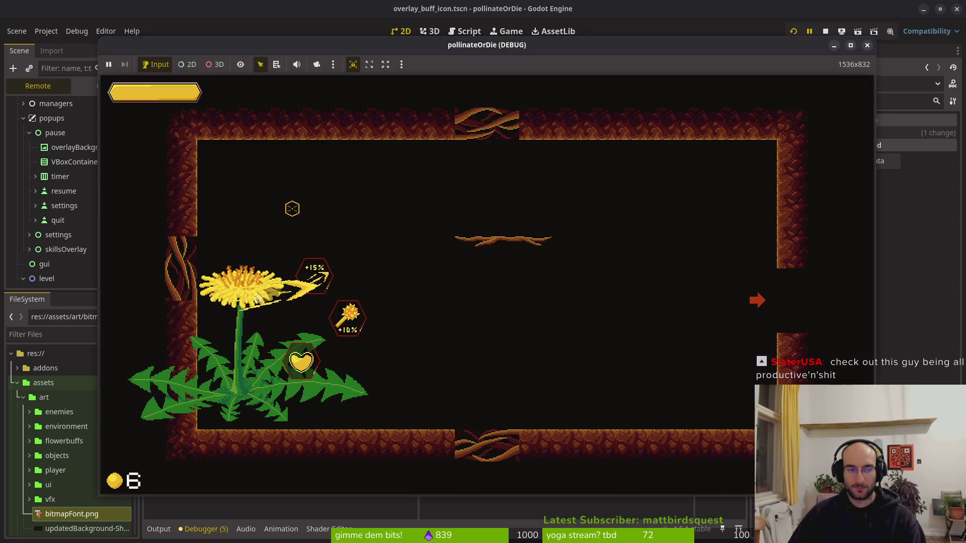
key("F12")
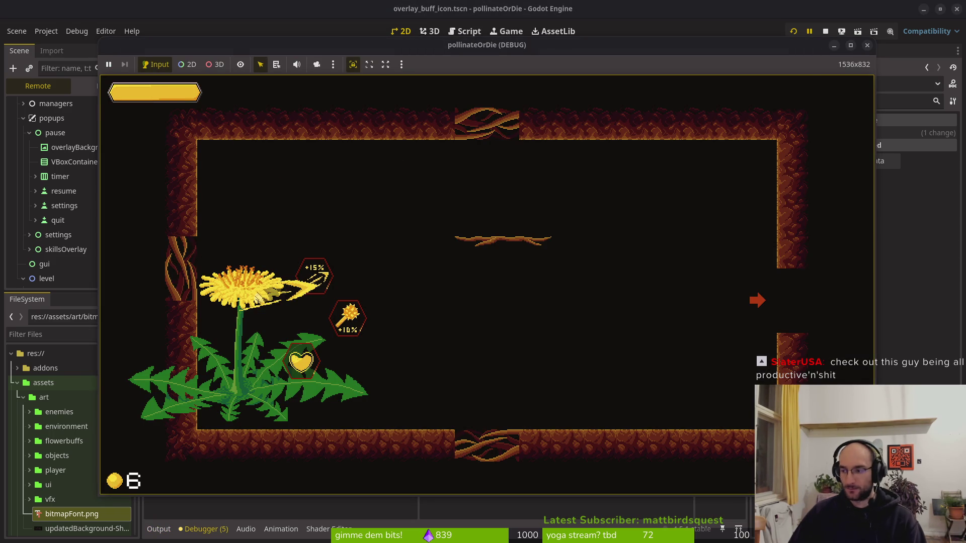
key("alt+Tab")
key("alt+Tab")
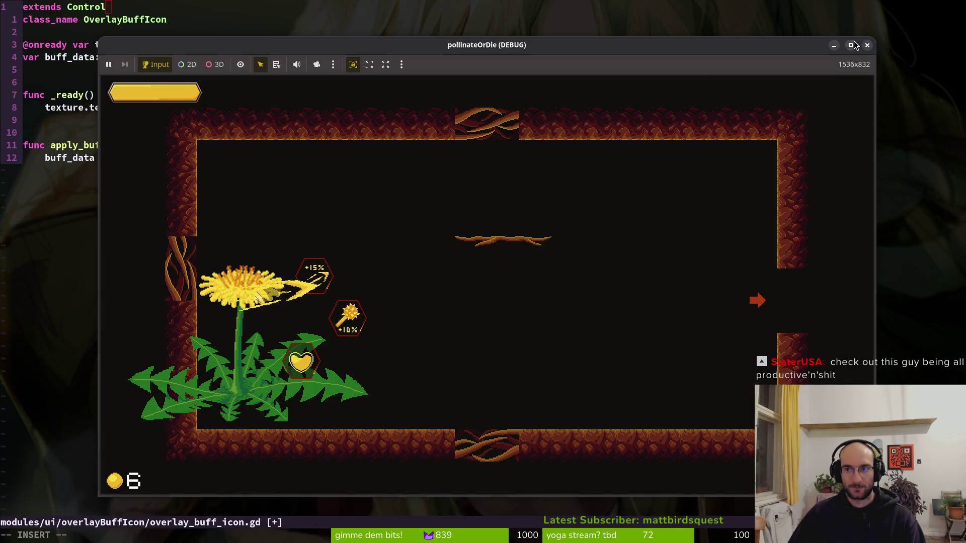
key("alt+Tab")
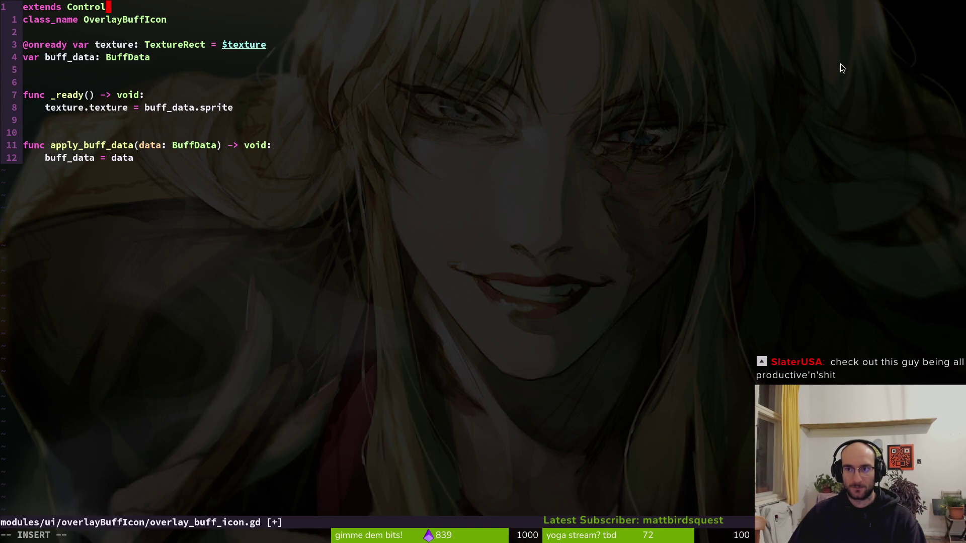
left_click(154, 75)
Change the overlayBuffIcon root node to a Control and relaunch the game.
key("alt+Tab")
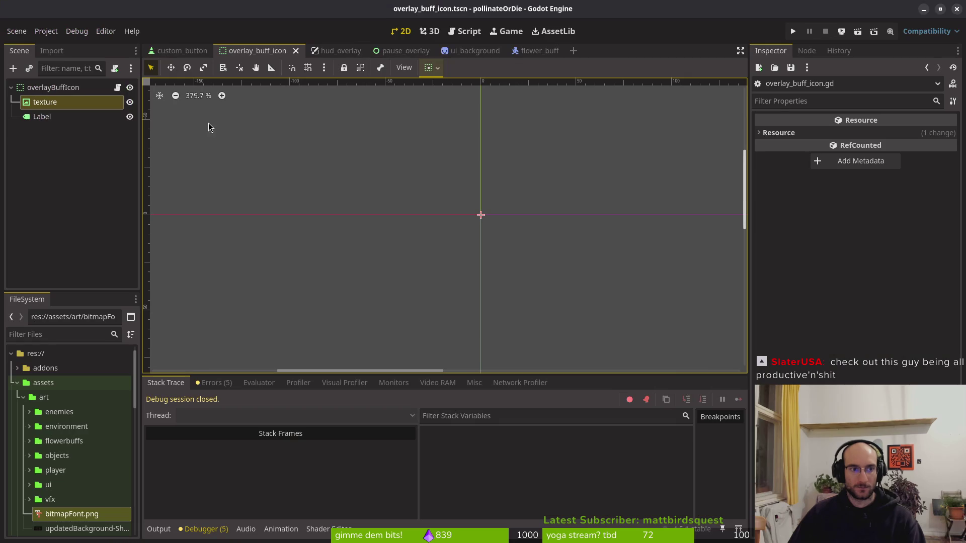
left_click(63, 89)
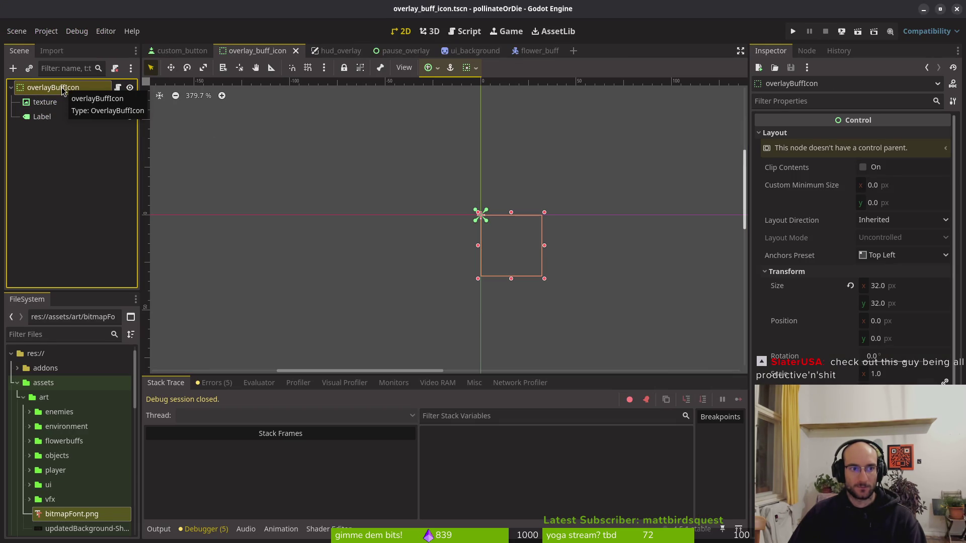
right_click(35, 93)
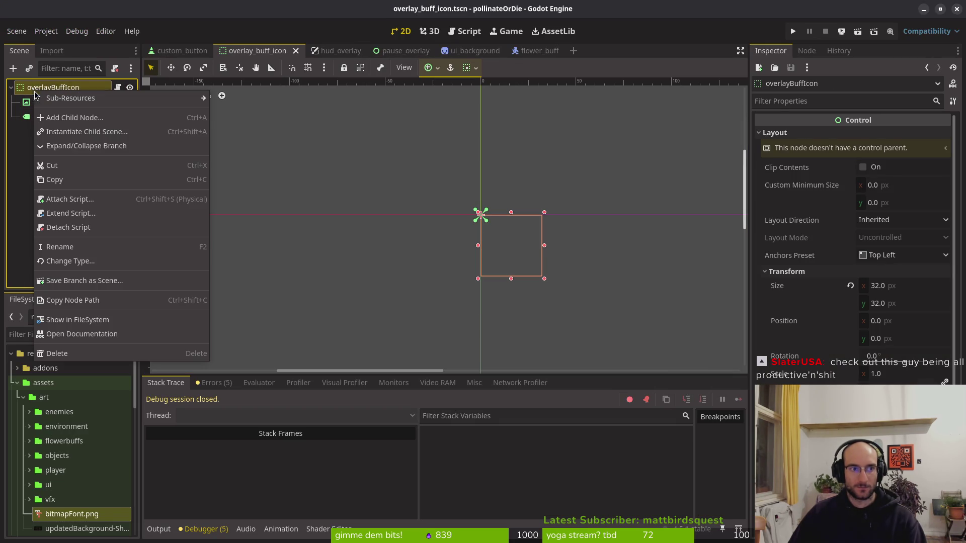
left_click(86, 261)
left_click(381, 209)
key("Return")
key("alt+Tab")
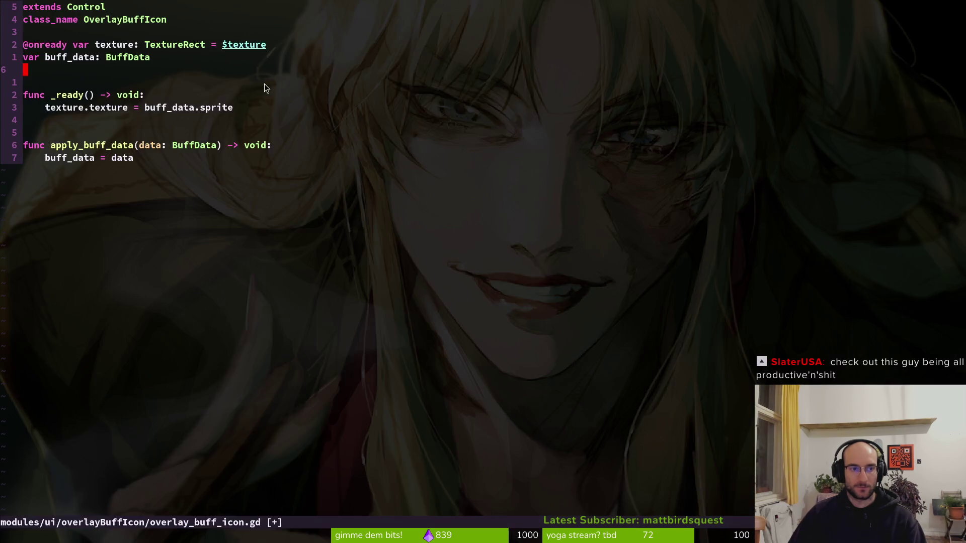
key("alt+Tab")
key("alt+Tab")
key("alt+Tab")
key("F5")
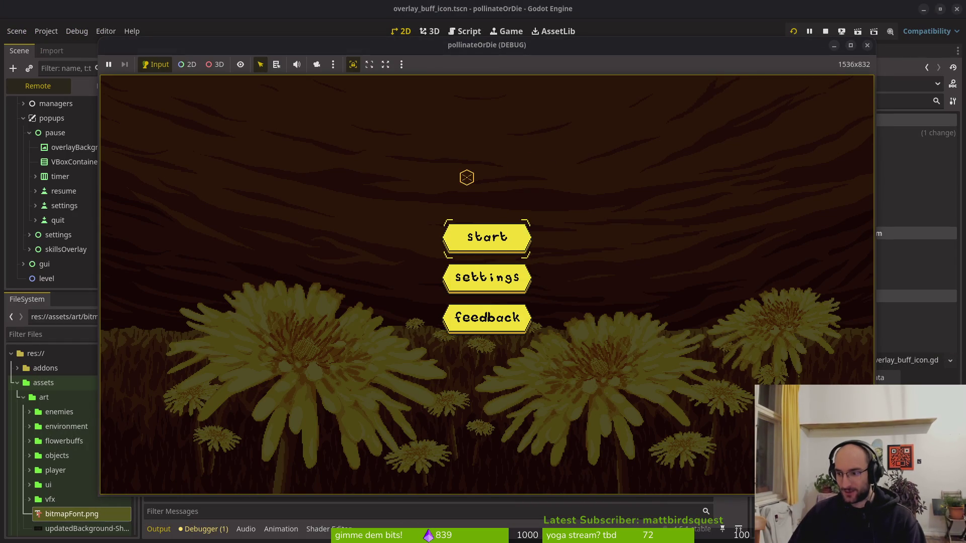
Start a level, pause with Esc to check the buff icons, then resume.
left_click(474, 238)
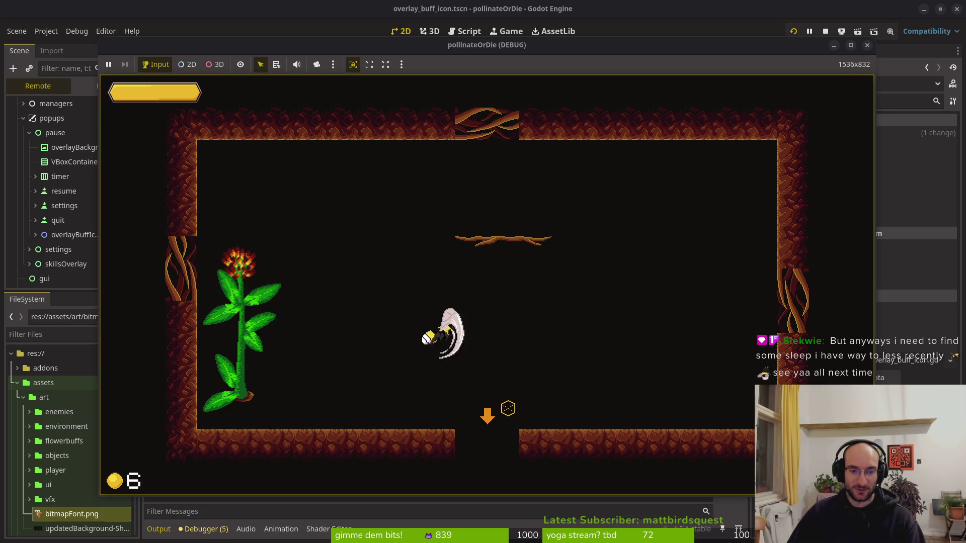
key("Escape")
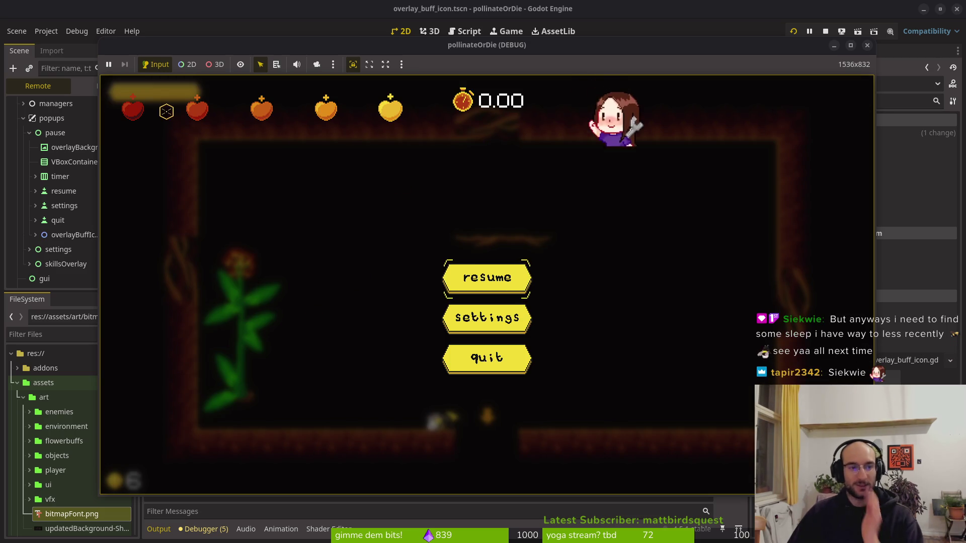
left_click(489, 278)
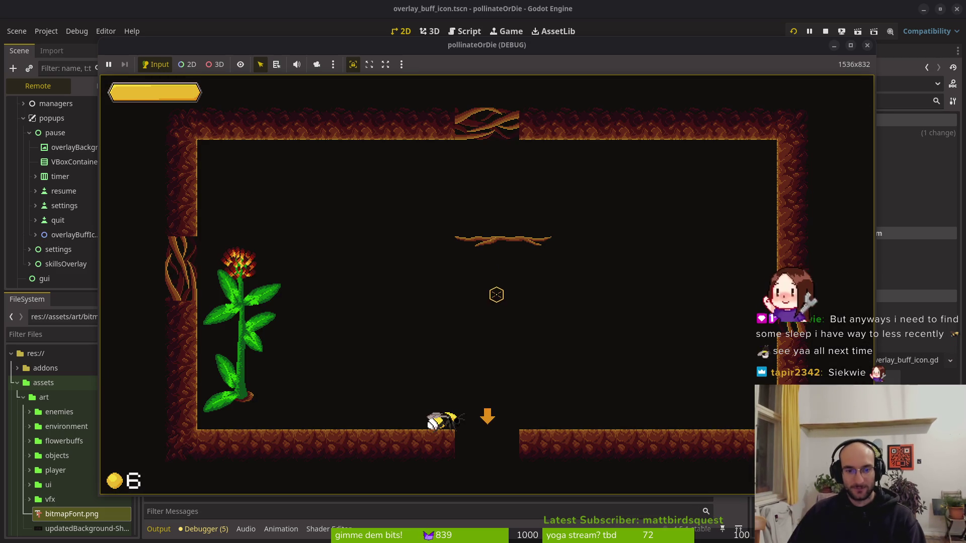
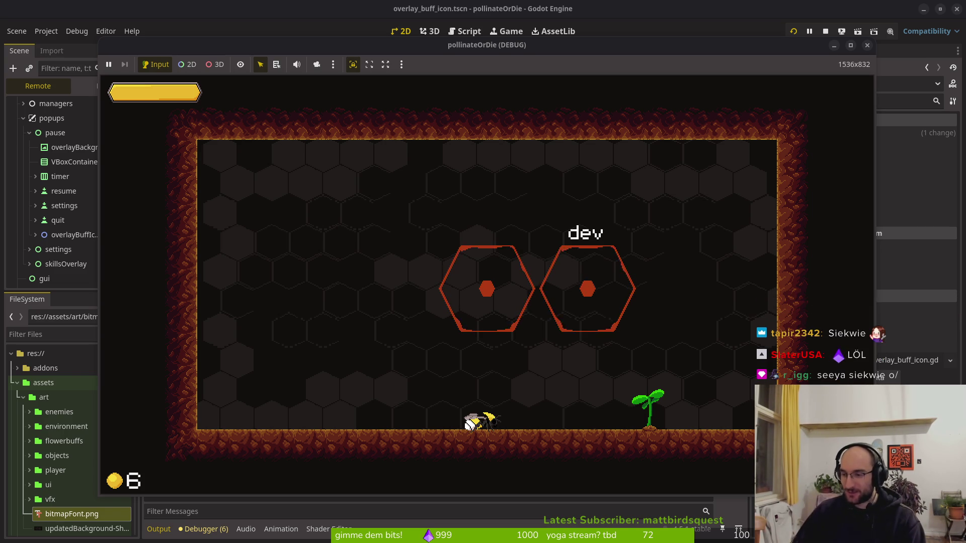
Playtest the game, dashing the bee and pausing twice to view the collected buff icons.
left_click(513, 355)
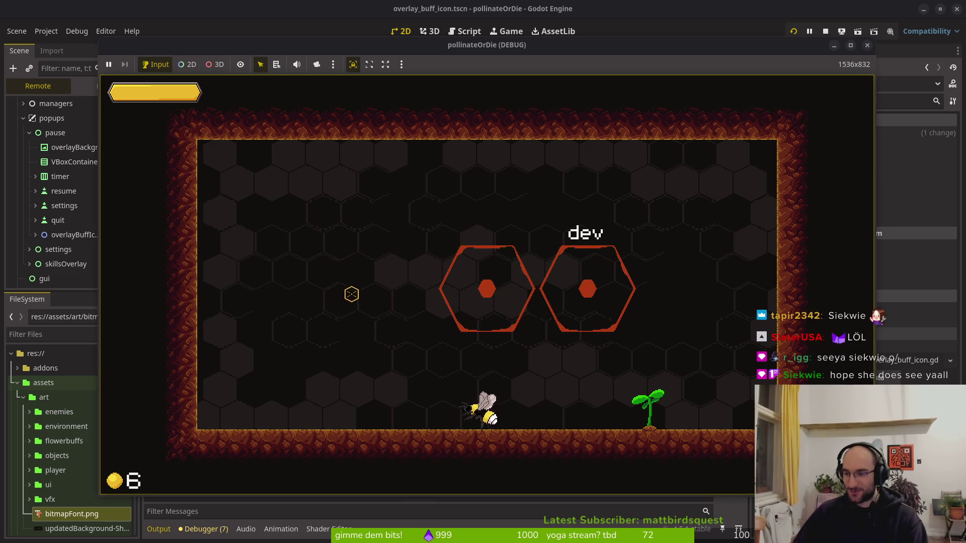
left_click(390, 320)
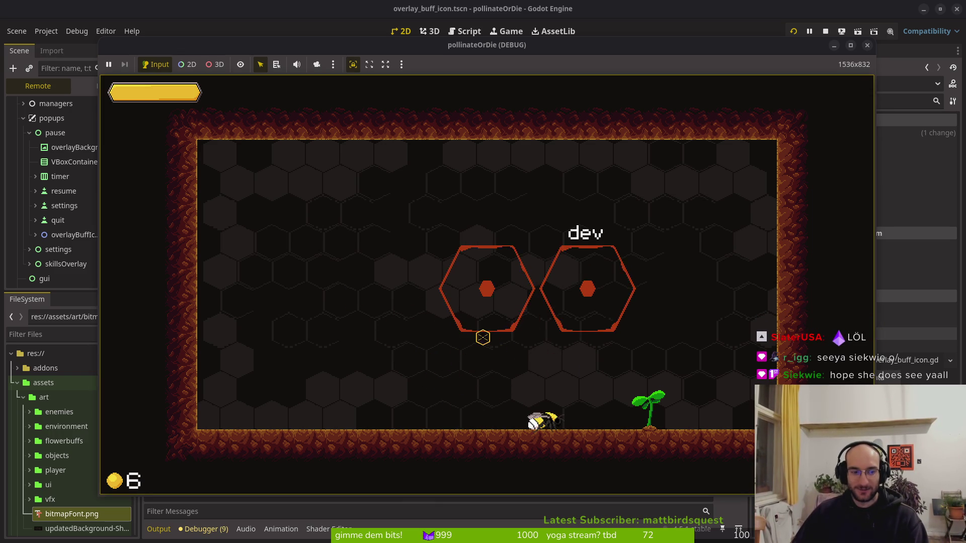
key("Escape")
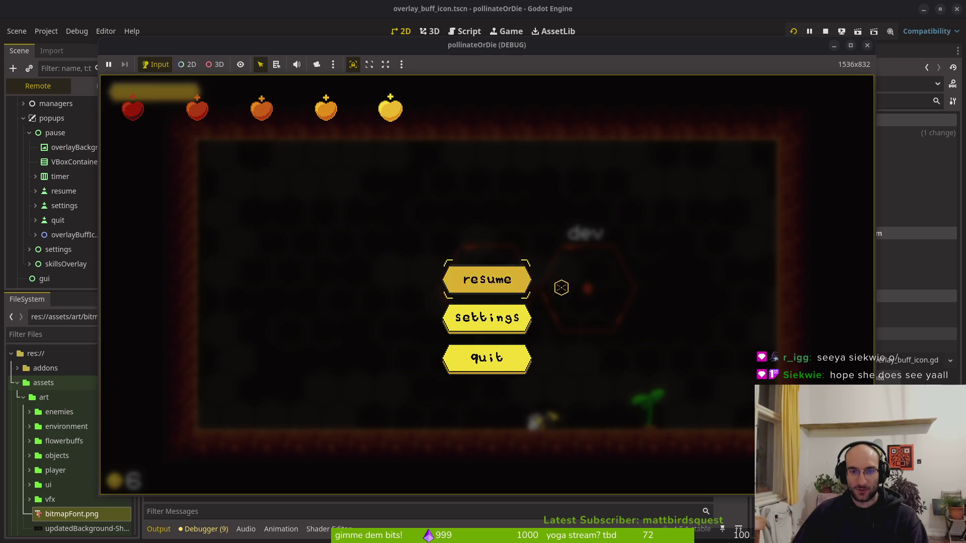
left_click(530, 283)
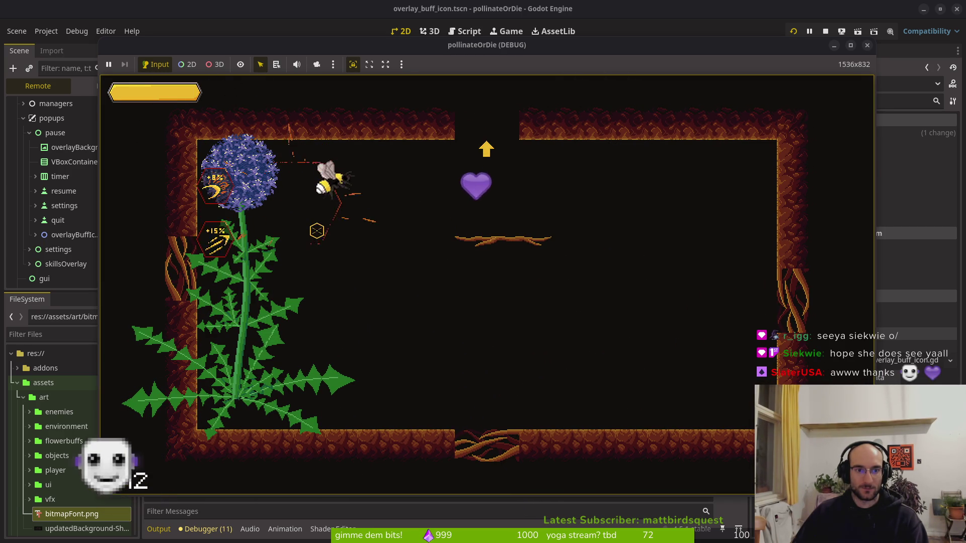
key("Escape")
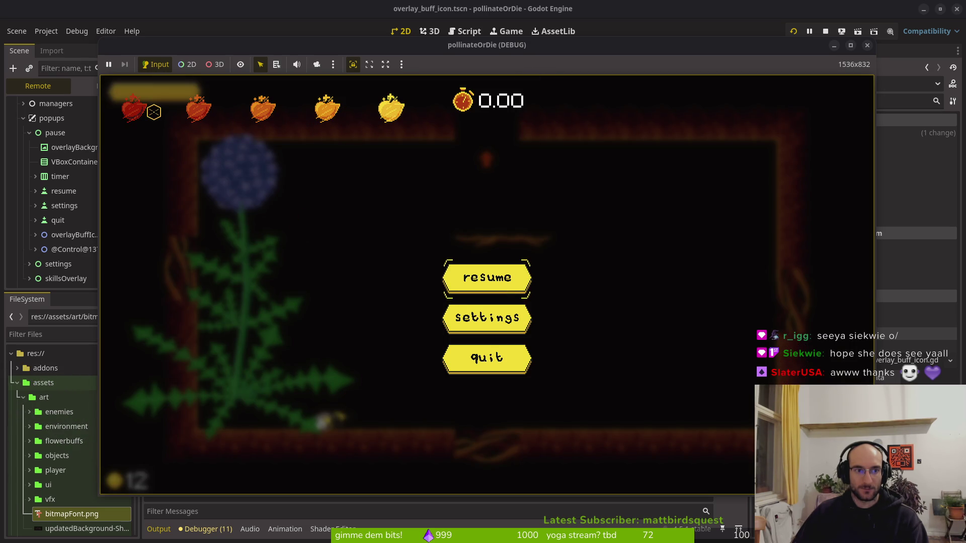
Inspect the live overlayBuffIcon node in the Remote scene tree and bring up its script.
left_click(222, 20)
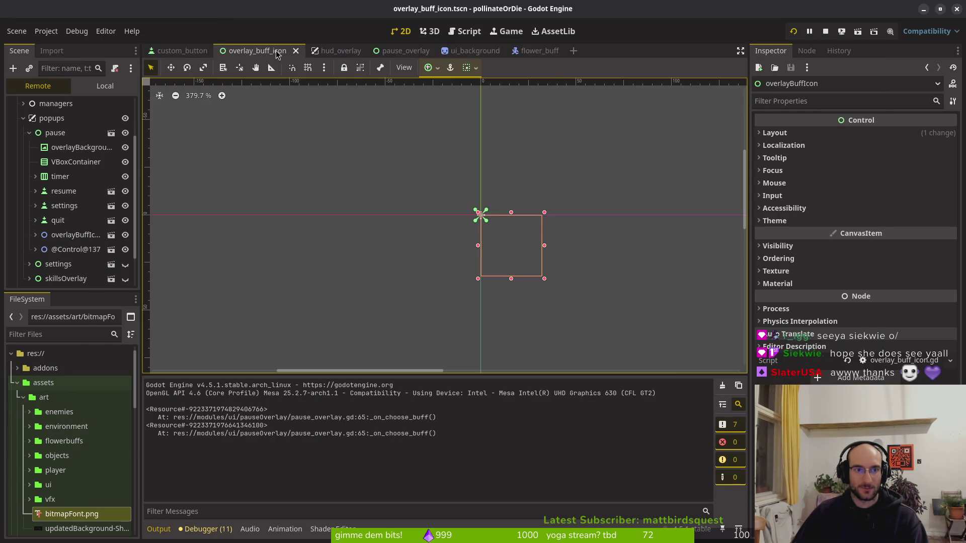
left_click(58, 237)
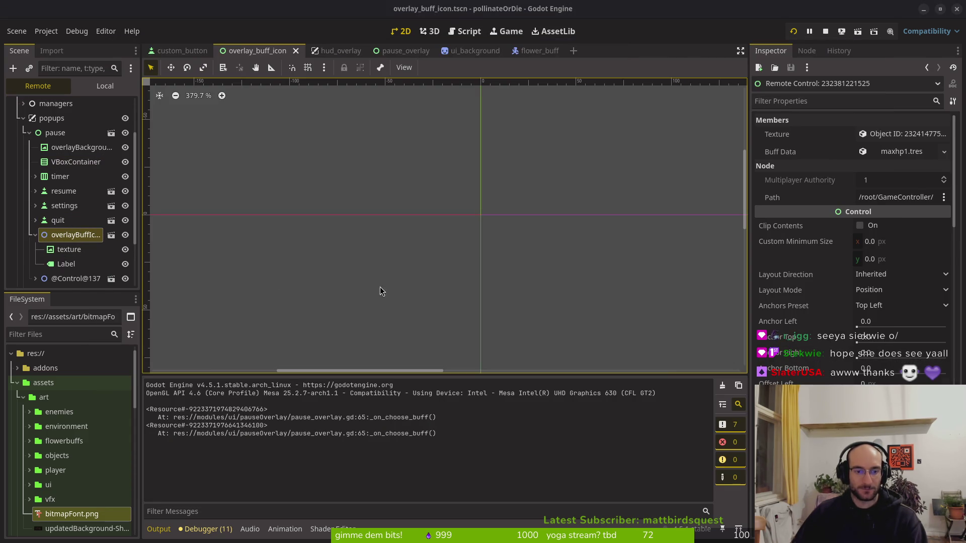
key("alt+Tab")
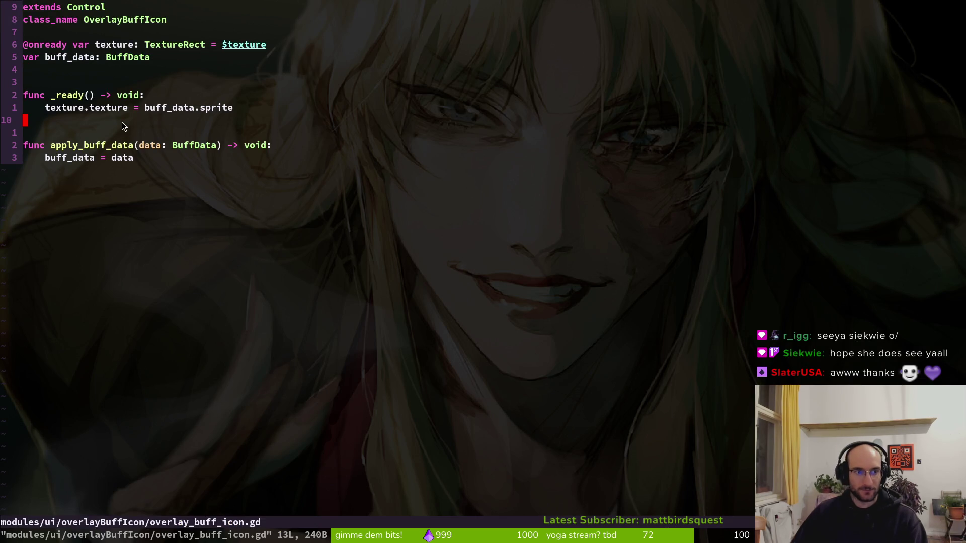
Open pause_overlay.gd through Telescope's file search.
key("space")
key("f")
key("f")
type("pauseove")
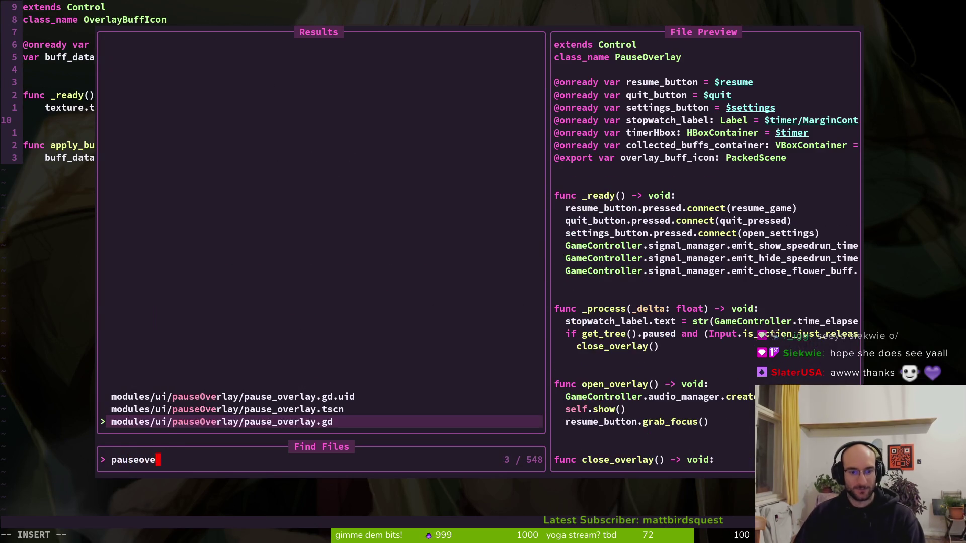
key("Return")
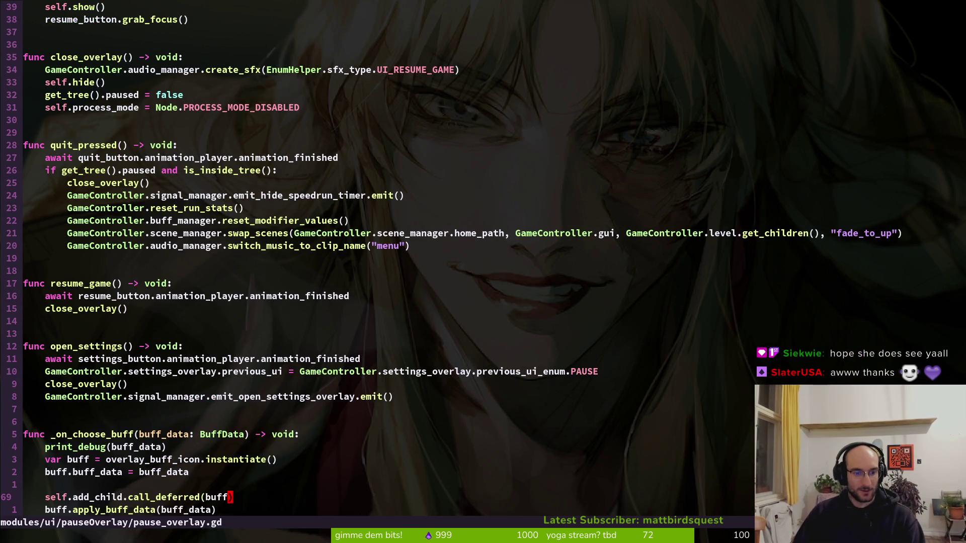
Change the self prefix before add_child on line 69 to 'contai'.
key("c")
key("f")
key("period")
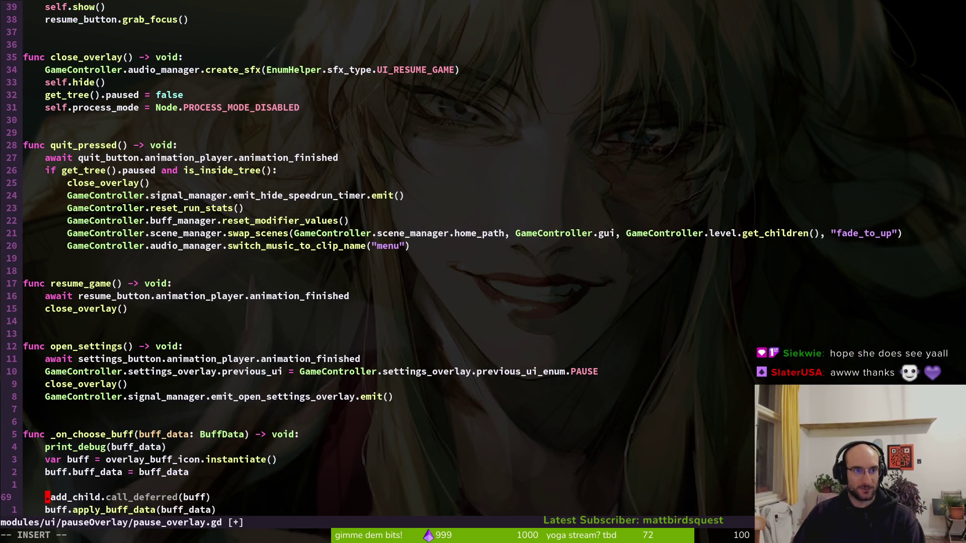
type("conta")
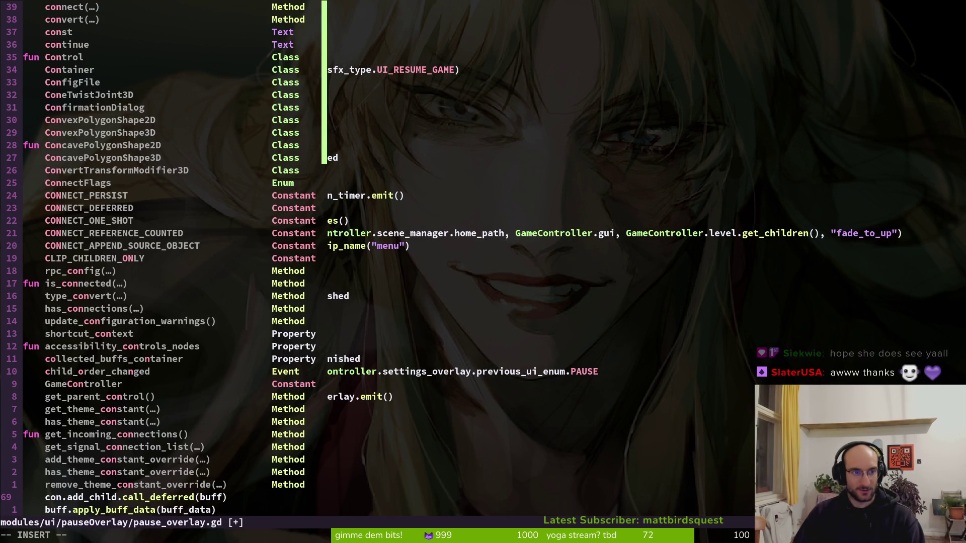
type("i")
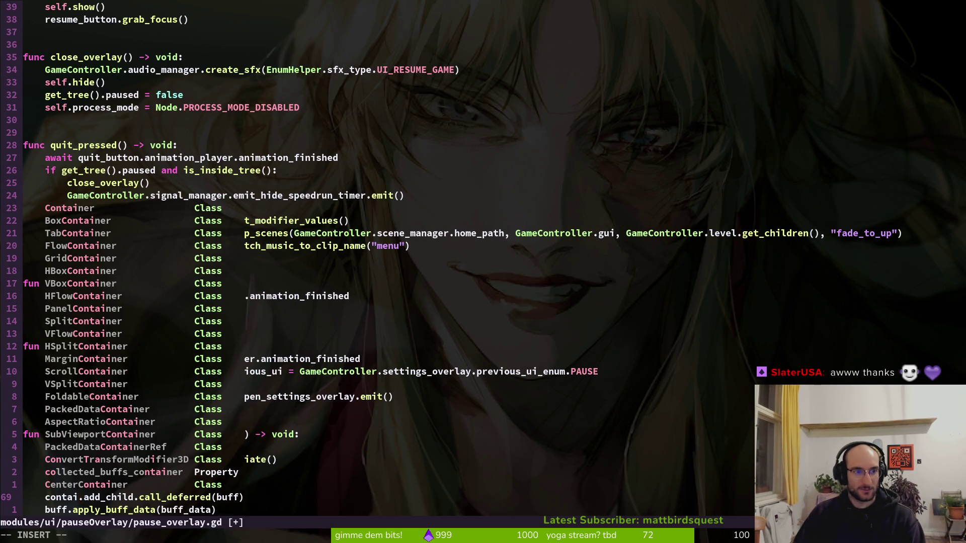
key("Escape")
Paste the yanked collected_buffs_container name over 'contai', save with :w, and quit Vim.
key("g")
key("g")
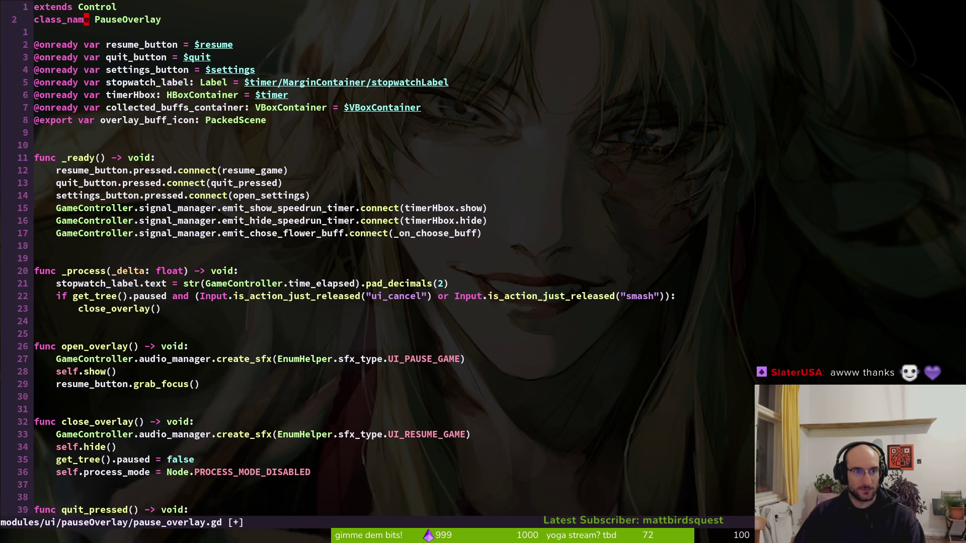
key("j")
key("j")
key("j")
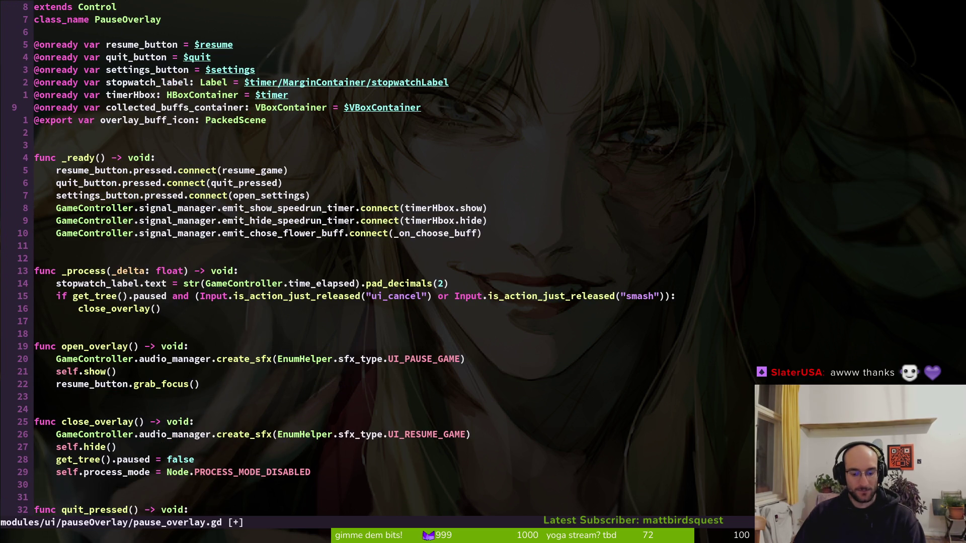
key("y")
key("i")
key("w")
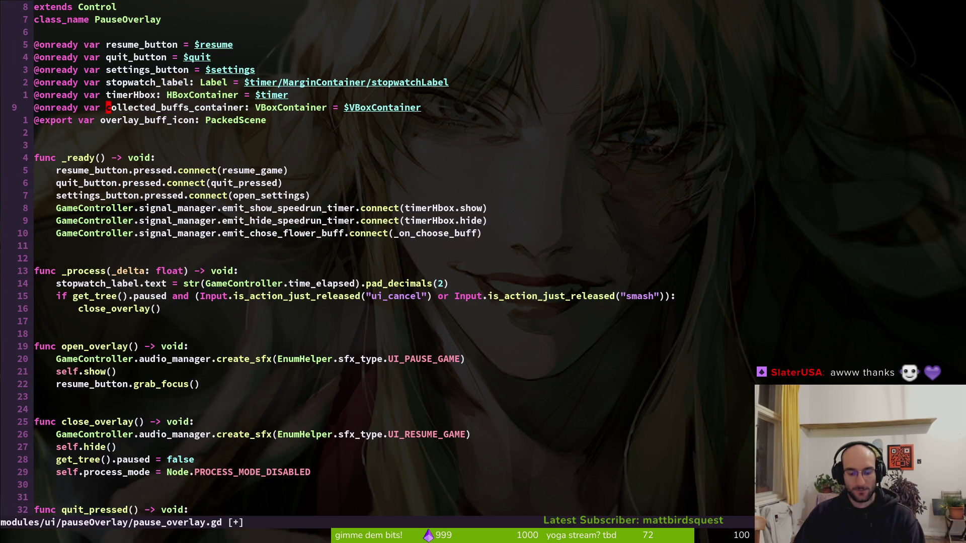
key("ctrl+o")
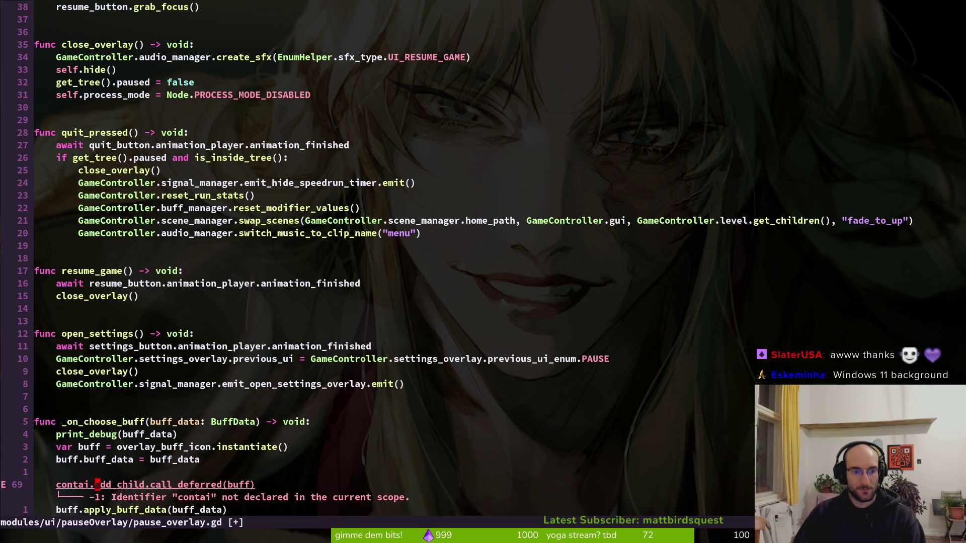
type("p:w")
key("Return")
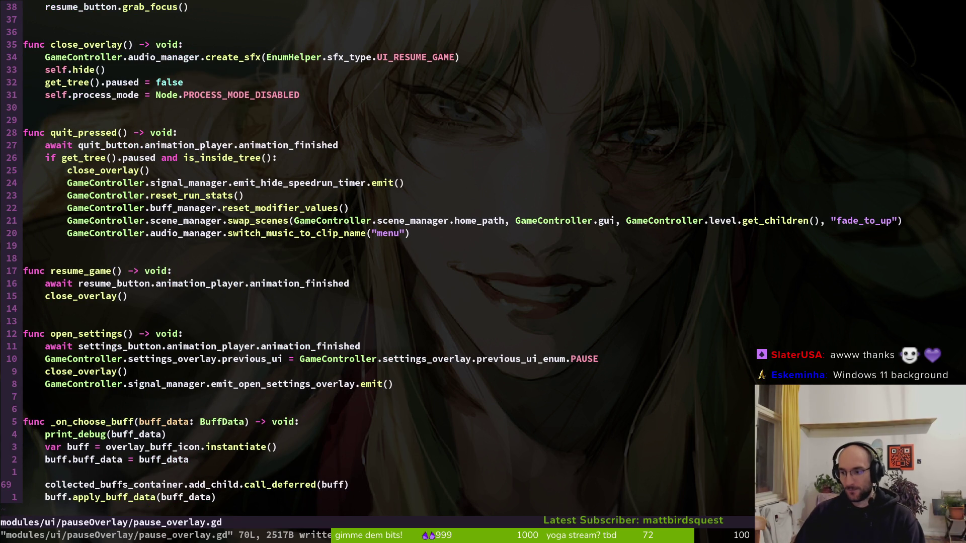
type(":q")
key("Return")
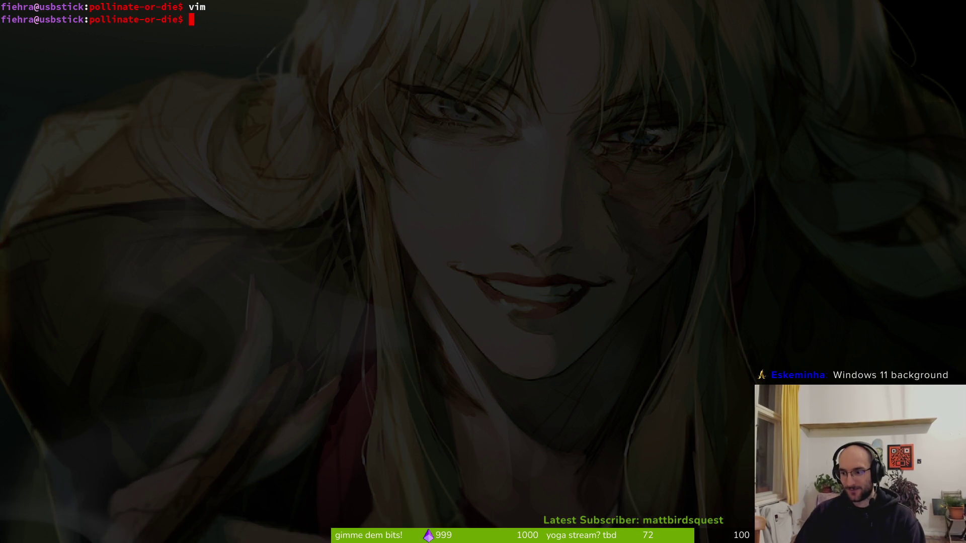
Run rando for a new terminal background, then open the pollinate-or-die folder in Vim.
type("cd")
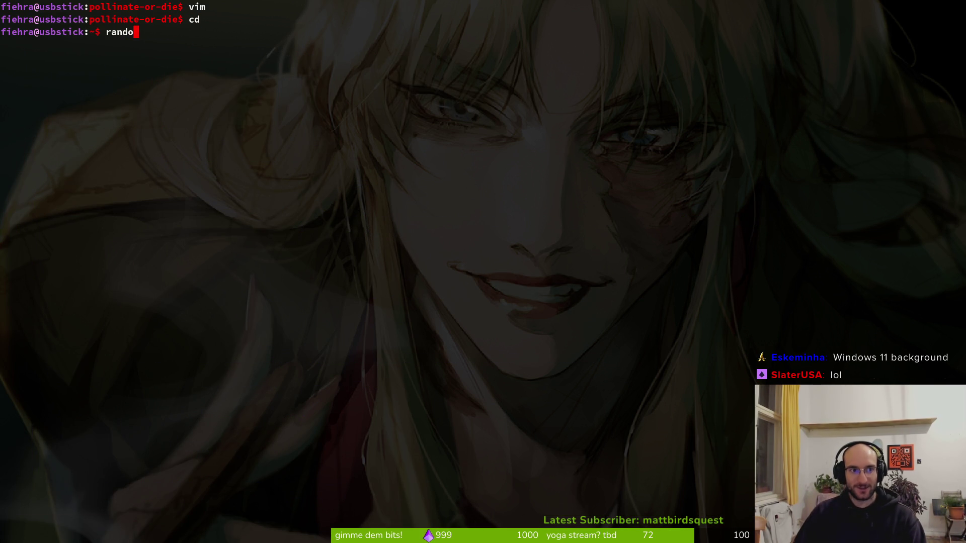
key("Return")
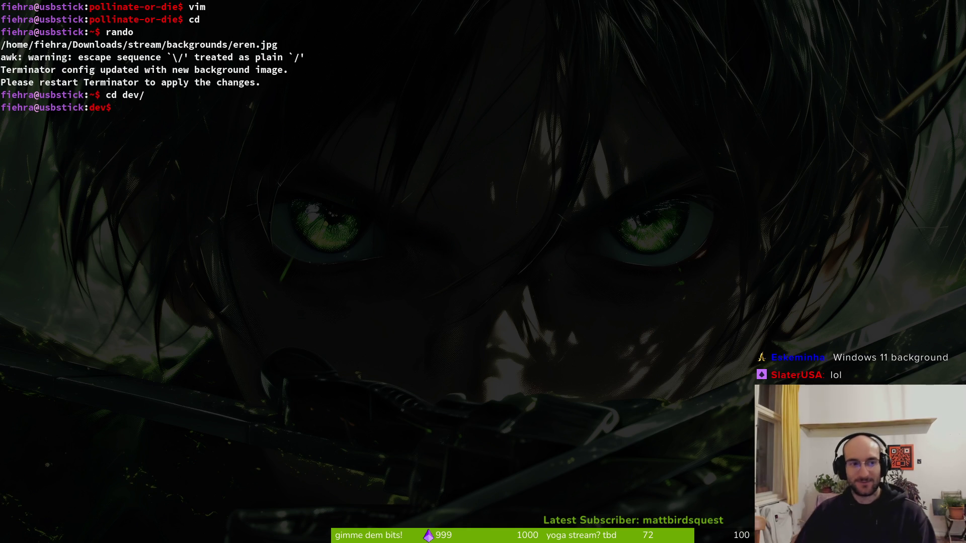
key("Tab")
key("Return")
type("vim .")
key("Return")
Reopen pause_overlay.gd, save it, and relaunch the game from Godot with F5.
key("ctrl+p")
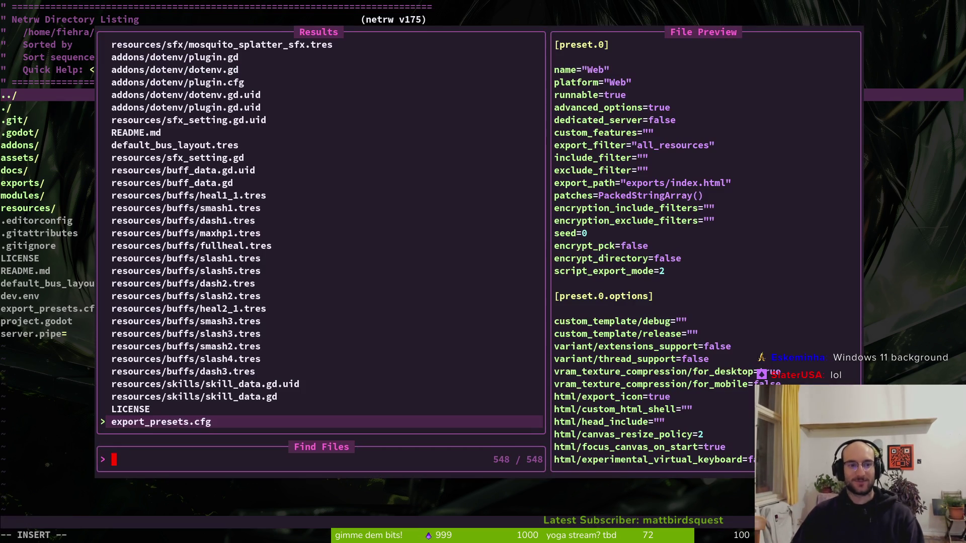
type("pauseoverl")
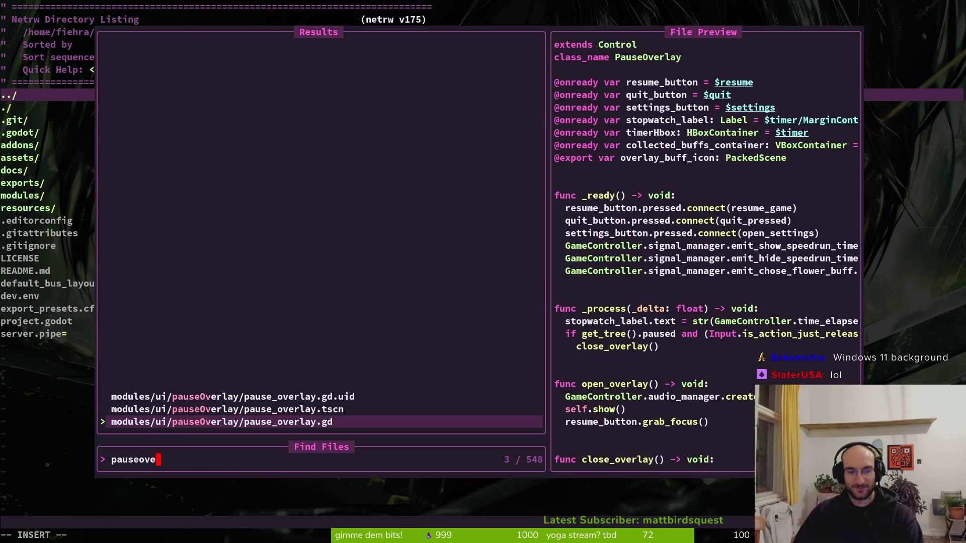
key("Return")
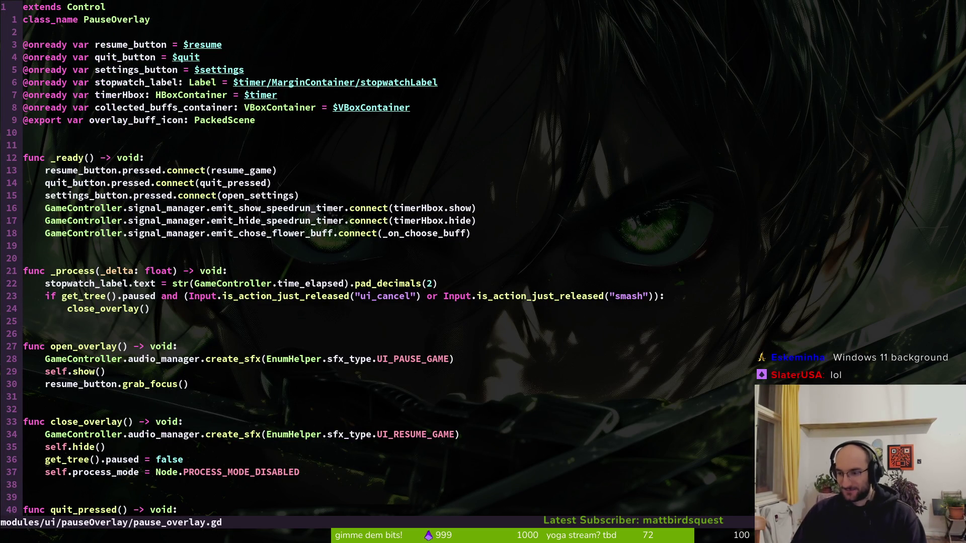
key("G")
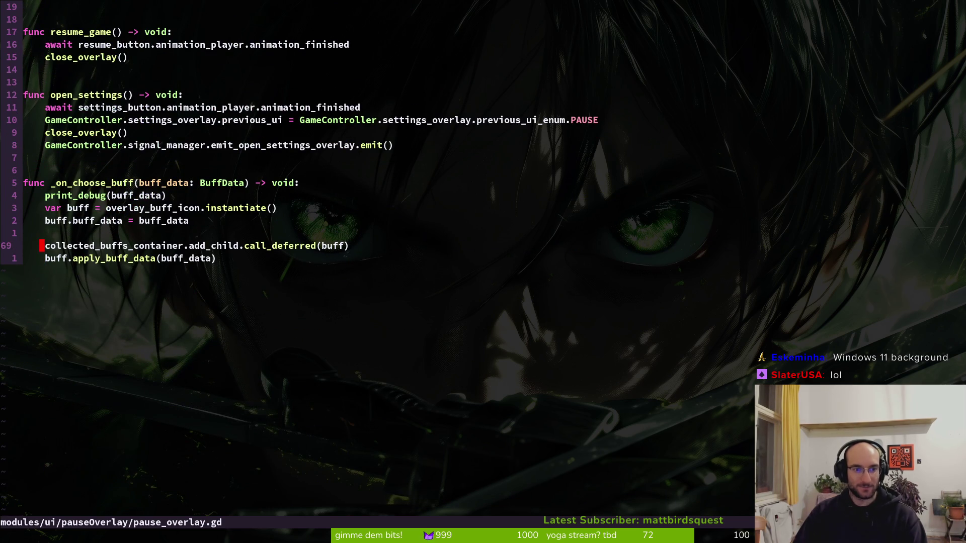
type(":w")
key("Return")
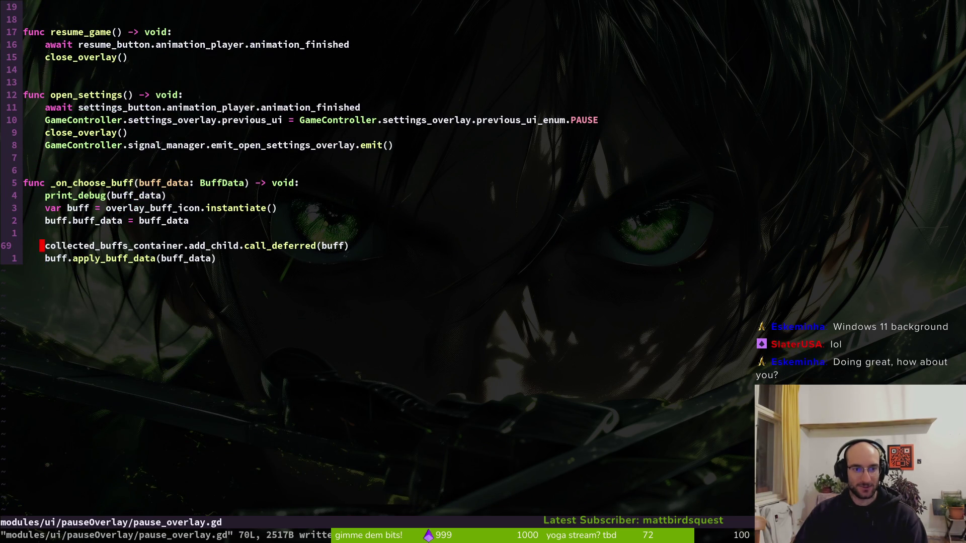
key("alt+Tab")
key("F5")
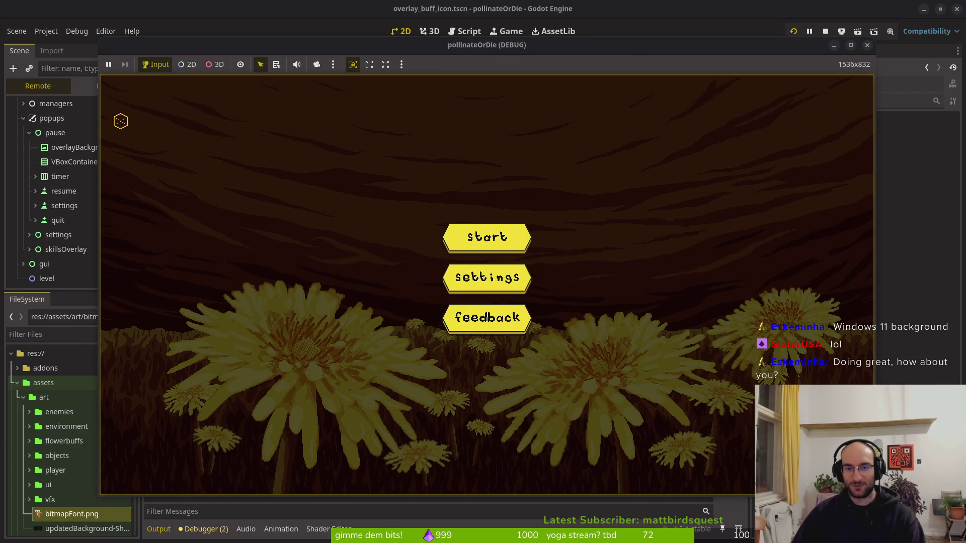
Start the game, pollinate a sprout, pick the +8% buff and fly to the next room.
left_click(487, 237)
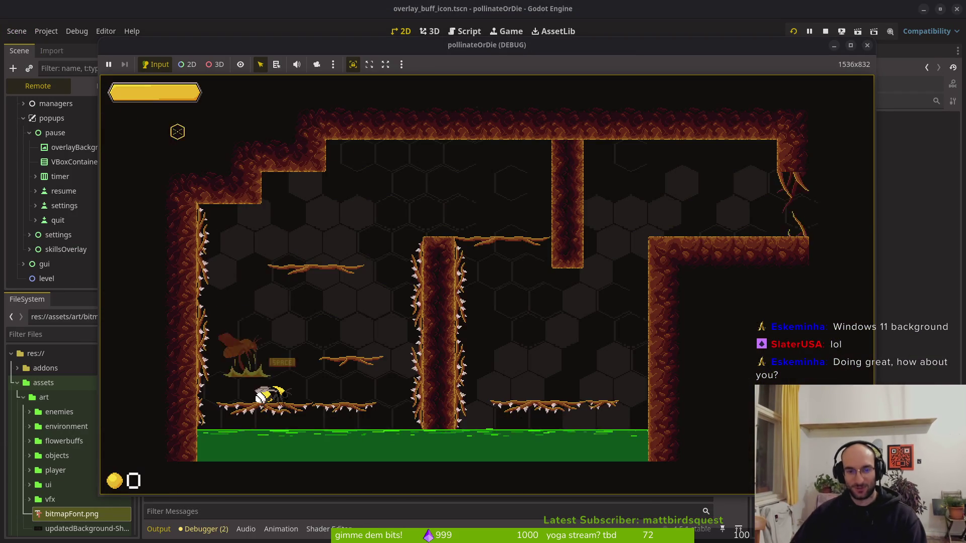
left_click(587, 259)
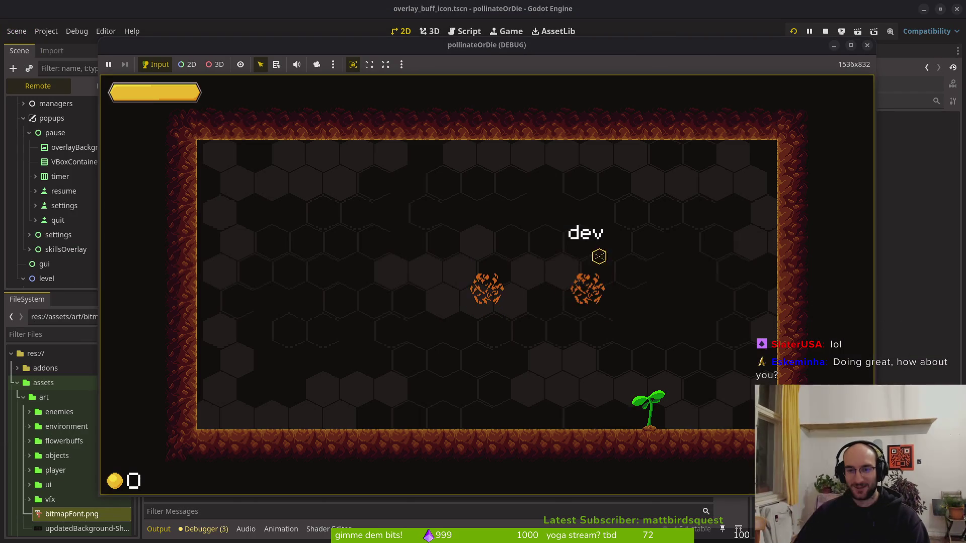
key("a")
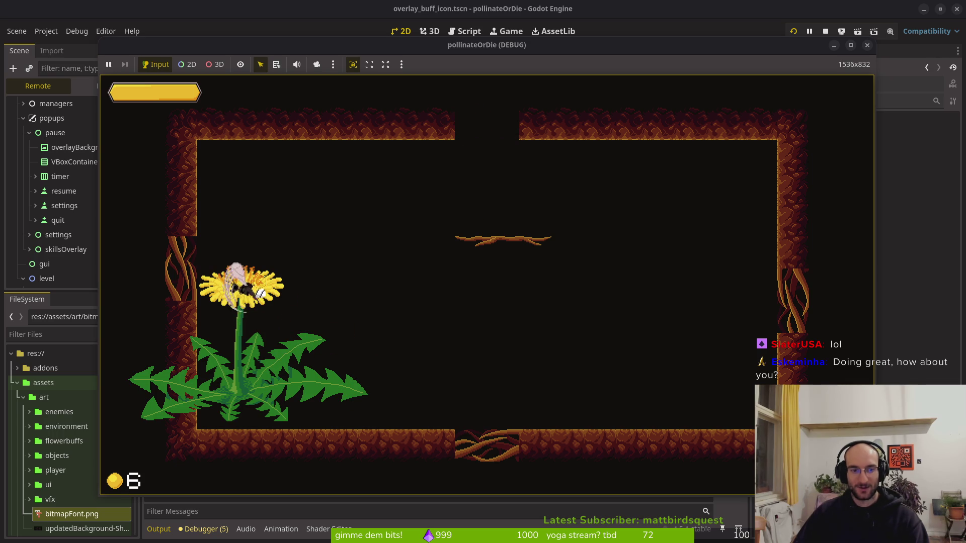
left_click(237, 202)
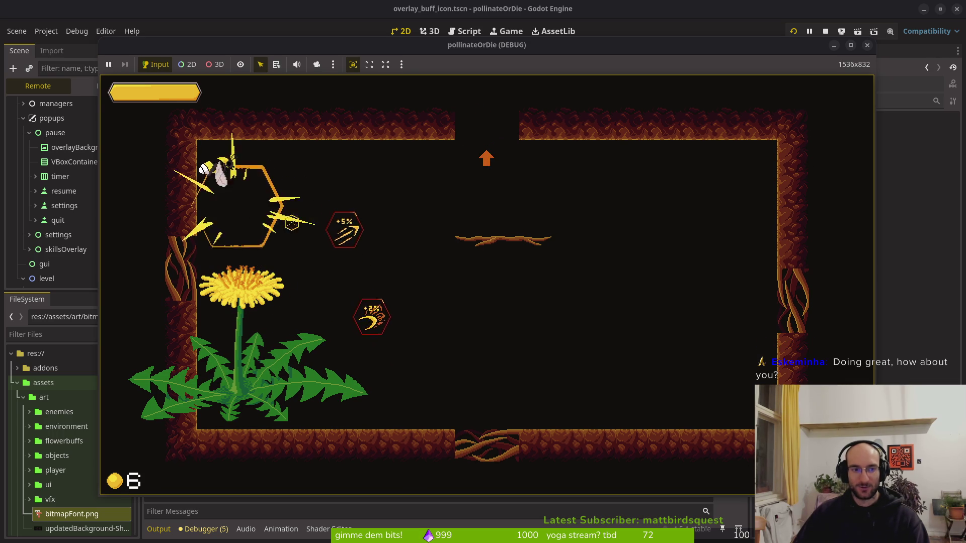
key("d")
key("w")
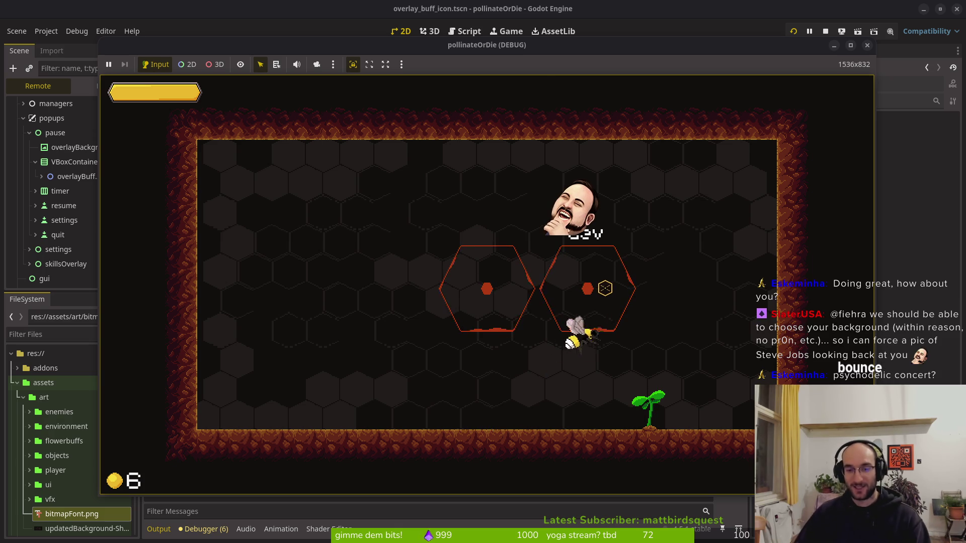
Pause to check the overlay, collect the +25% buff, pause again, then stop the game.
key("Escape")
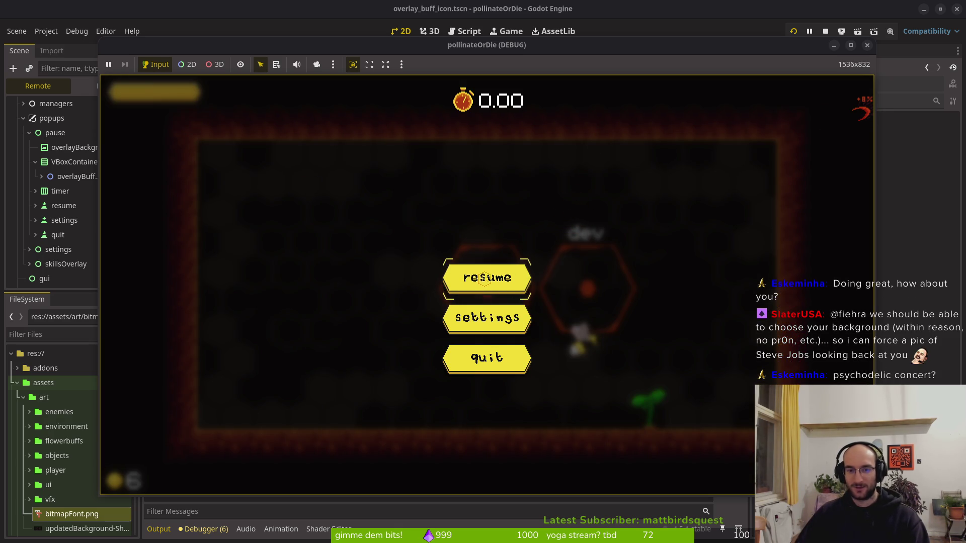
key("Escape")
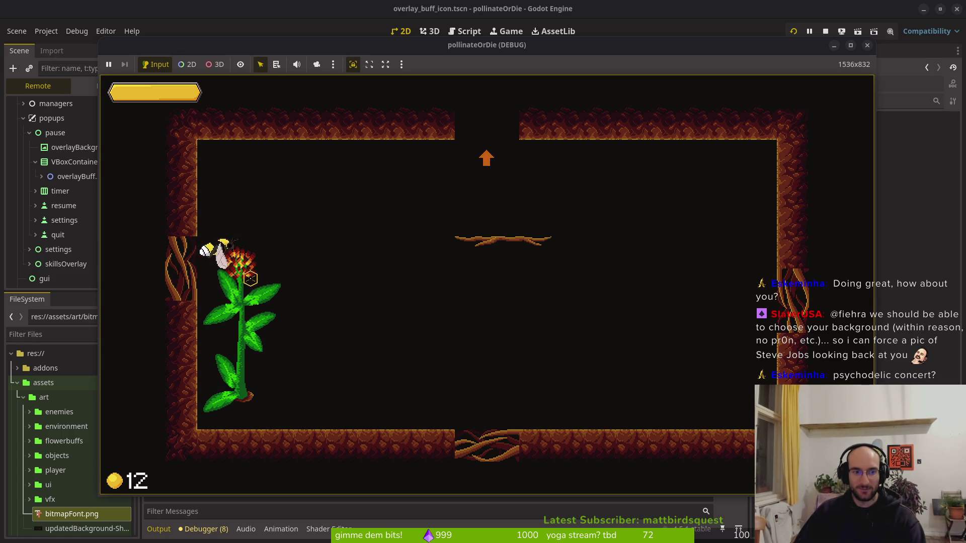
left_click(351, 242)
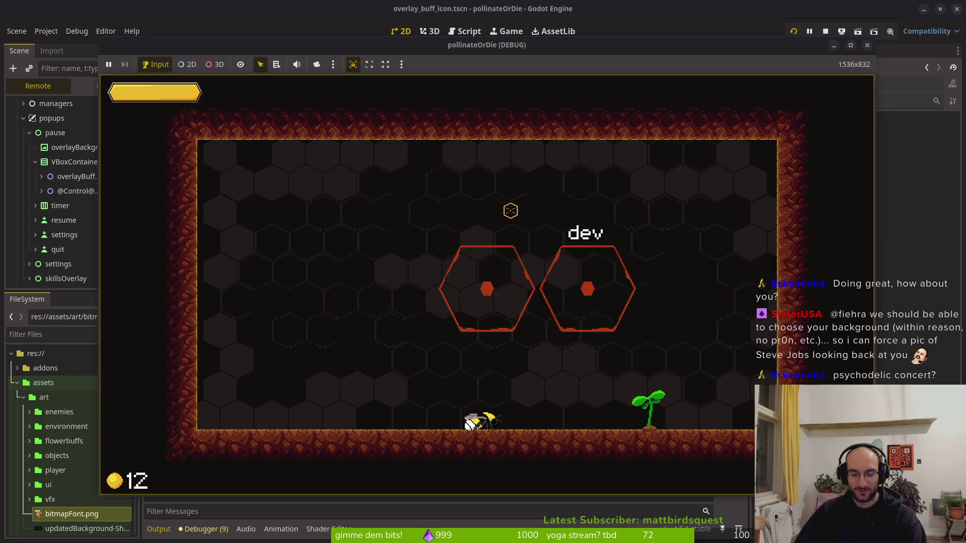
key("Escape")
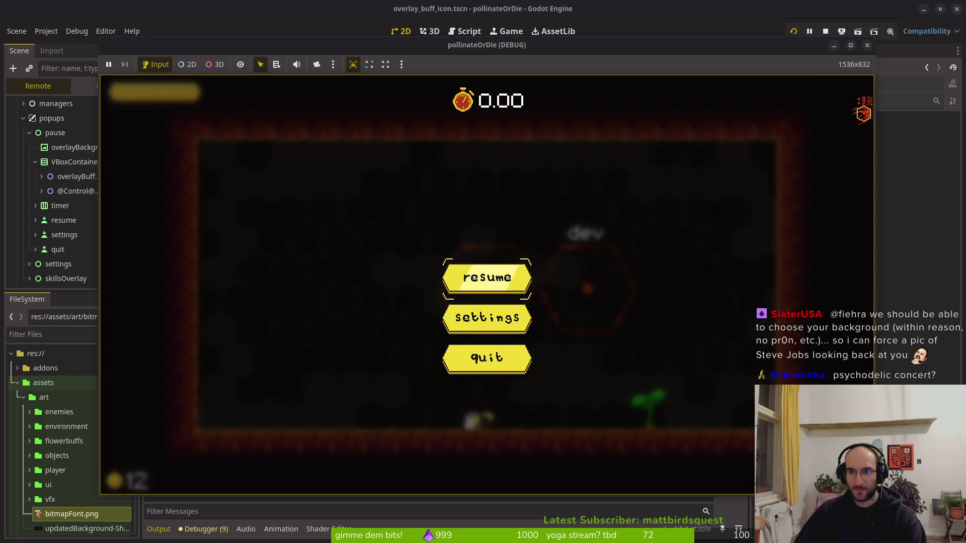
left_click(867, 45)
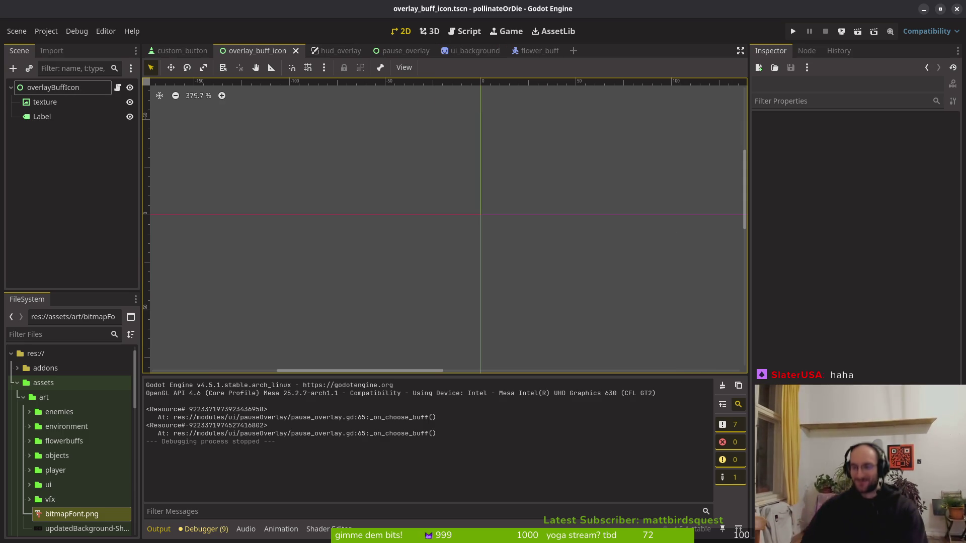
Locate overlay_buff_icon.tscn in the FileSystem dock from the scene tab's context menu.
left_click(112, 269)
left_click(55, 90)
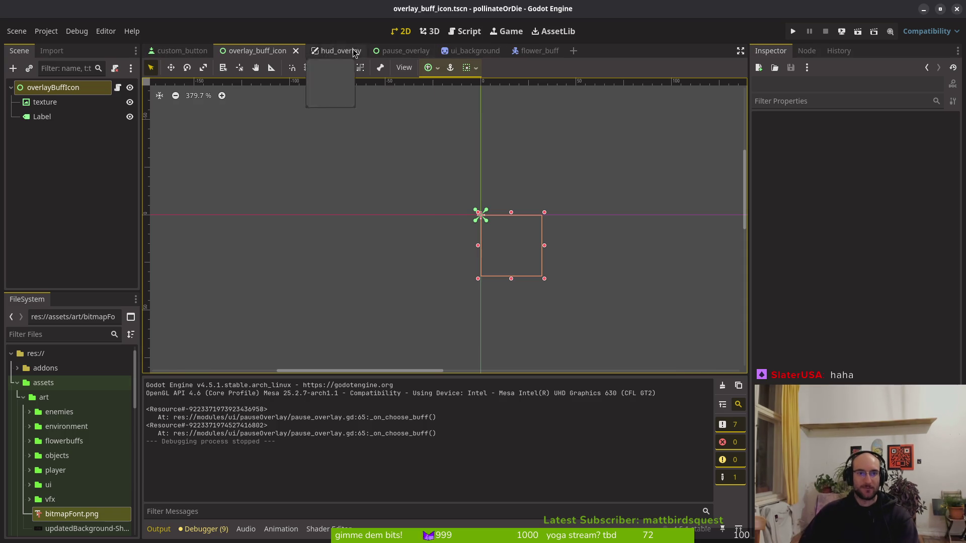
left_click(397, 51)
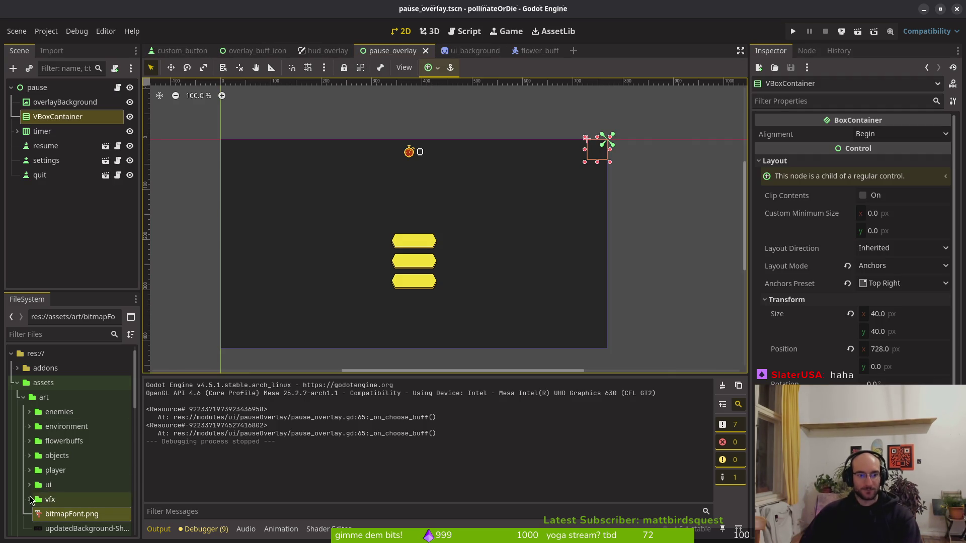
scroll(31, 483, "down", 5)
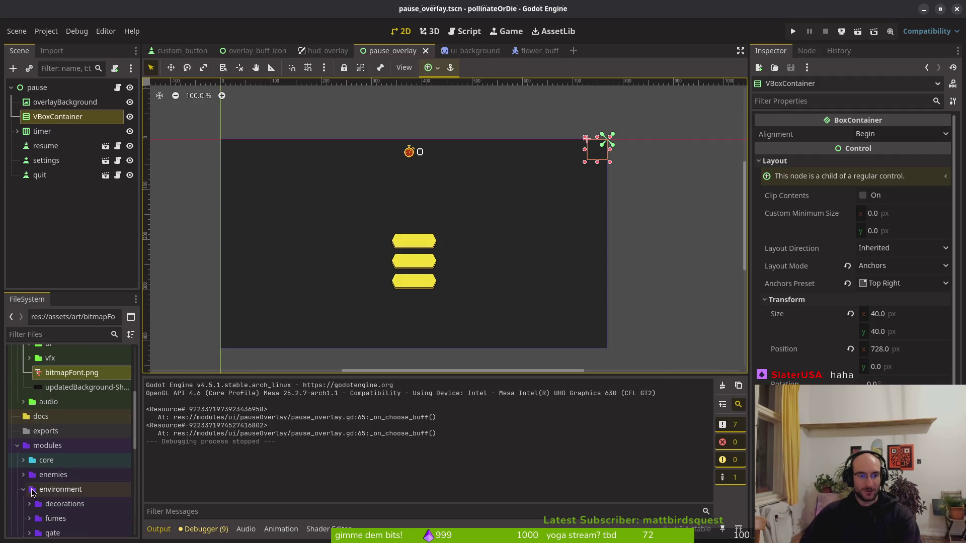
left_click(22, 489)
scroll(25, 488, "down", 4)
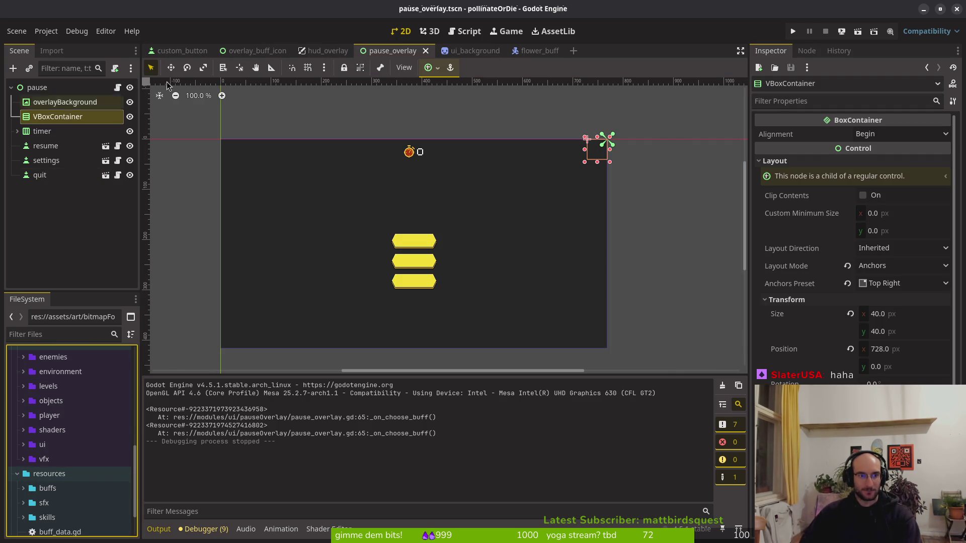
left_click(251, 52)
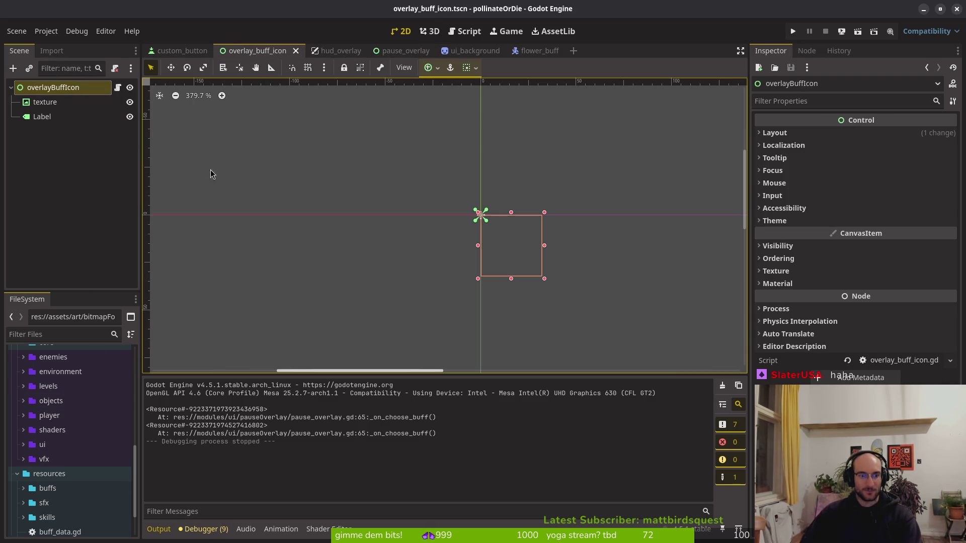
right_click(246, 53)
left_click(279, 122)
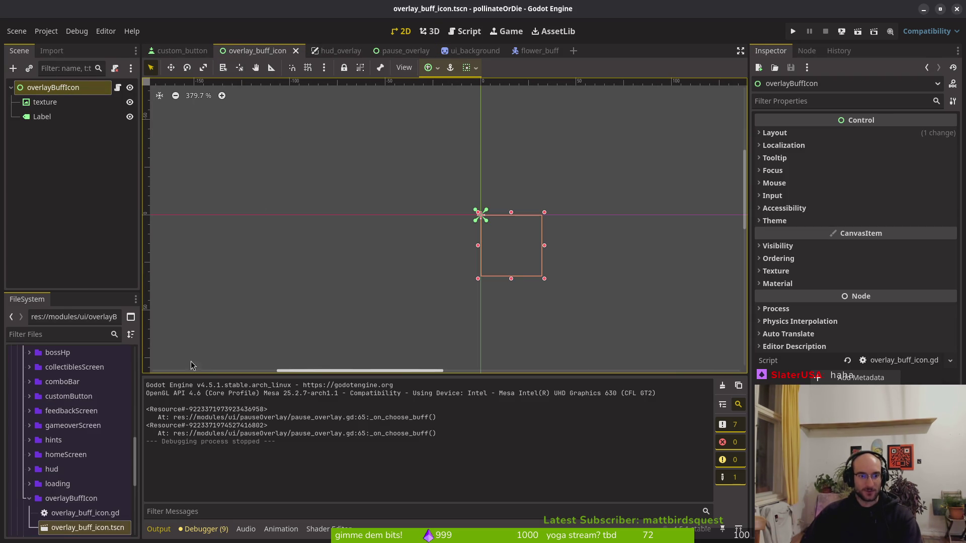
scroll(65, 498, "down", 2)
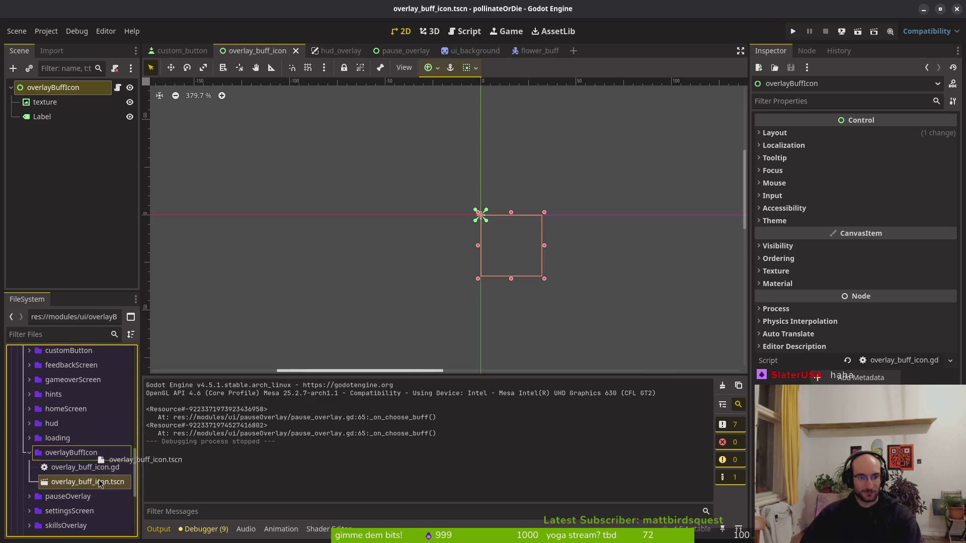
Instance overlay_buff_icon.tscn twice under VBoxContainer as overlayBuffIcon and overlayBuffIcon2.
mouse_move(248, 53)
left_mouse_down()
mouse_move(392, 52)
mouse_move(161, 202)
mouse_move(87, 301)
mouse_move(53, 119)
left_mouse_up()
mouse_move(87, 498)
left_mouse_down()
mouse_move(72, 234)
mouse_move(42, 118)
left_mouse_up()
left_click(65, 131)
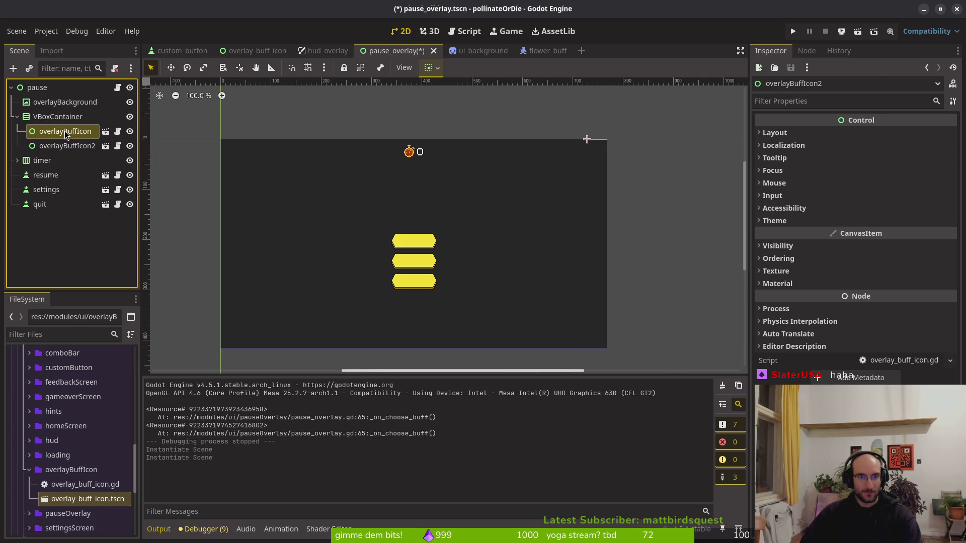
left_click(67, 150)
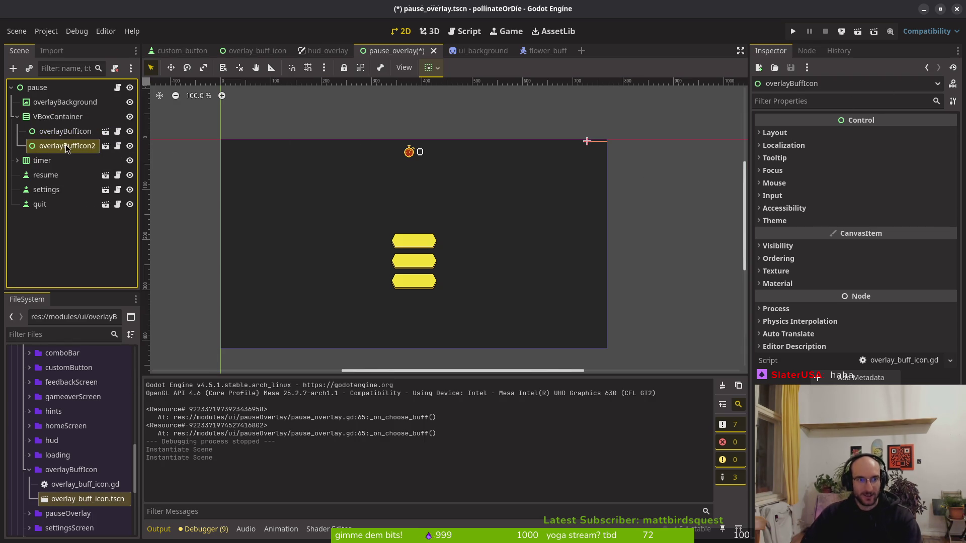
Review the overlay_buff_icon root's layout size values and save that scene.
left_click(244, 51)
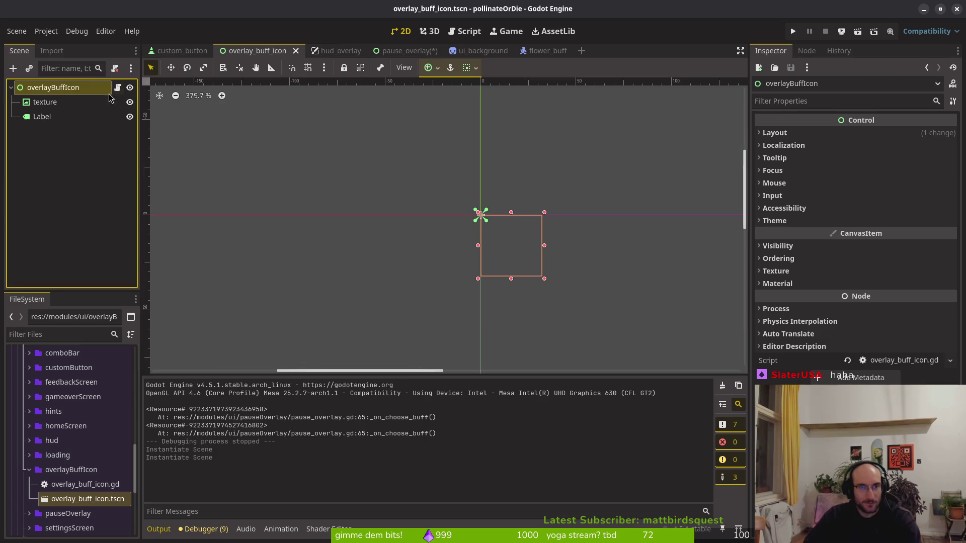
left_click(786, 132)
left_click(797, 274)
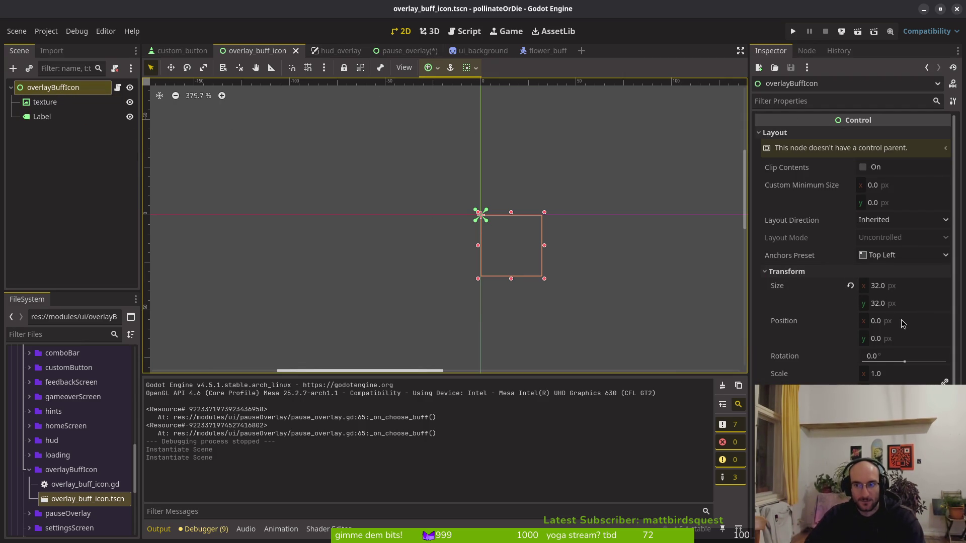
key("ctrl+s")
In pause_overlay, make overlayBuffIcon expand vertically.
left_click(382, 51)
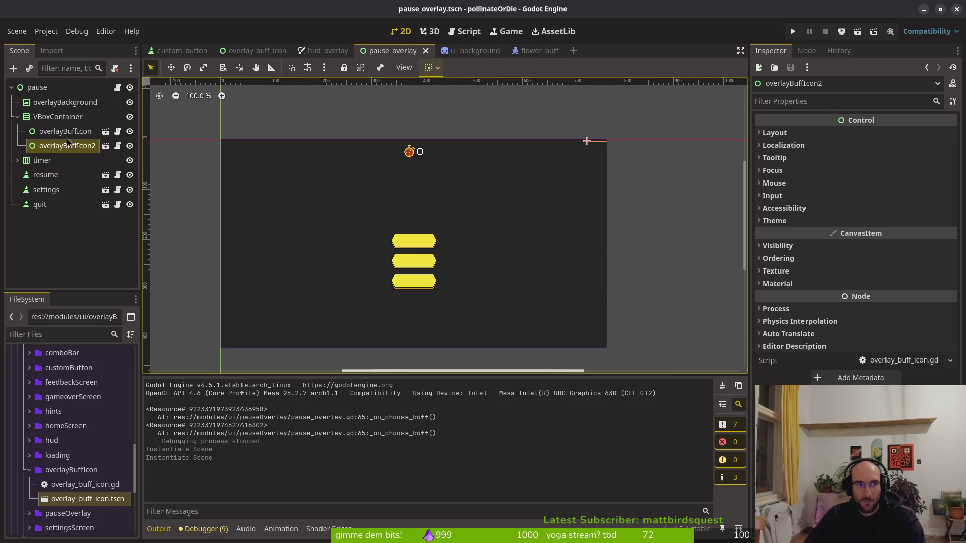
left_click(65, 132)
left_click(774, 132)
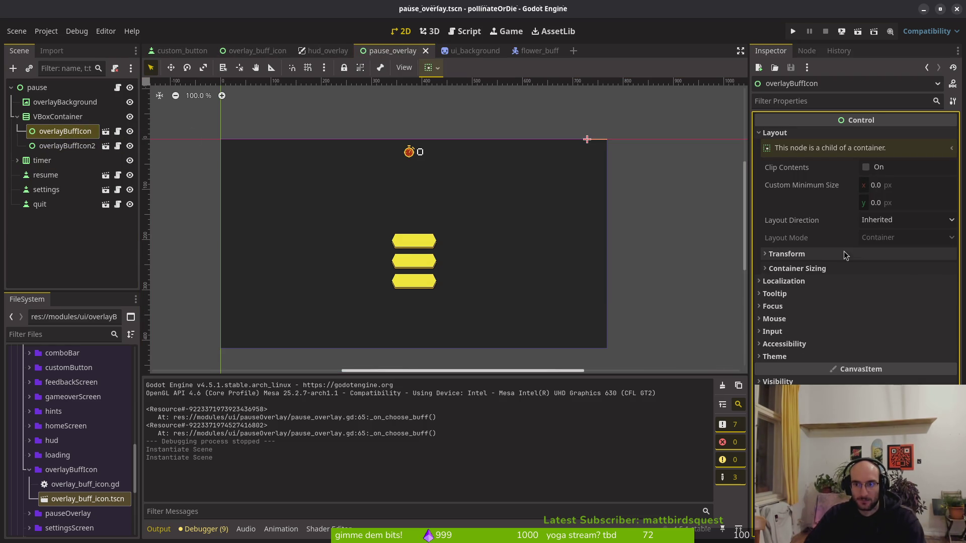
left_click(856, 268)
left_click(866, 317)
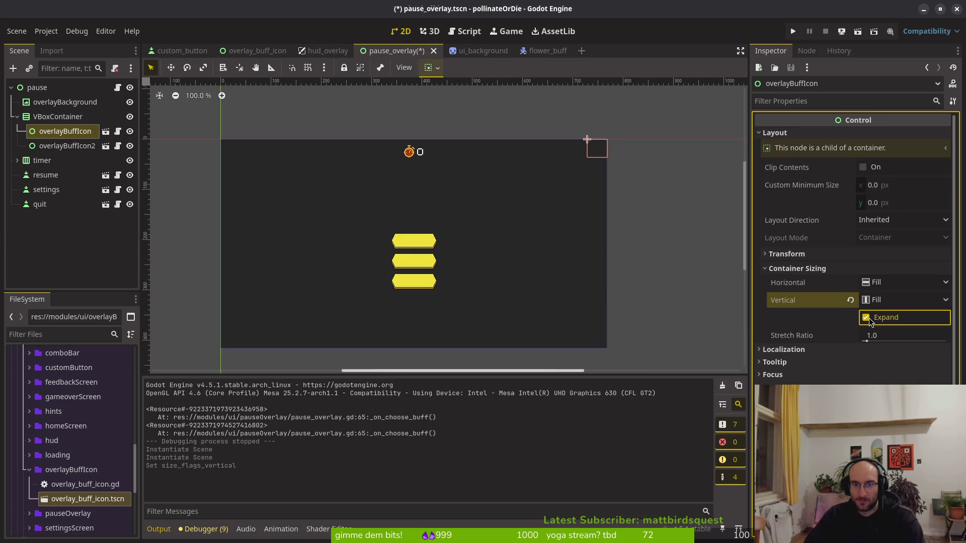
Adjust both buff icons' container sizing fill flags, keeping vertical fill on, and save.
left_click(65, 146, "ctrl")
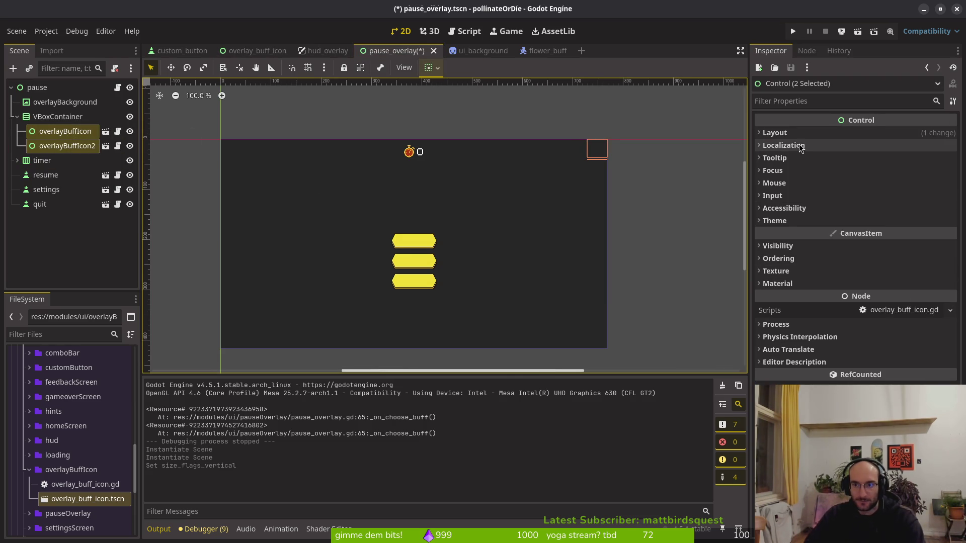
left_click(59, 136)
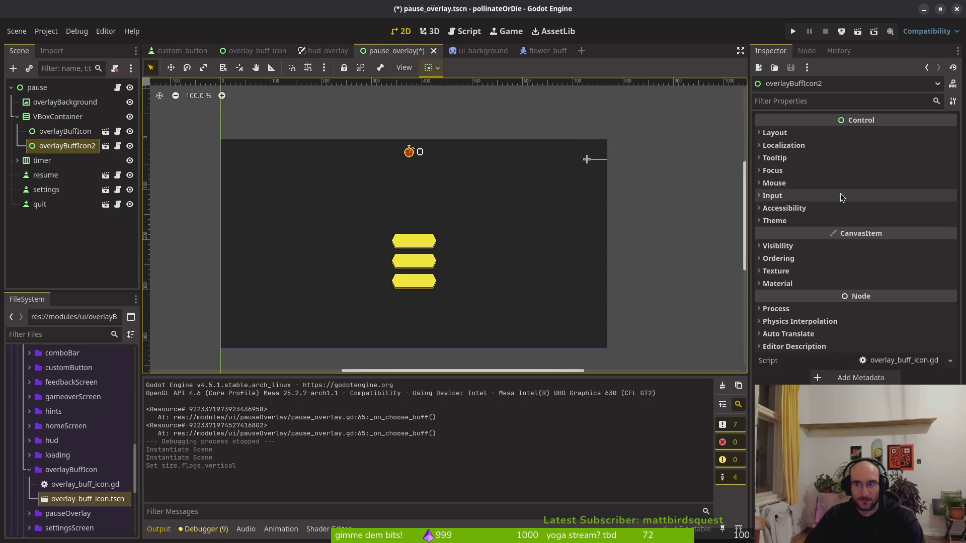
left_click(74, 146, "ctrl")
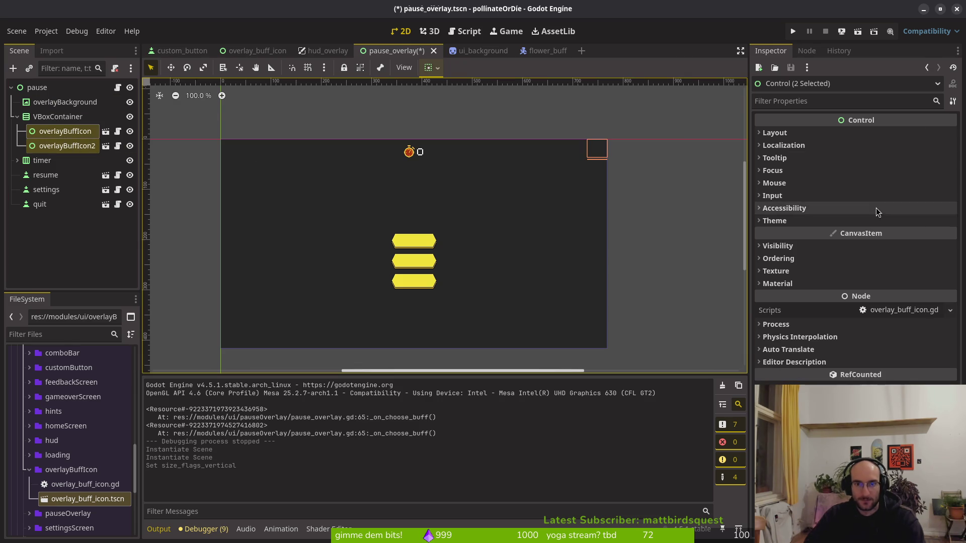
left_click(804, 132)
left_click(803, 248)
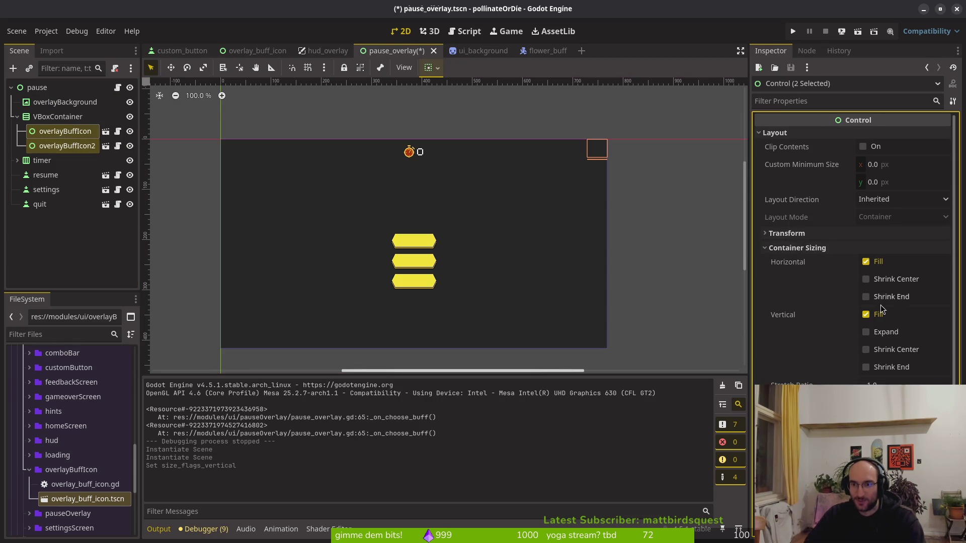
left_click(875, 316)
left_click(861, 263)
left_click(861, 262)
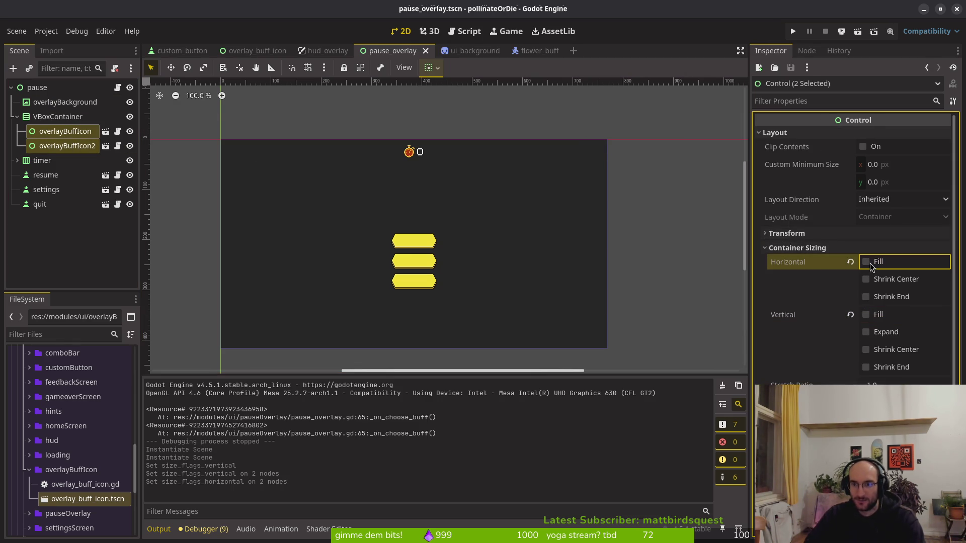
key("ctrl+s")
left_click(866, 315)
key("ctrl+s")
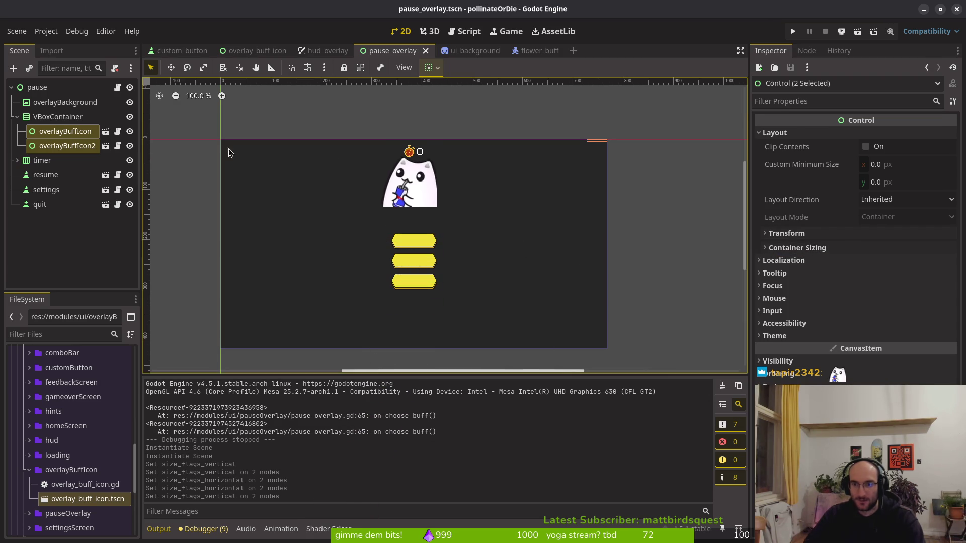
Rename overlayBuffIcon and review its transform and container sizing settings.
double_click(62, 131)
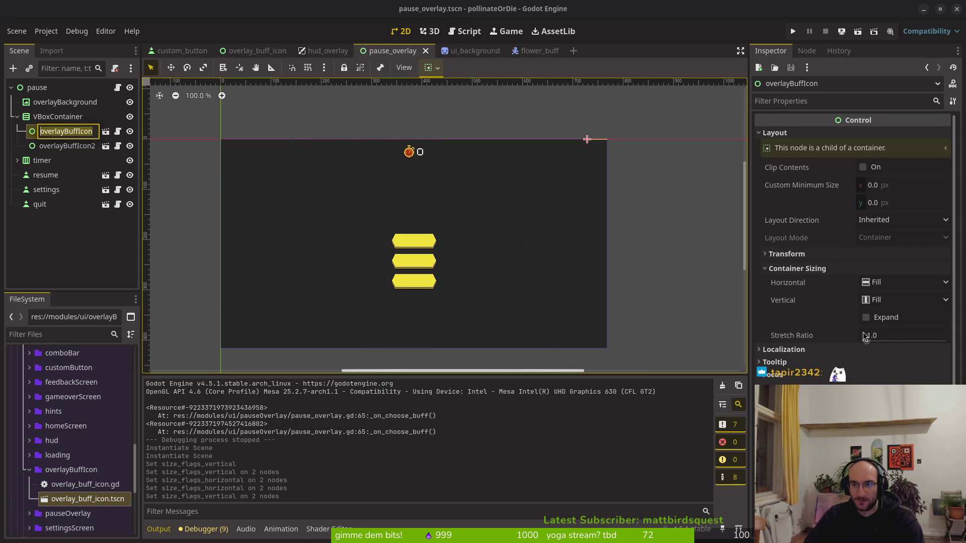
left_click(800, 277)
left_click(792, 255)
left_click(792, 255)
left_click(800, 268)
left_click(63, 146)
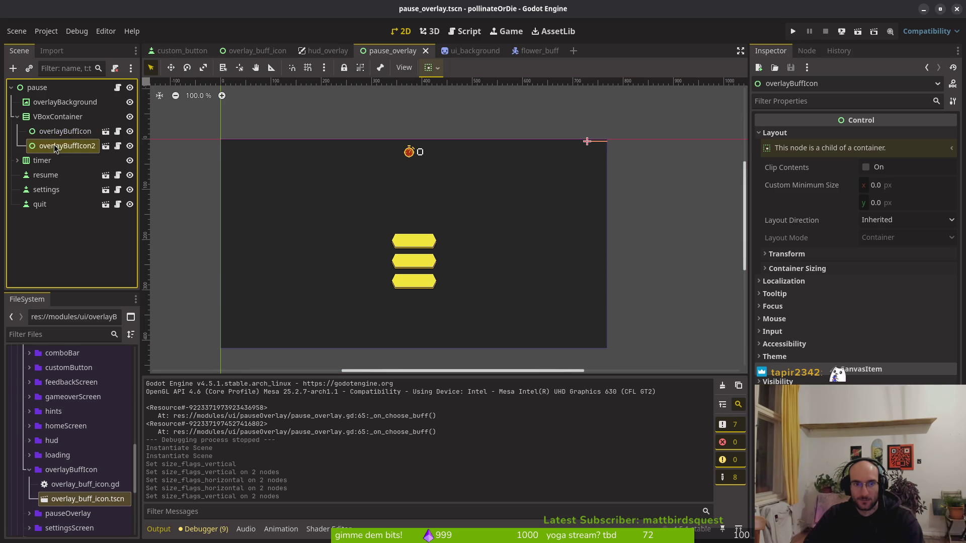
left_click(60, 134)
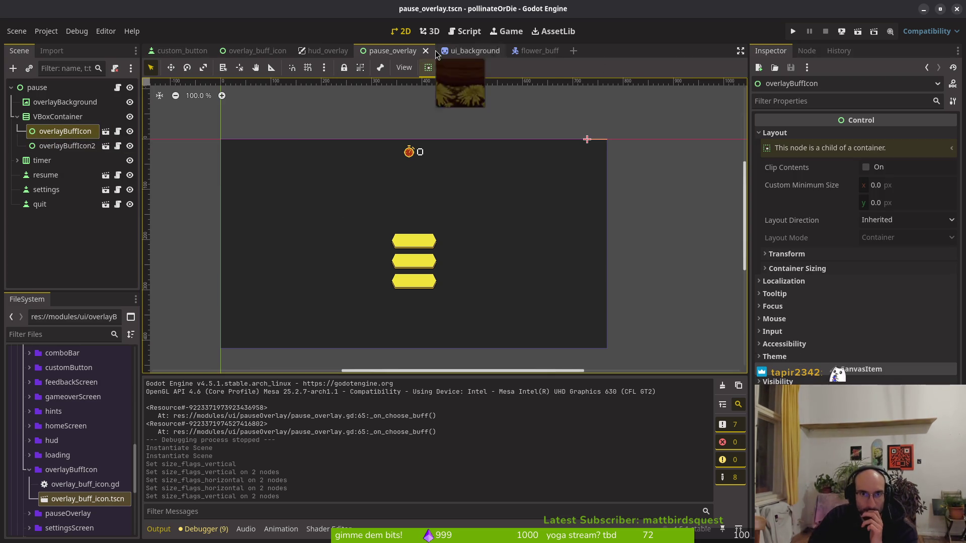
Set the texture node's Texture to the flower slash sprite sheet via Quick Load and save.
left_click(262, 52)
left_click(891, 135)
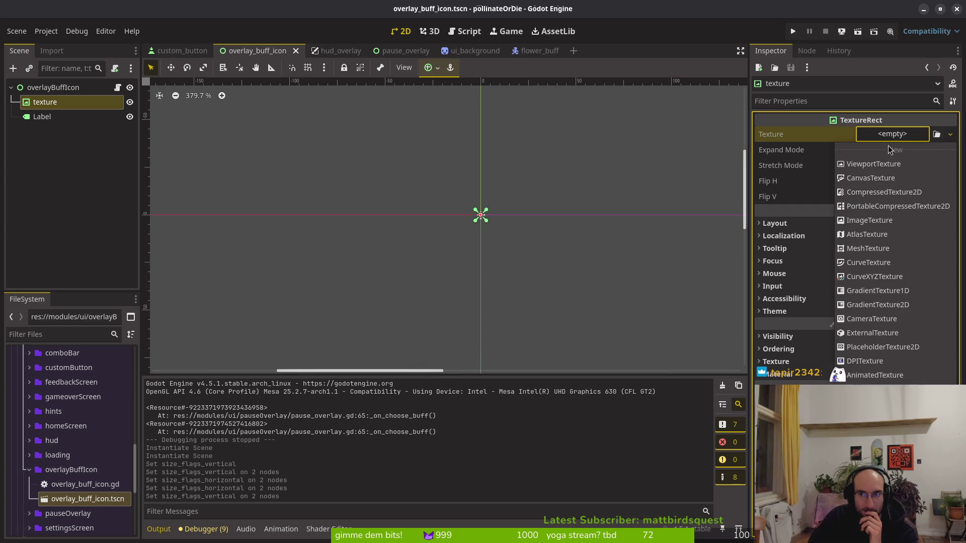
left_click(885, 376)
double_click(323, 206)
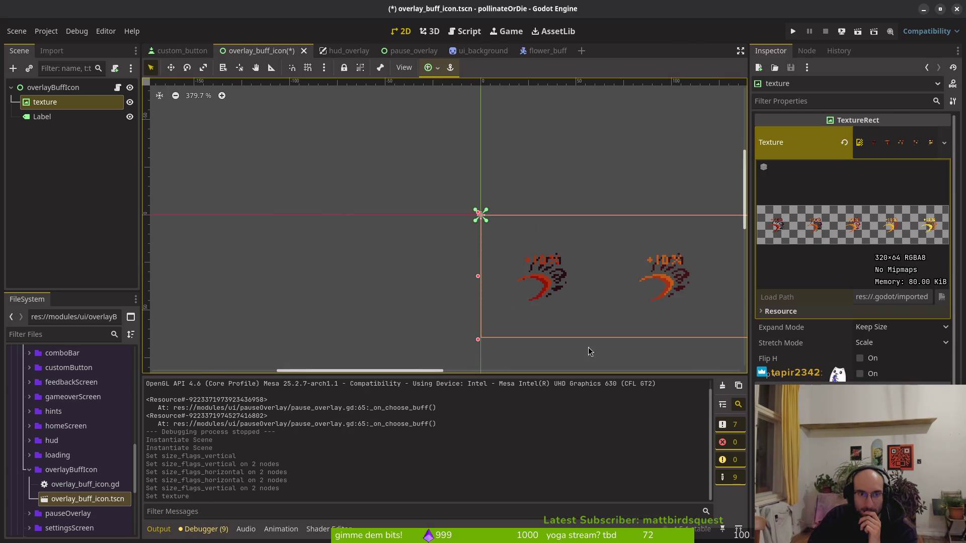
key("ctrl+s")
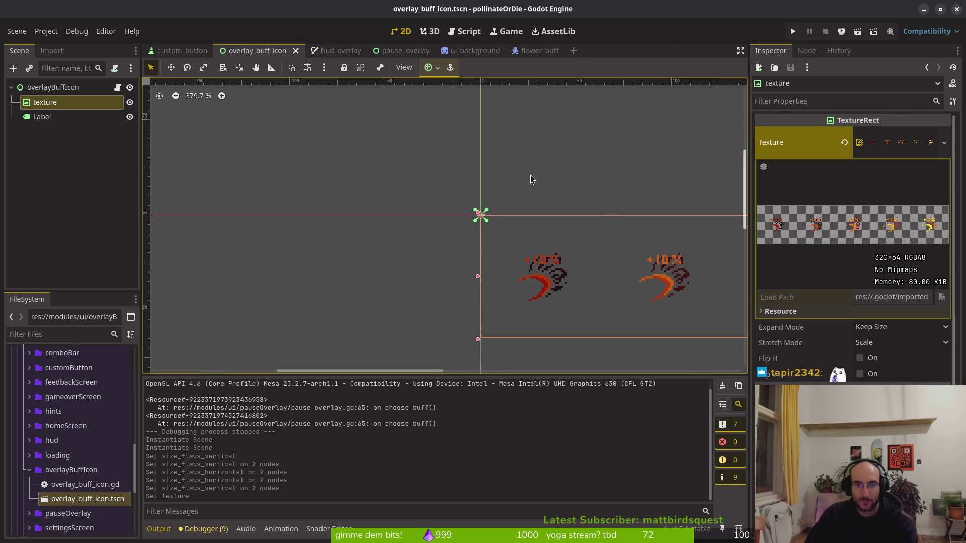
left_click(394, 54)
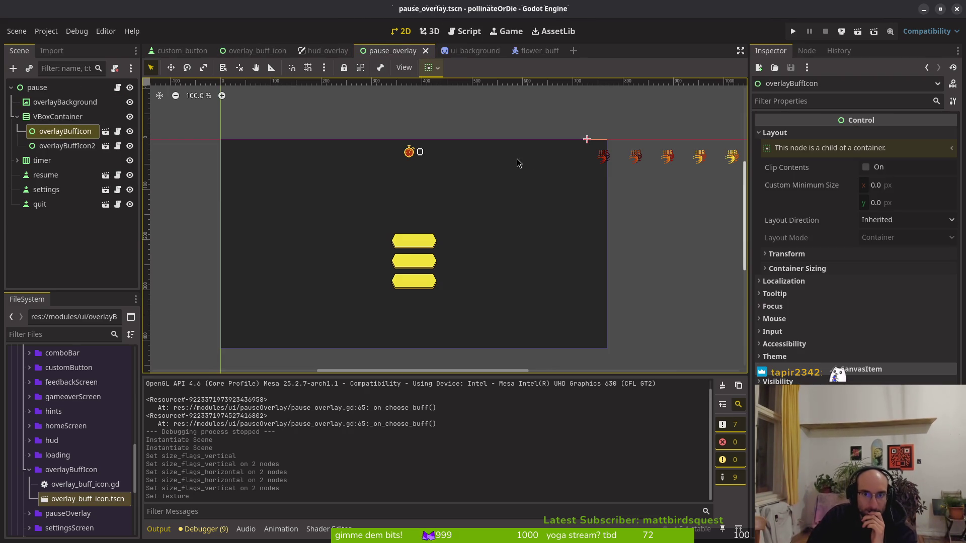
Review the first buff icon's horizontal container sizing, keeping it at Fill.
left_click_drag(590, 165, 443, 171)
left_click(52, 131)
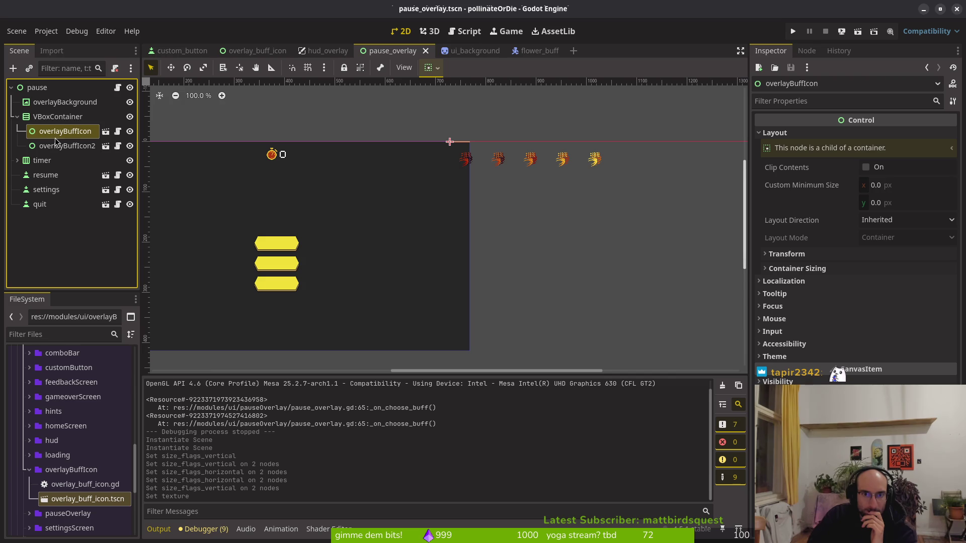
left_click(55, 146)
left_click(56, 133)
left_click(56, 146)
left_click(59, 133)
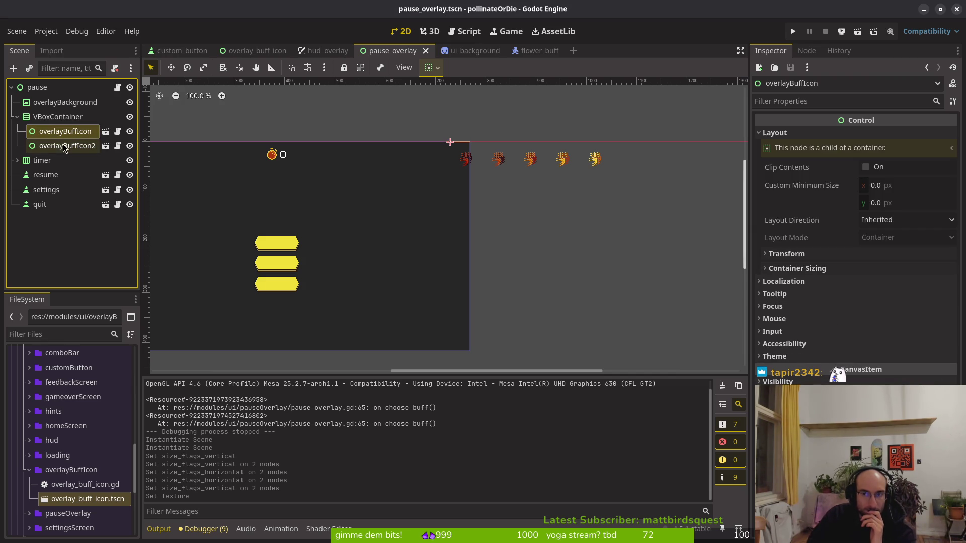
left_click(825, 271)
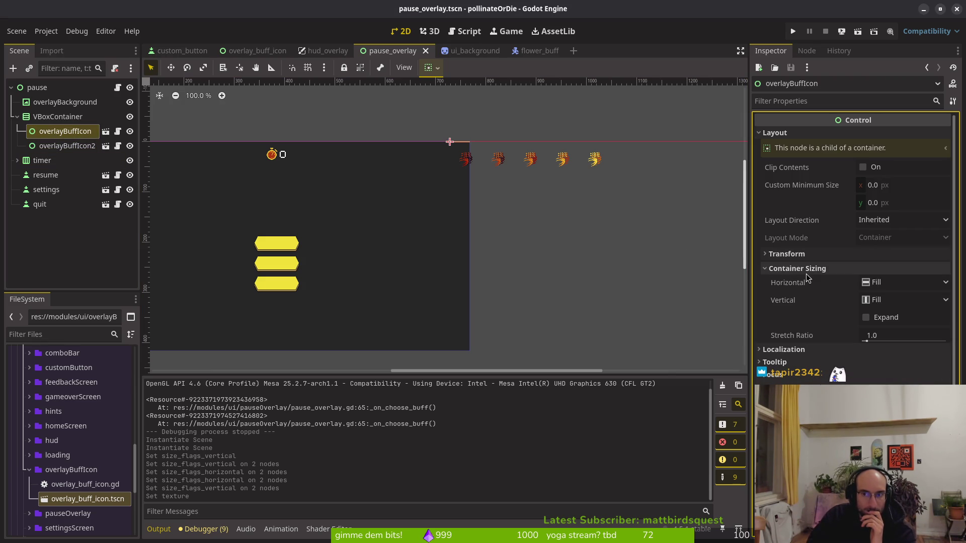
left_click(882, 288)
left_click(883, 287)
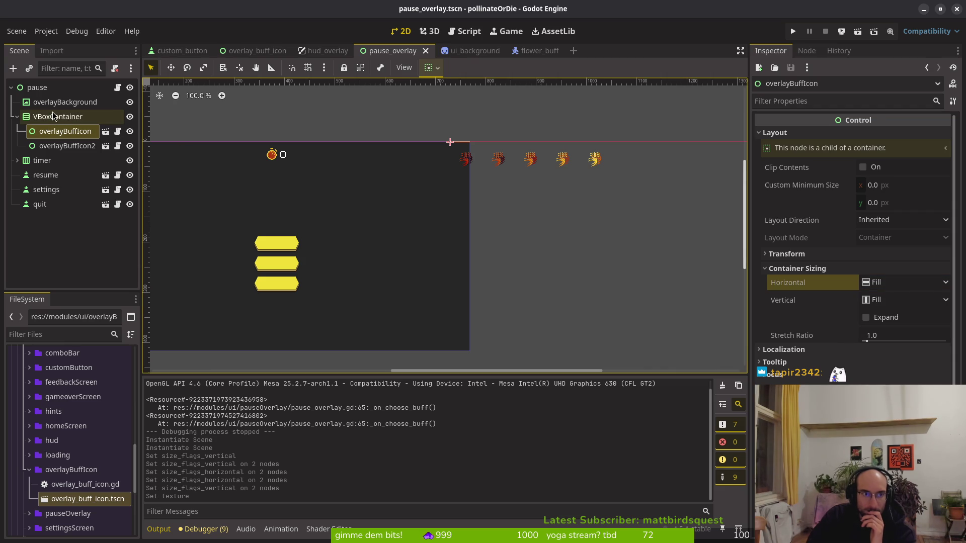
Give VBoxContainer the Top Left anchors preset.
left_click(54, 115)
left_click(895, 288)
left_click(892, 288)
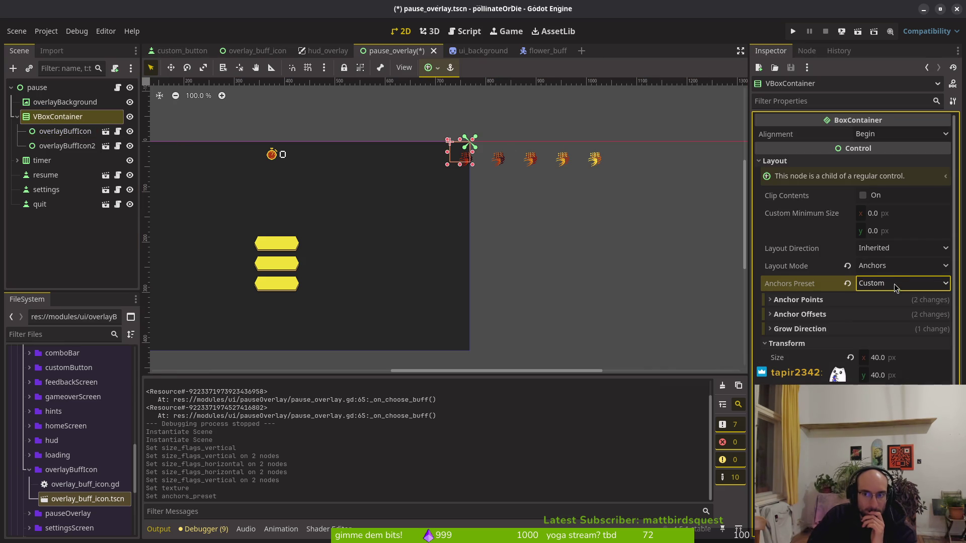
left_click(885, 290)
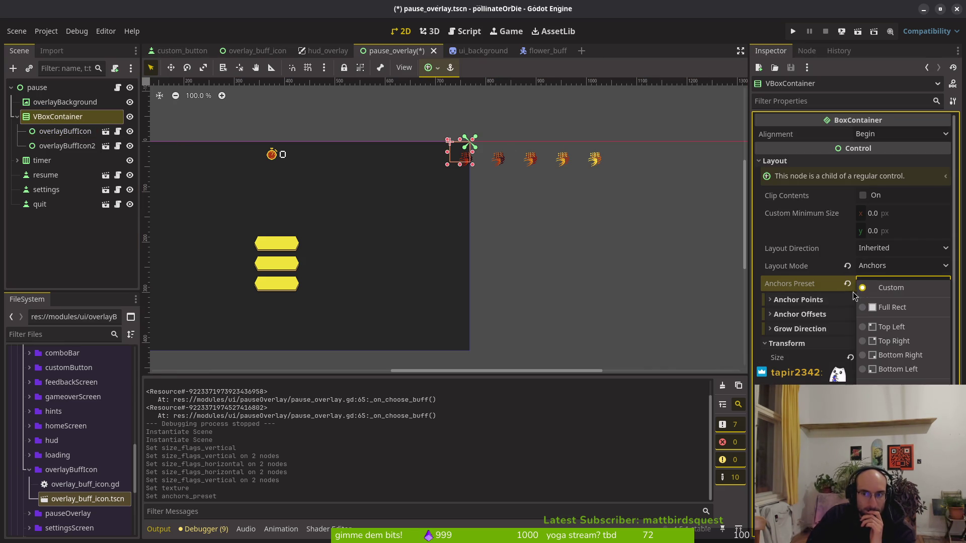
left_click(891, 326)
left_click_drag(215, 187, 462, 196)
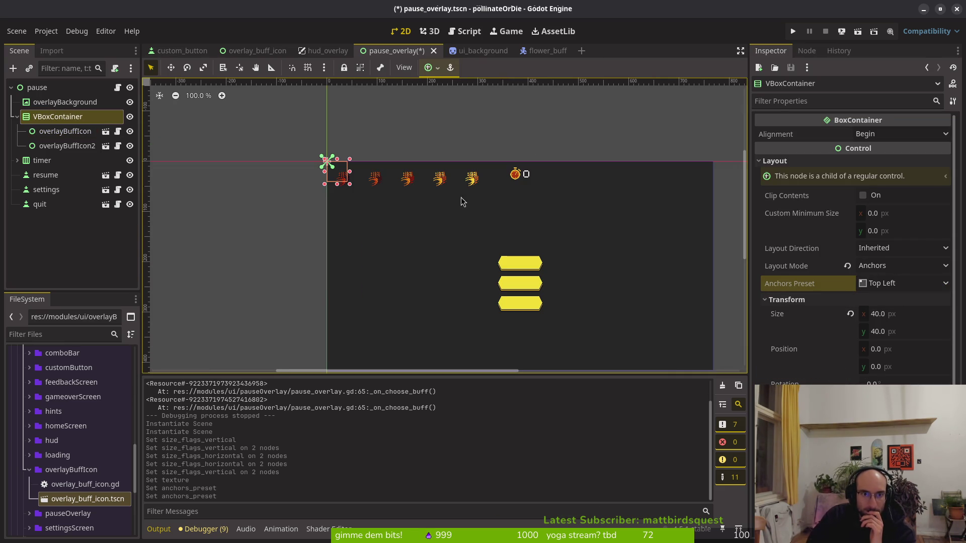
Switch VBoxContainer to Right Wide anchors with a 100 px width and save.
left_click(900, 285)
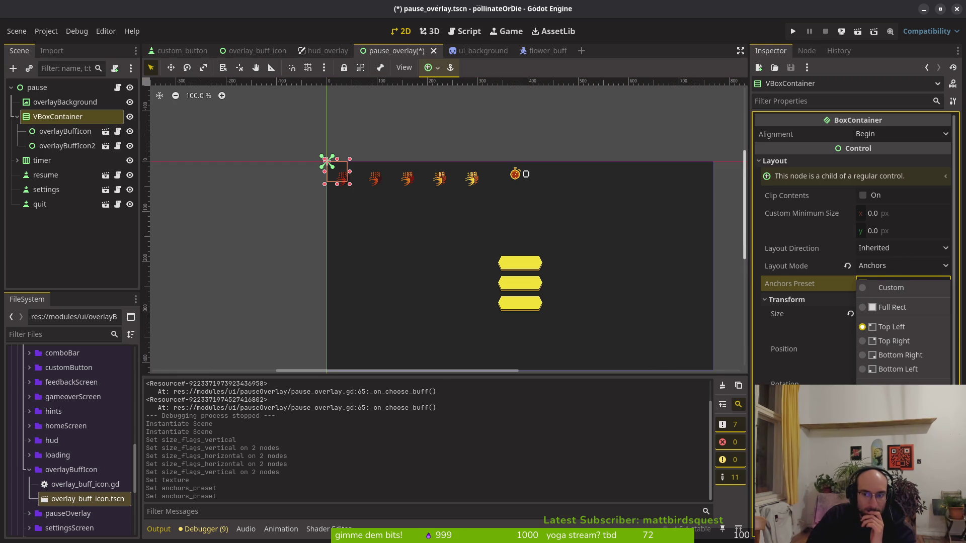
left_click(900, 486)
left_click_drag(616, 255, 415, 235)
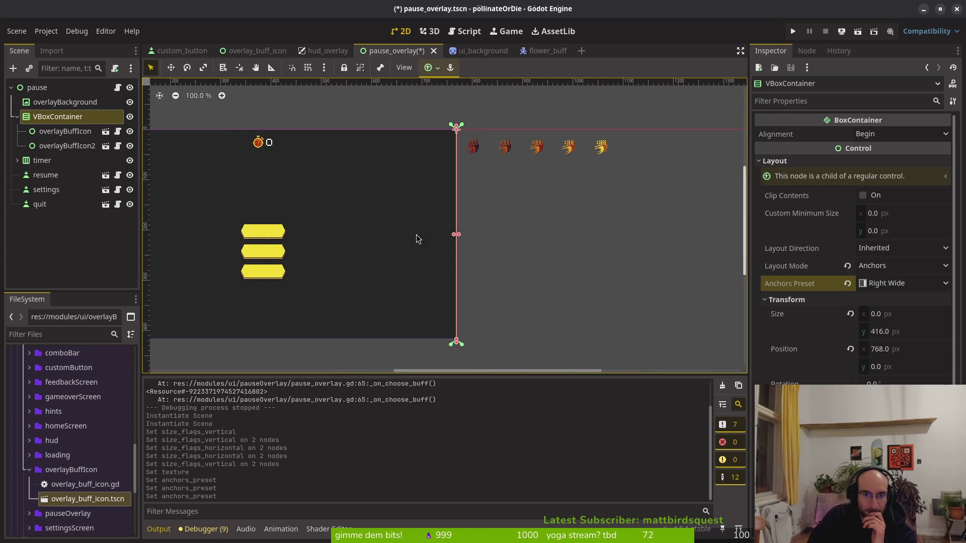
left_click(901, 313)
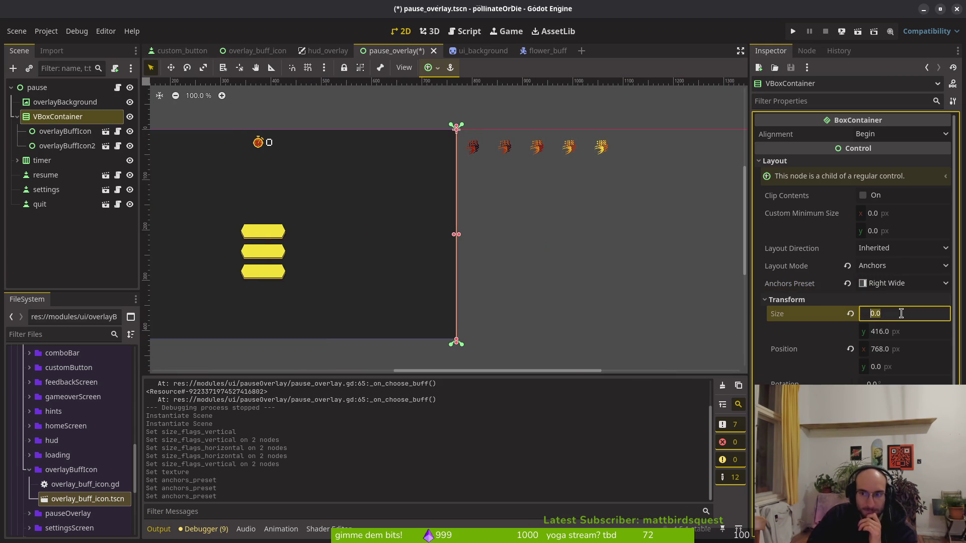
type("100")
key("Return")
key("ctrl+s")
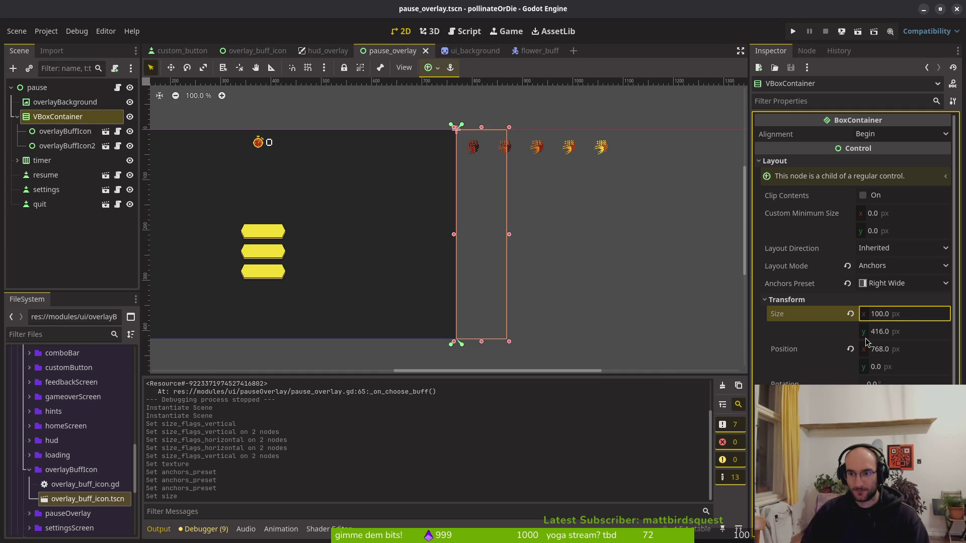
Try Center Top and Right Wide anchors, then settle on Left Wide and save.
left_click(862, 283)
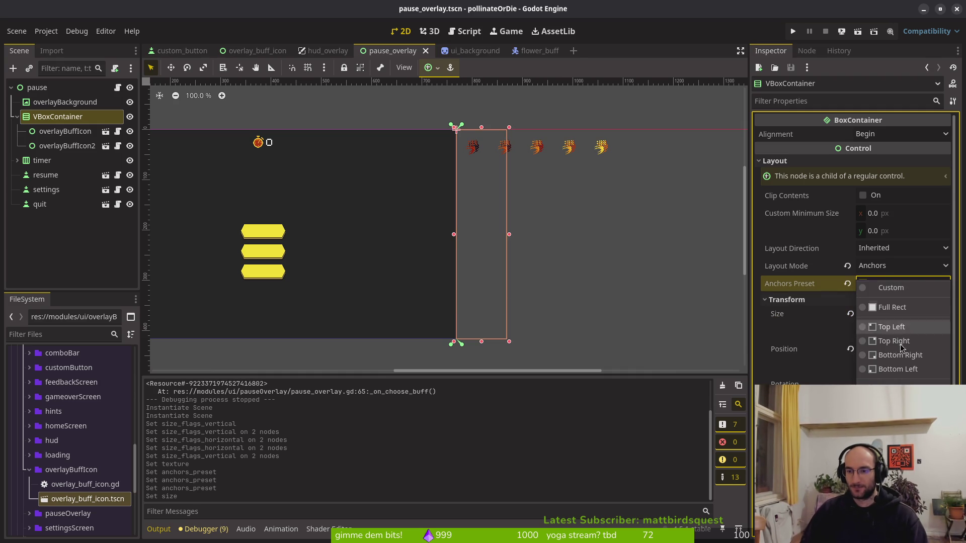
left_click(890, 402)
left_click(893, 284)
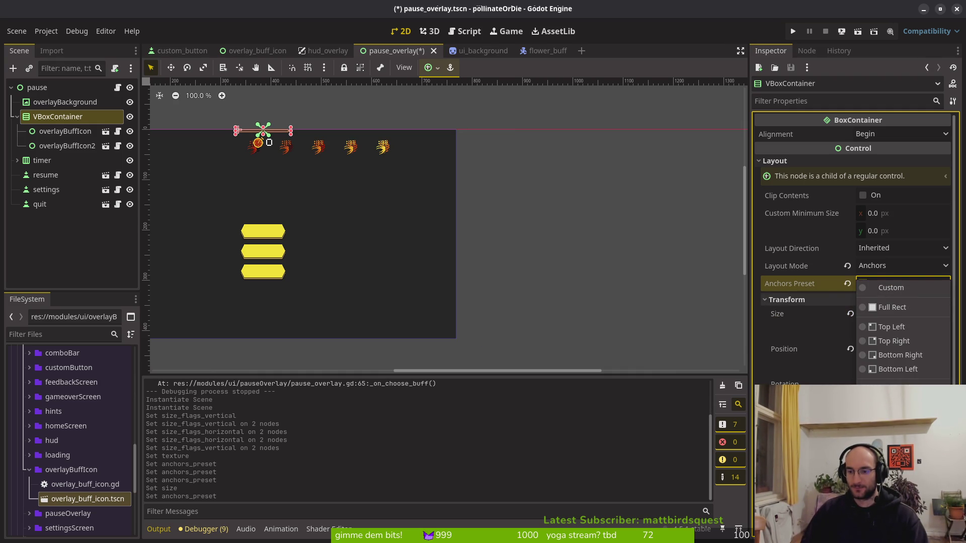
left_click(895, 493)
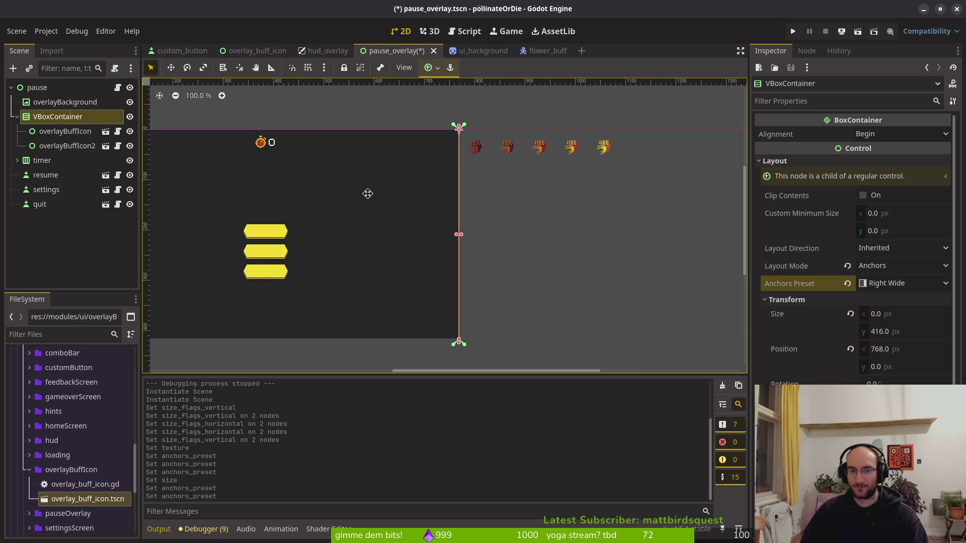
scroll(558, 214, "left", 4)
scroll(568, 202, "right", 1)
scroll(473, 206, "left", 1)
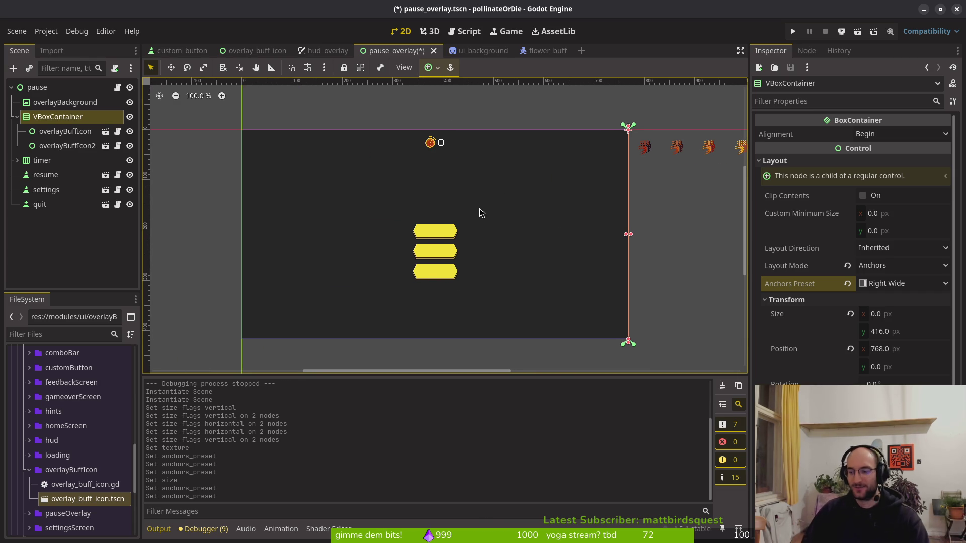
scroll(489, 225, "right", 2)
left_click(885, 284)
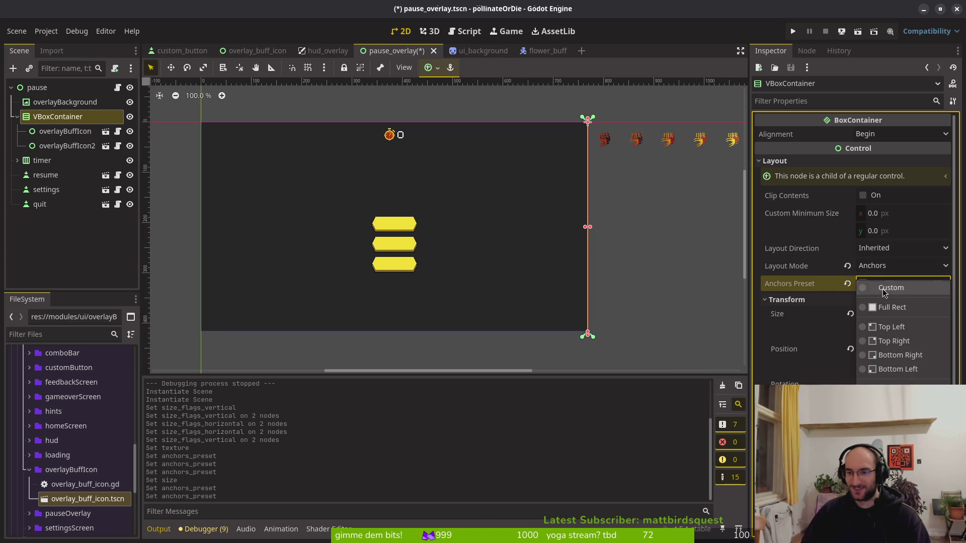
left_click(898, 459)
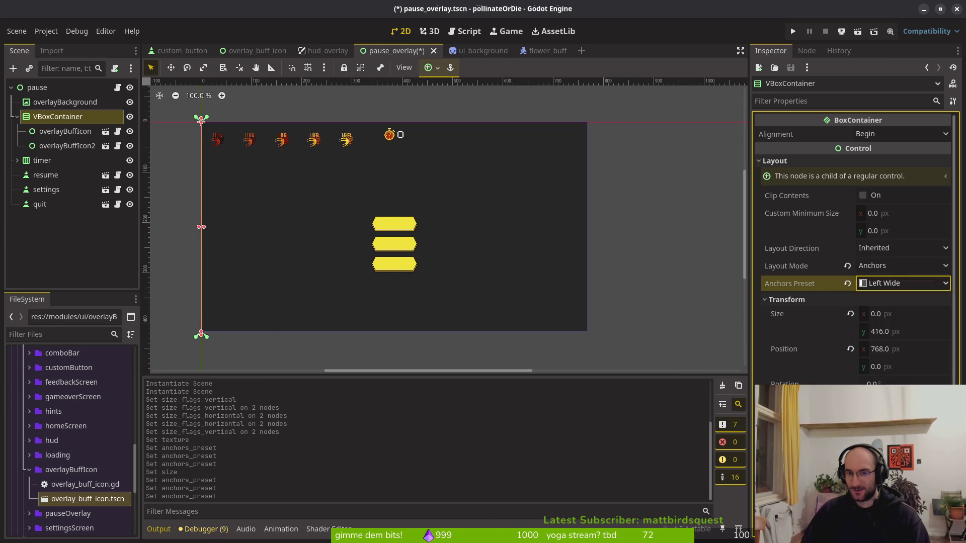
scroll(351, 217, "left", 3)
key("ctrl+s")
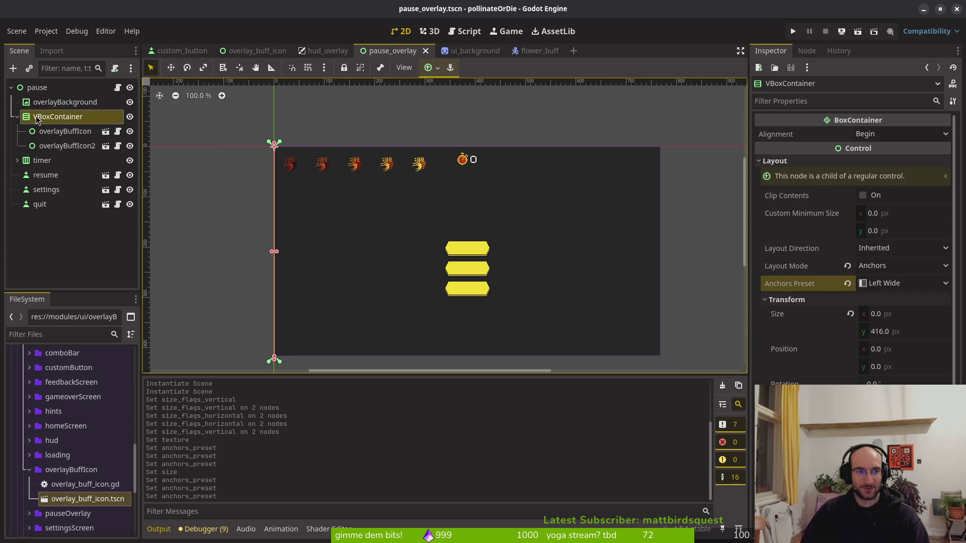
Briefly switch the anchors to Custom, then reapply the Left Wide preset.
left_click(891, 284)
left_click(891, 287)
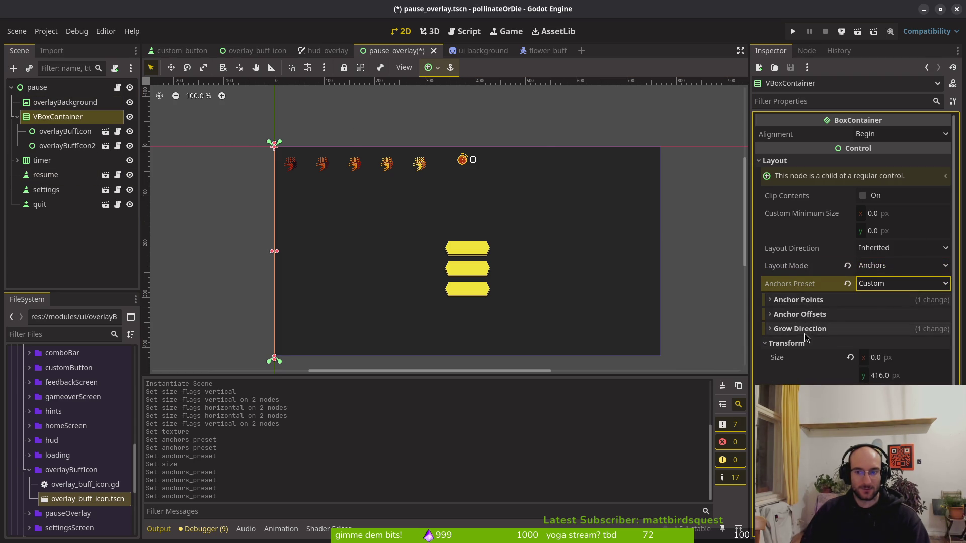
left_click(878, 284)
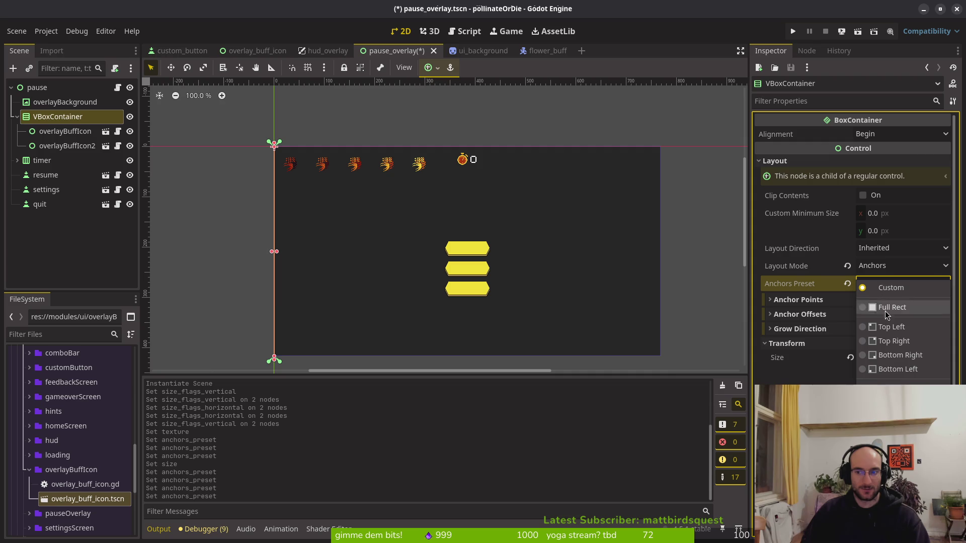
left_click(891, 464)
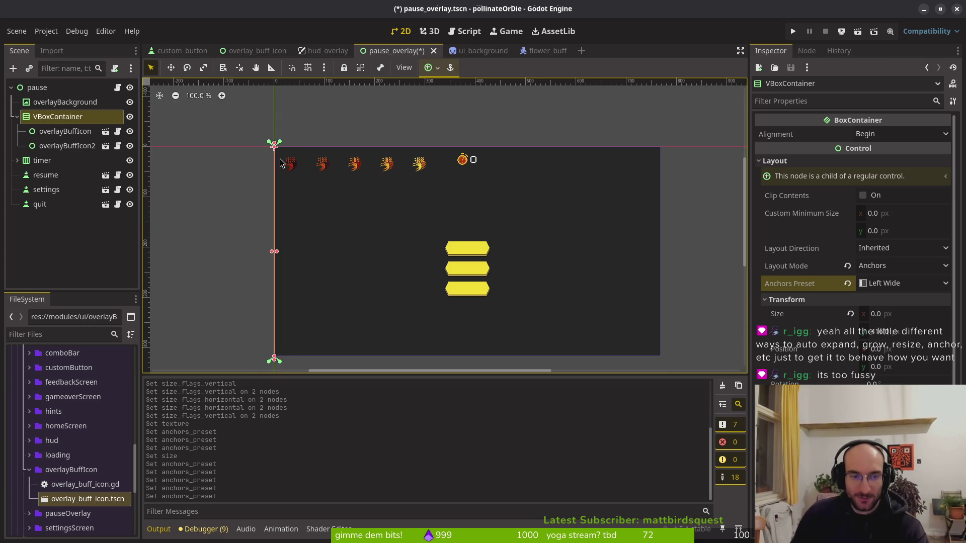
left_click(65, 132)
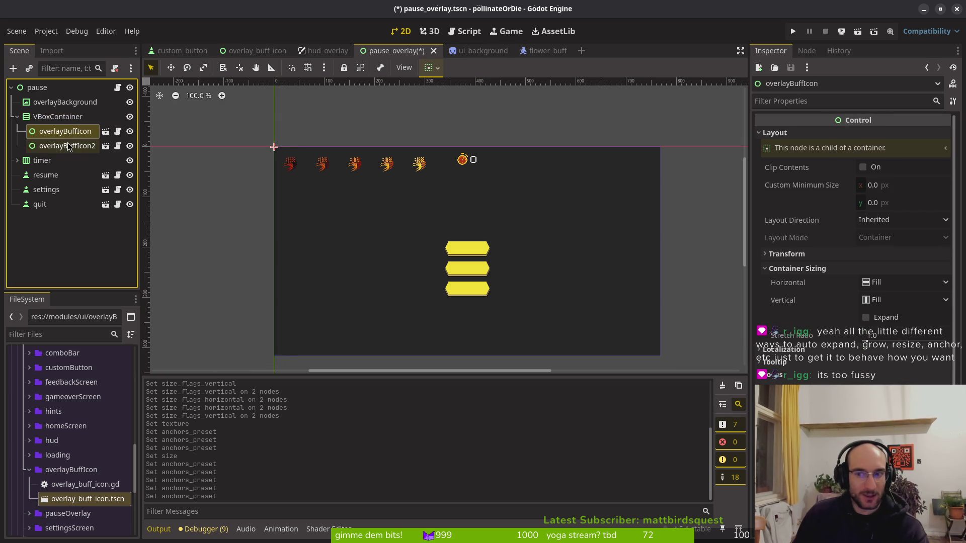
left_click(70, 145)
left_click(69, 132)
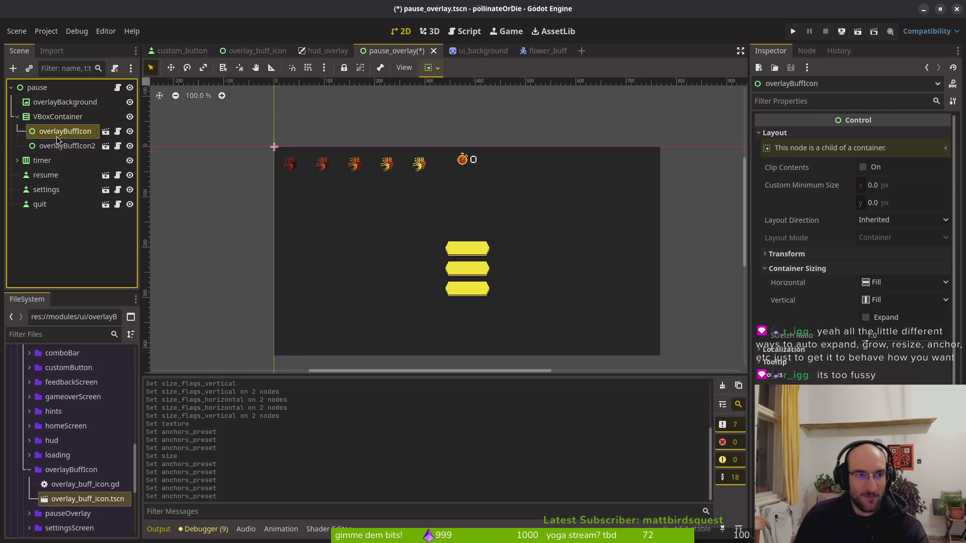
left_click(60, 116)
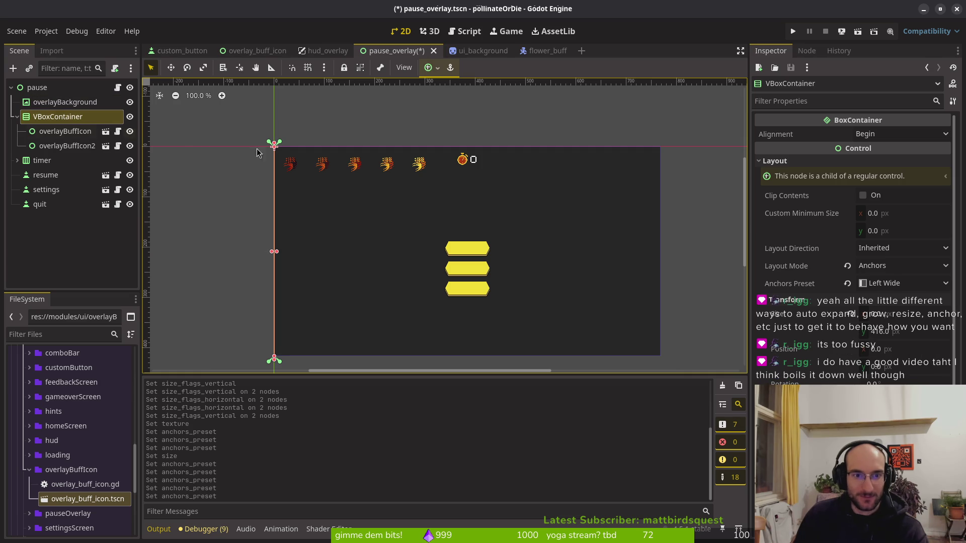
left_click(900, 284)
left_click(834, 271)
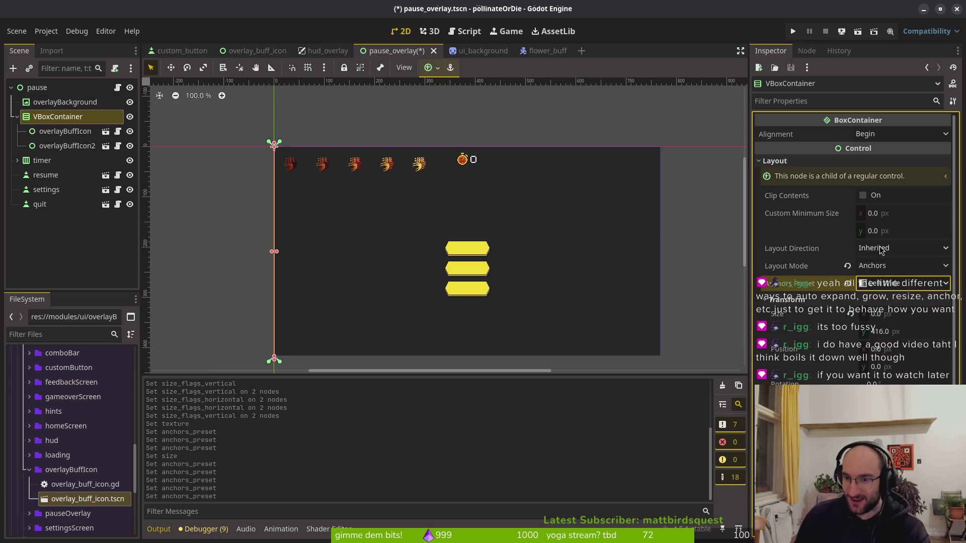
left_click(878, 137)
left_click(875, 137)
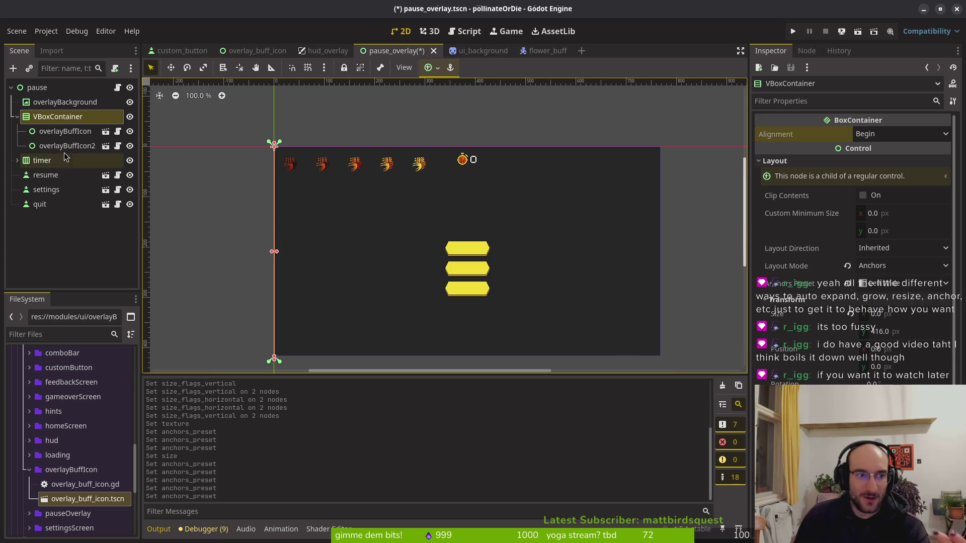
left_click(56, 132)
left_click(41, 121)
left_click(48, 133)
left_click(48, 145)
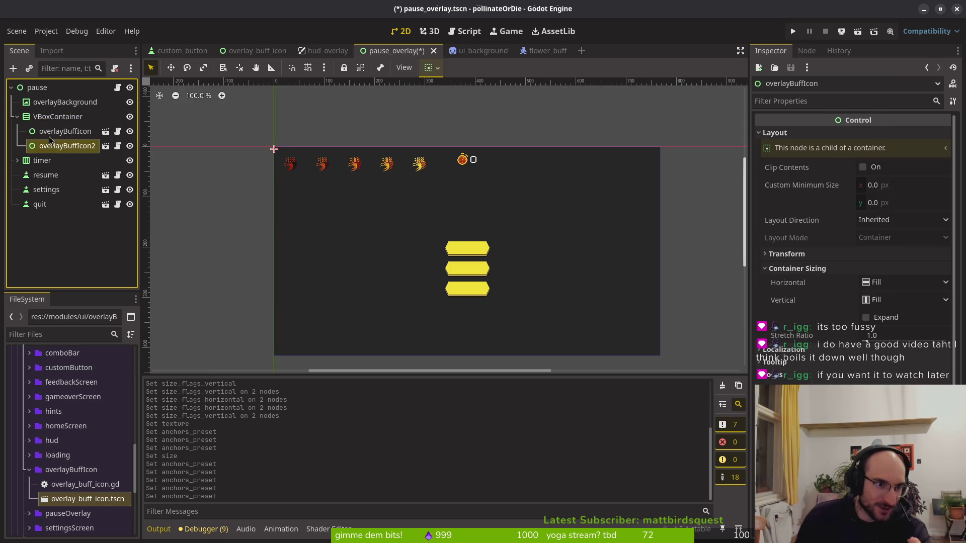
left_click(44, 131)
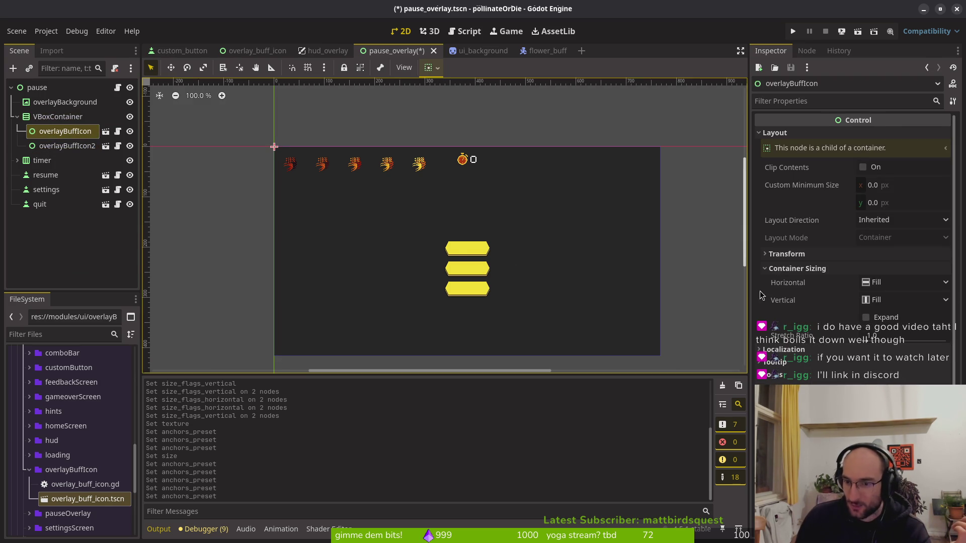
From the second buff icon instance, open overlay_buff_icon.tscn and inspect its texture and overlayBuffIcon root nodes.
left_click(63, 146)
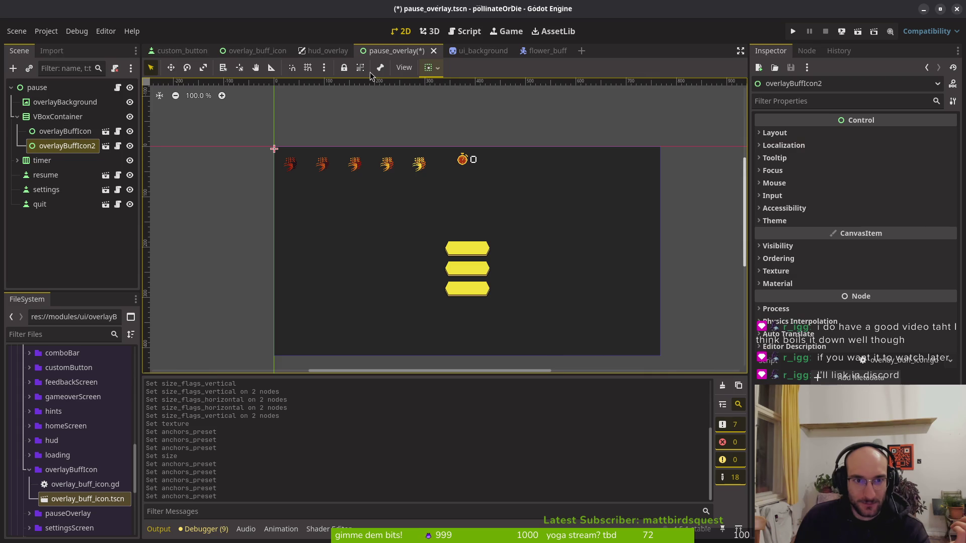
left_click(252, 55)
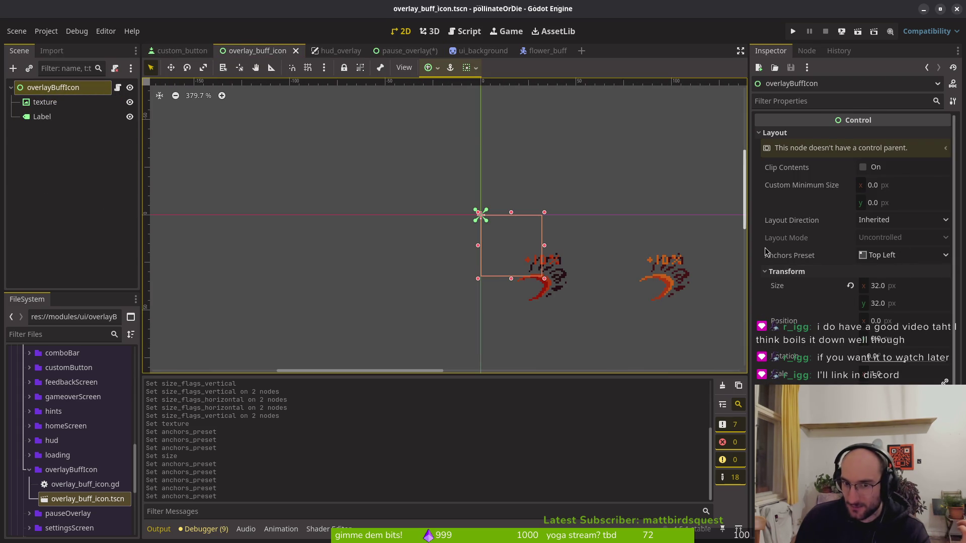
scroll(543, 259, "down", 3)
left_click(43, 105)
scroll(496, 243, "down", 1)
scroll(571, 266, "up", 3)
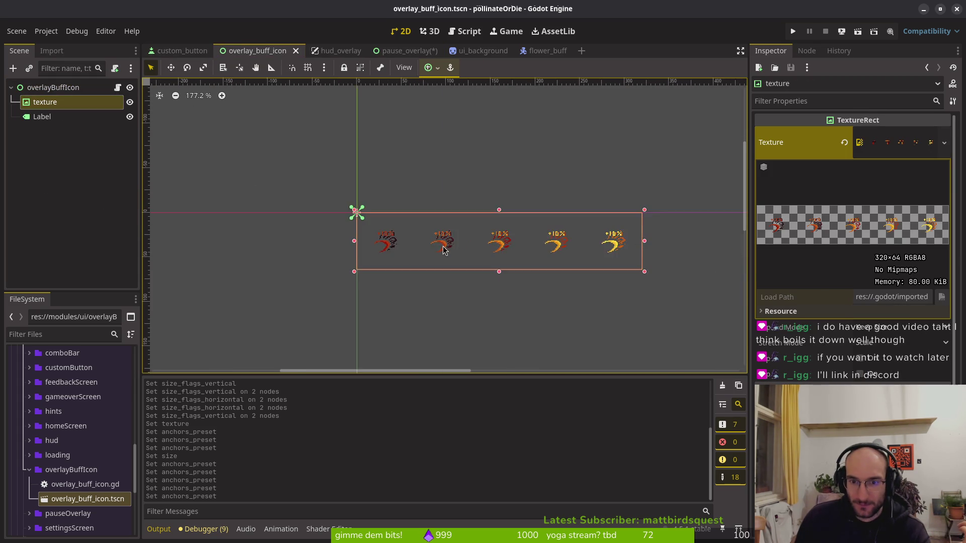
left_click(44, 89)
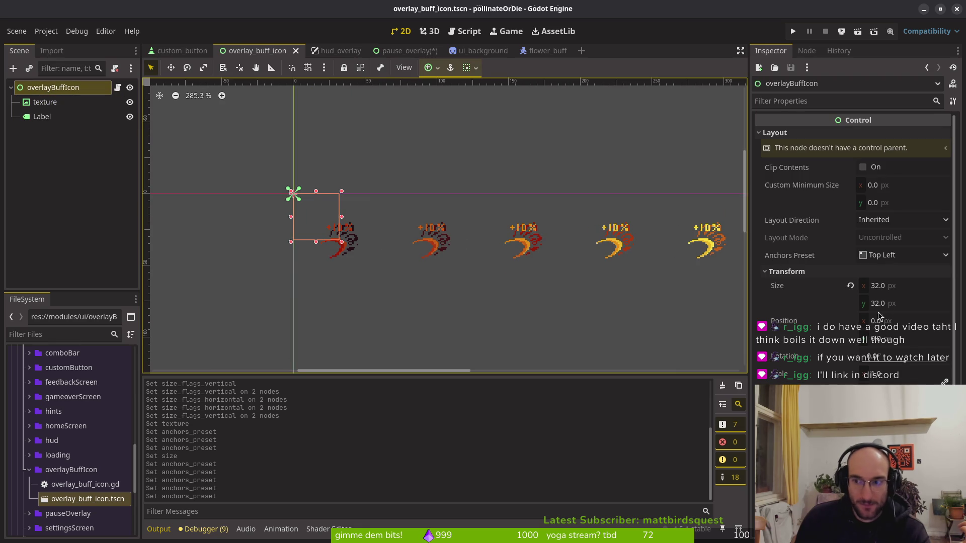
Set the overlayBuffIcon root control's size to 64 × 64 px and save the scene.
left_click(922, 291)
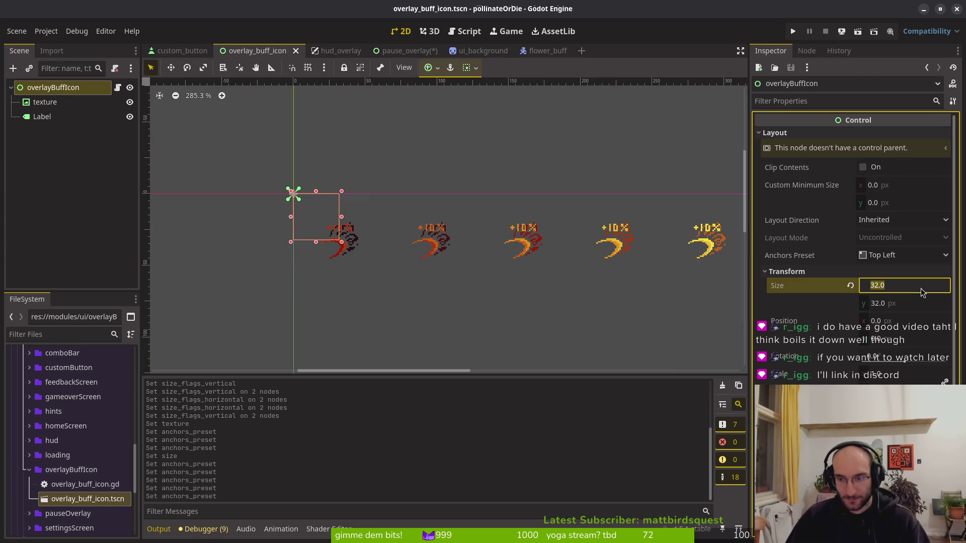
type("64")
key("Tab")
type("64")
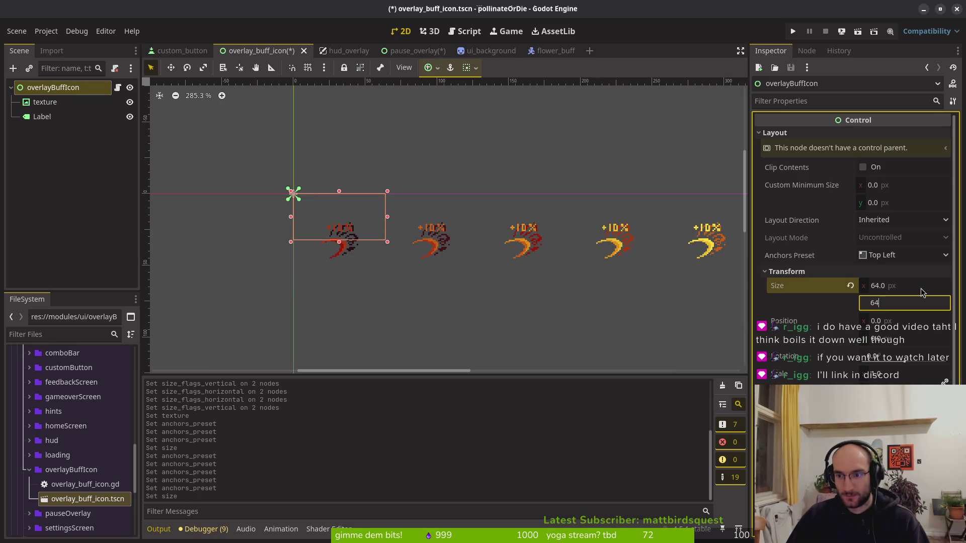
key("Return")
key("ctrl+s")
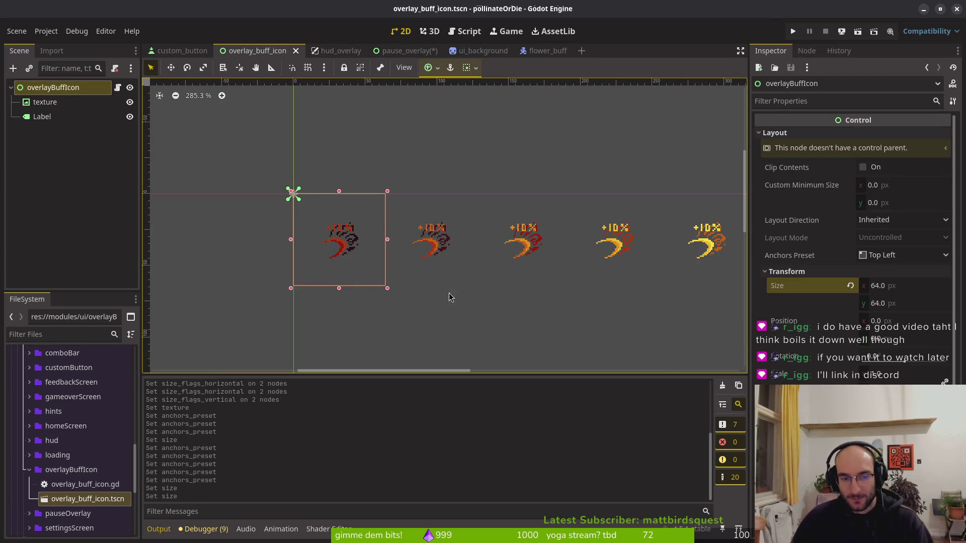
scroll(347, 270, "down", 3)
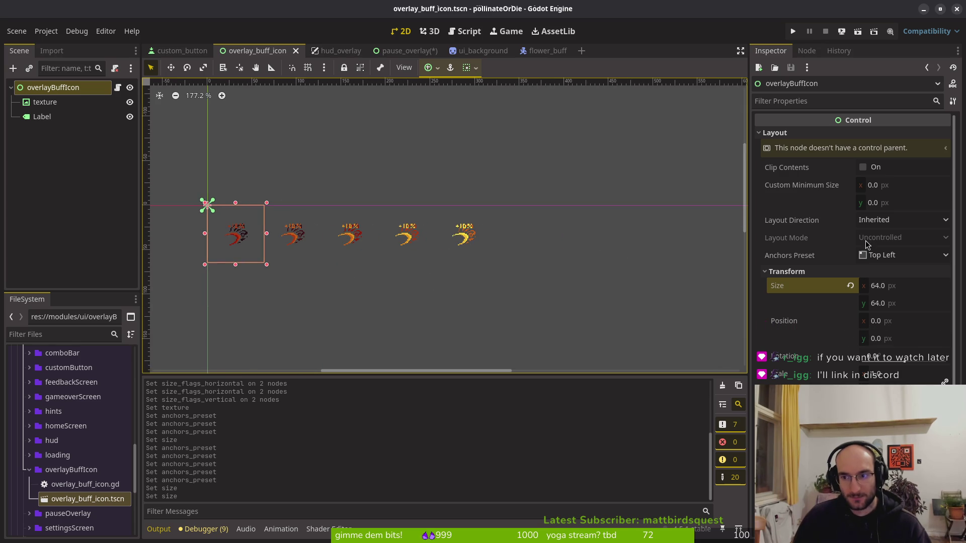
left_click(51, 102)
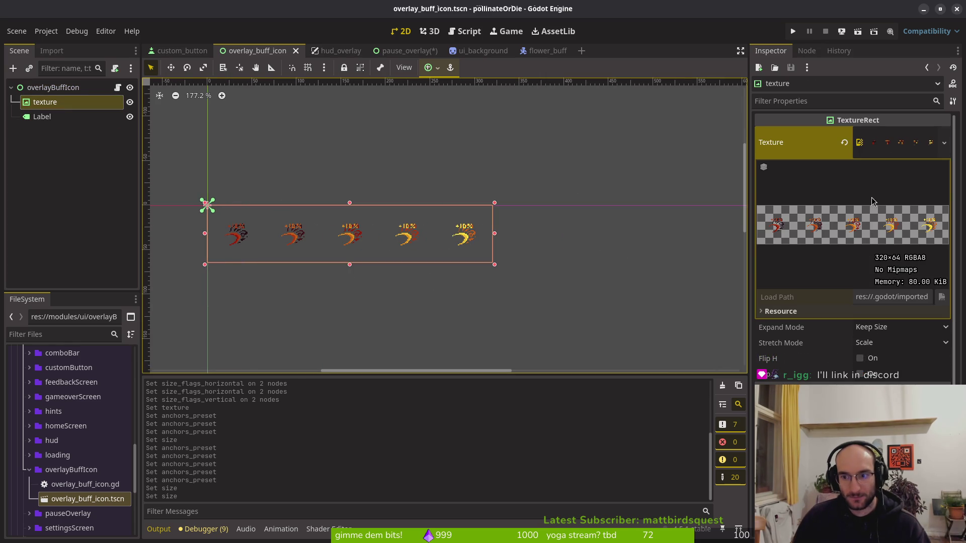
Replace the sprite-strip texture with a new AtlasTexture using a 64 × 64 region.
left_click(844, 142)
left_click(884, 135)
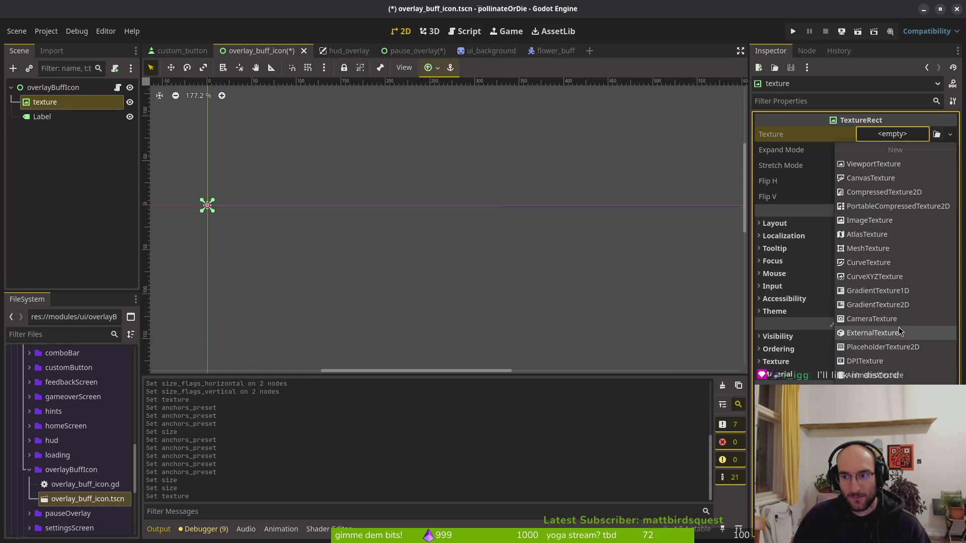
left_click(867, 234)
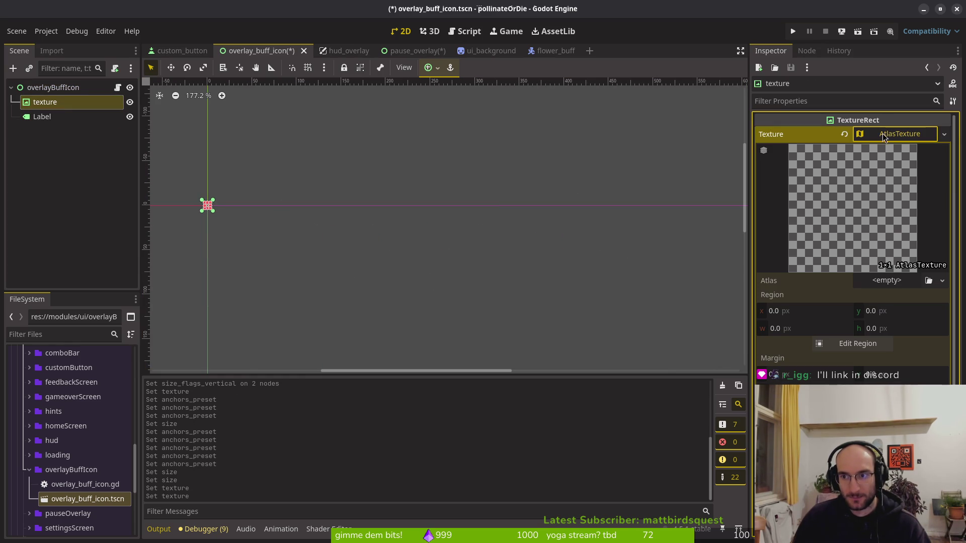
left_click(817, 327)
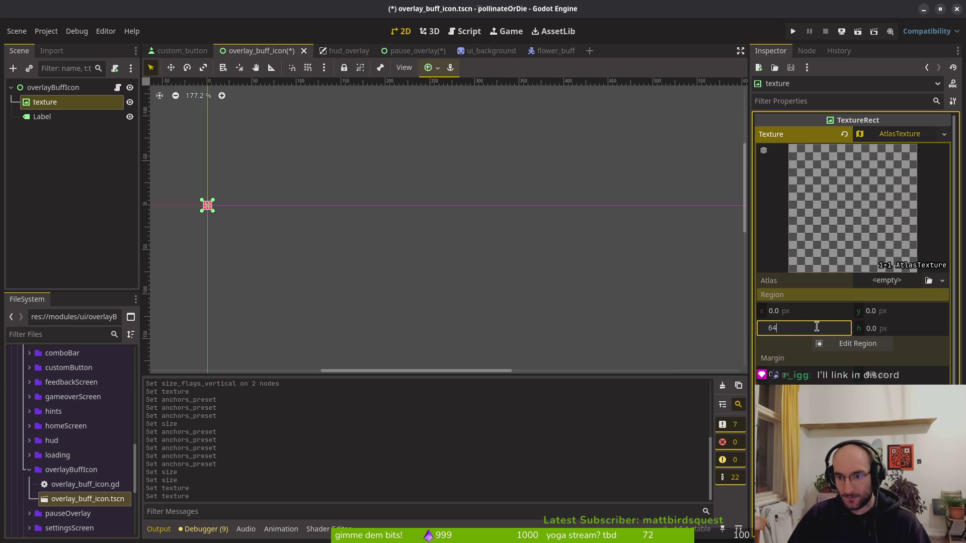
type("4")
key("Tab")
key("Return")
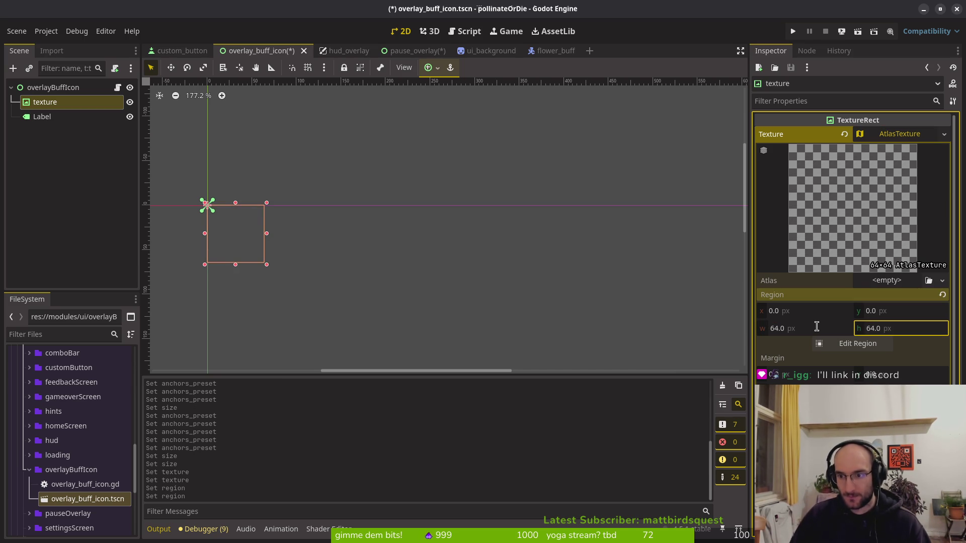
Quick-load flower_fullheal.png as the atlas source and save the scene.
left_click(889, 281)
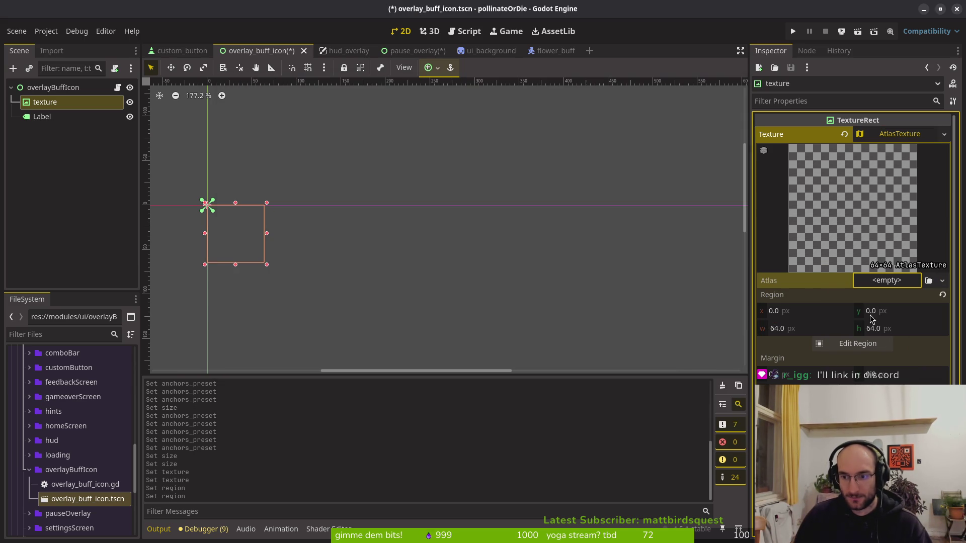
left_click(887, 281)
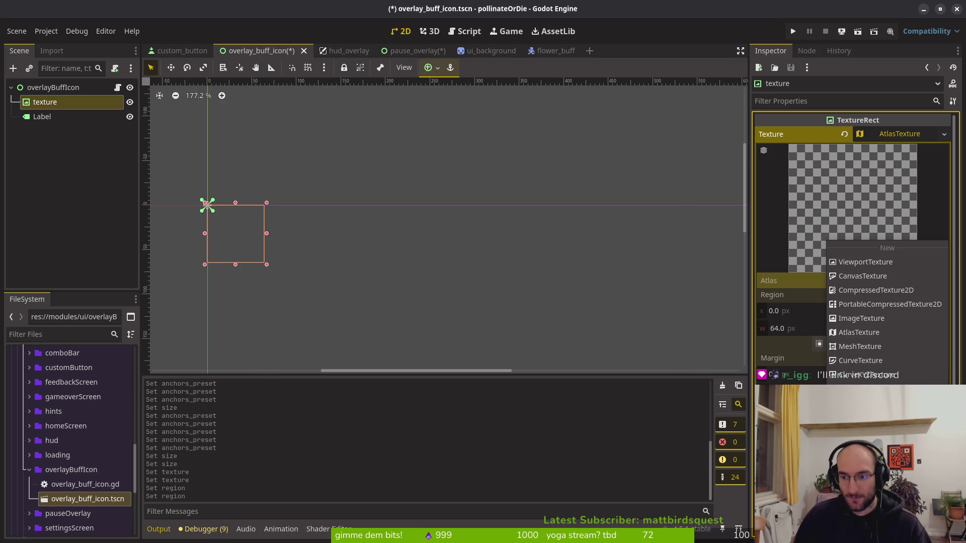
left_click(929, 280)
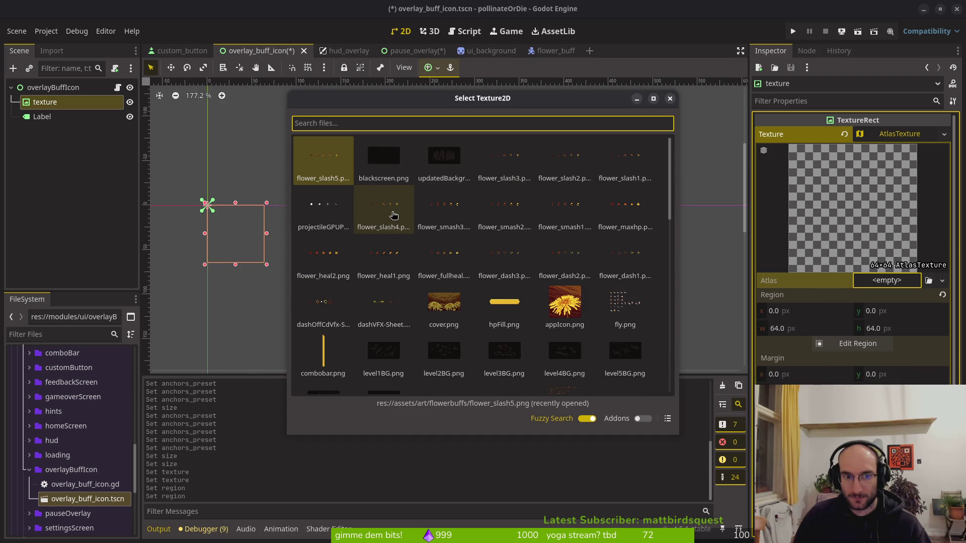
left_click(447, 252)
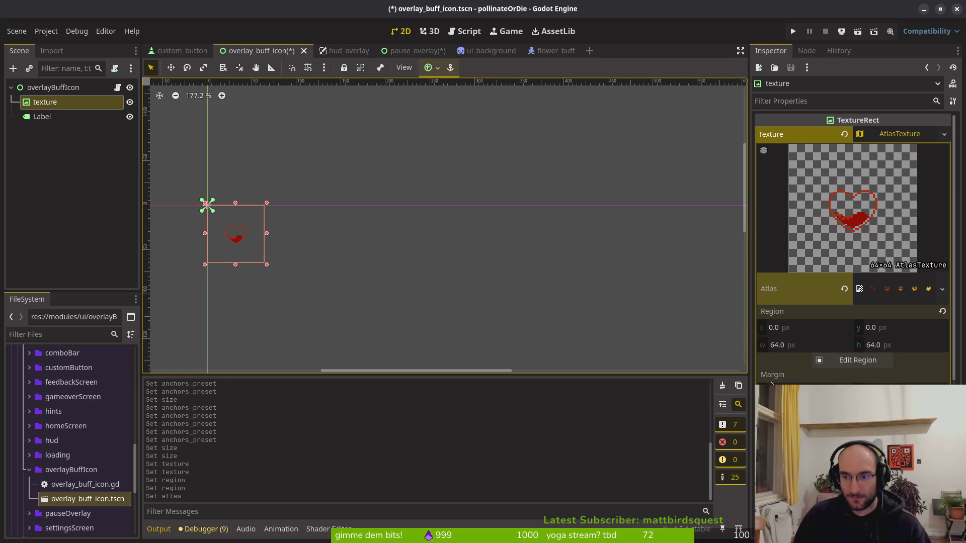
key("ctrl+s")
left_click(56, 119)
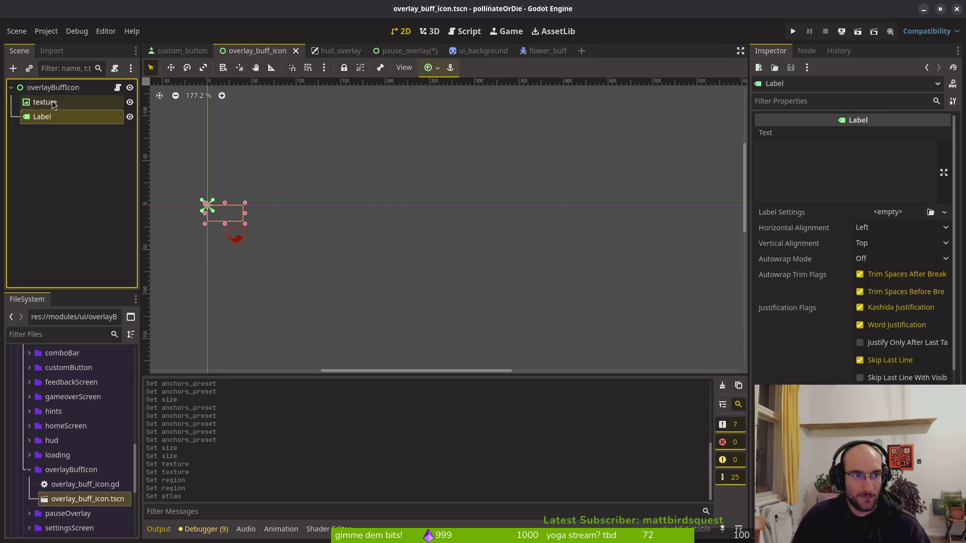
In pause_overlay, set the VBoxContainer holding the buff icons to 200 px wide.
left_click(72, 91)
left_click(402, 51)
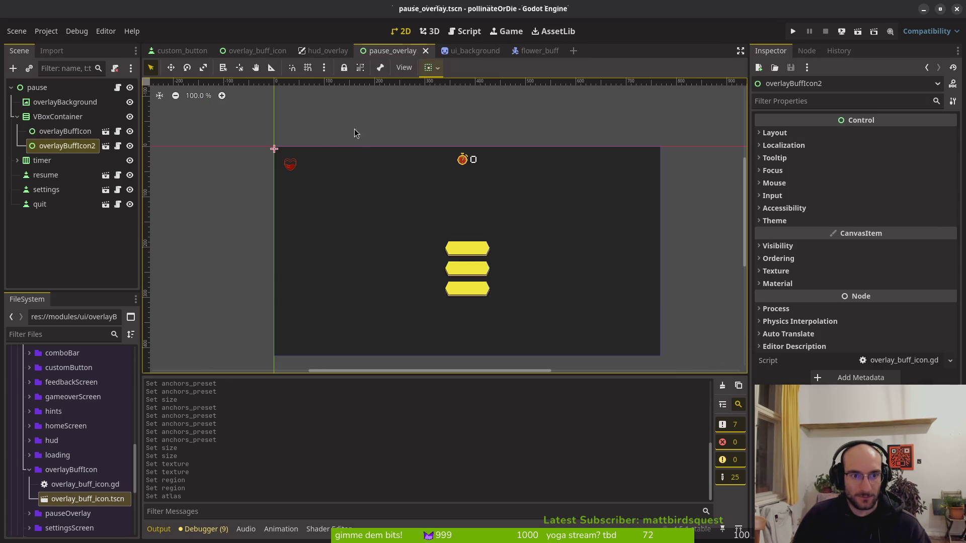
left_click(51, 132)
key("Up")
key("Up")
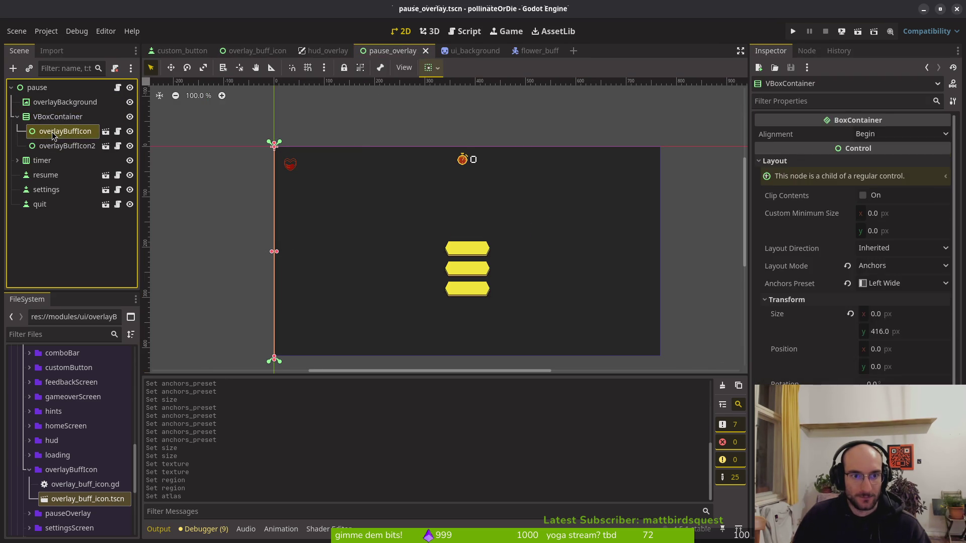
left_click(50, 115)
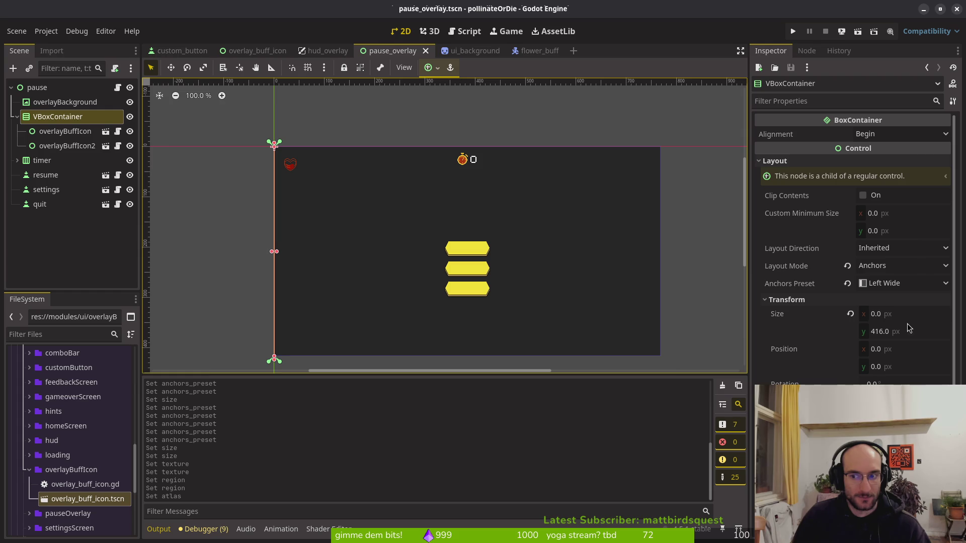
left_click(912, 314)
type("200")
key("Return")
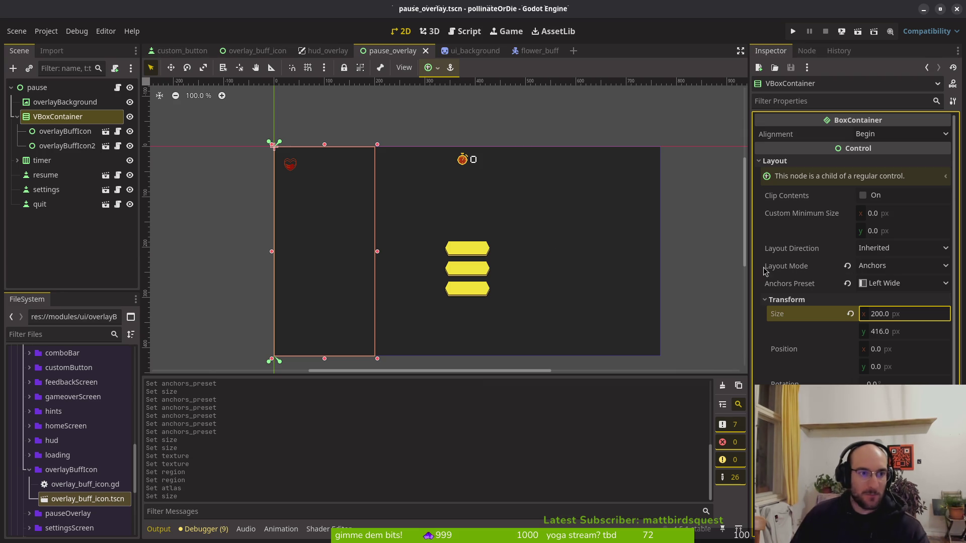
Inspect the first buff icon's container sizing and transform, then open its overlay_buff_icon scene.
left_click(61, 131)
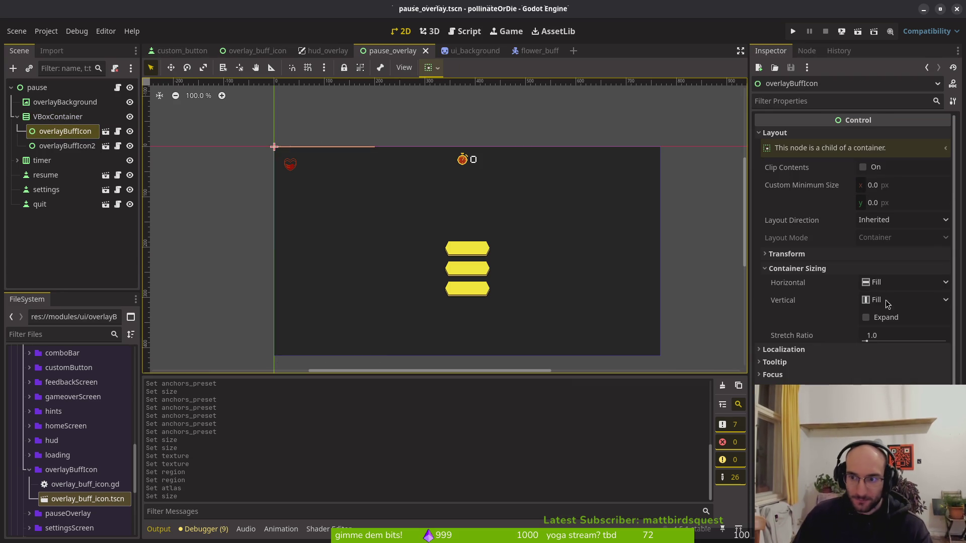
left_click(794, 268)
left_click(792, 255)
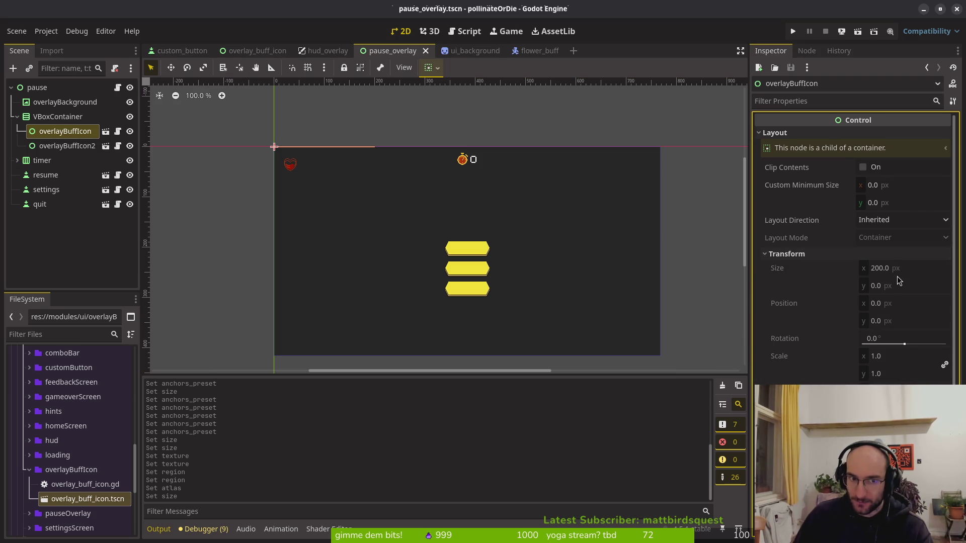
left_click(75, 146)
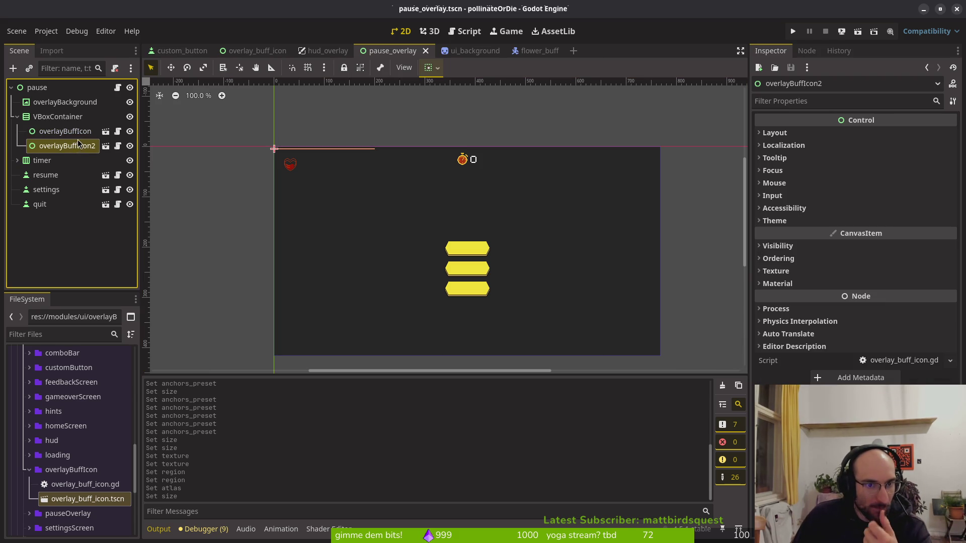
left_click(77, 135)
left_click(256, 50)
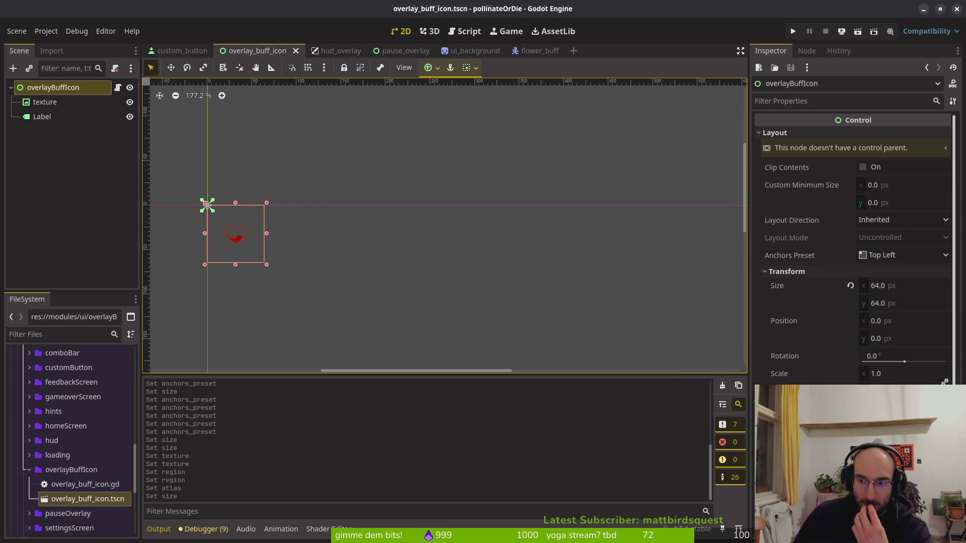
Confirm the buff icon's horizontal container sizing stays at Fill, then return to pause_overlay.
scroll(890, 299, "down", 4)
left_click(889, 300)
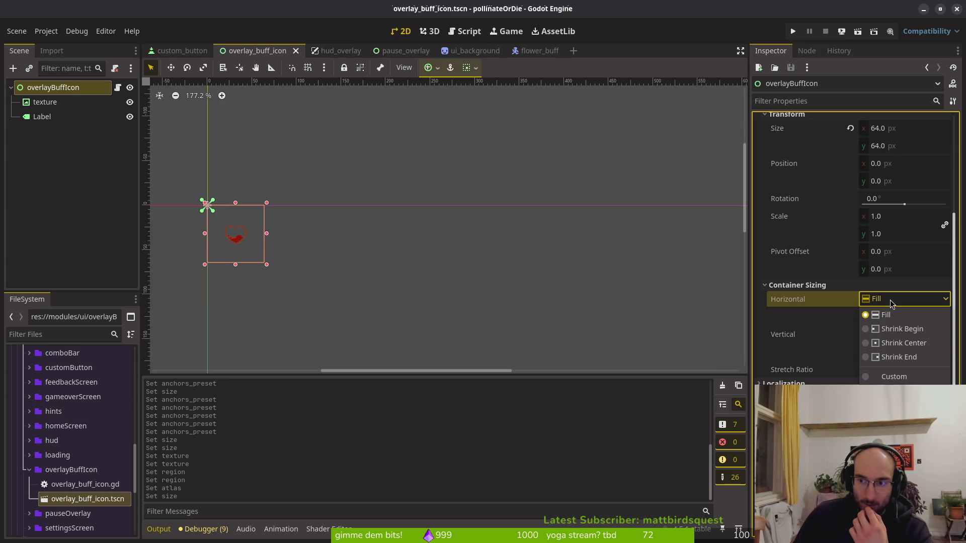
left_click(890, 300)
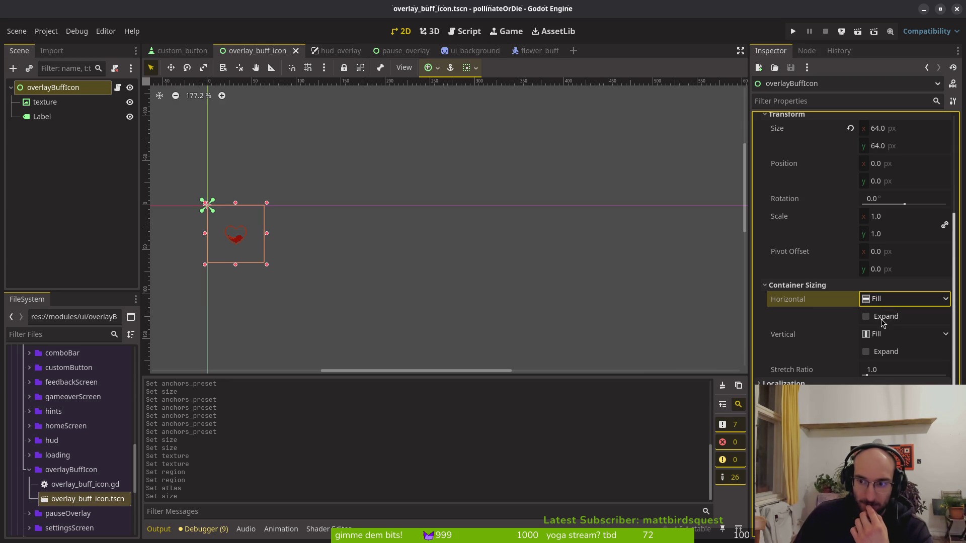
left_click(95, 177)
left_click(47, 90)
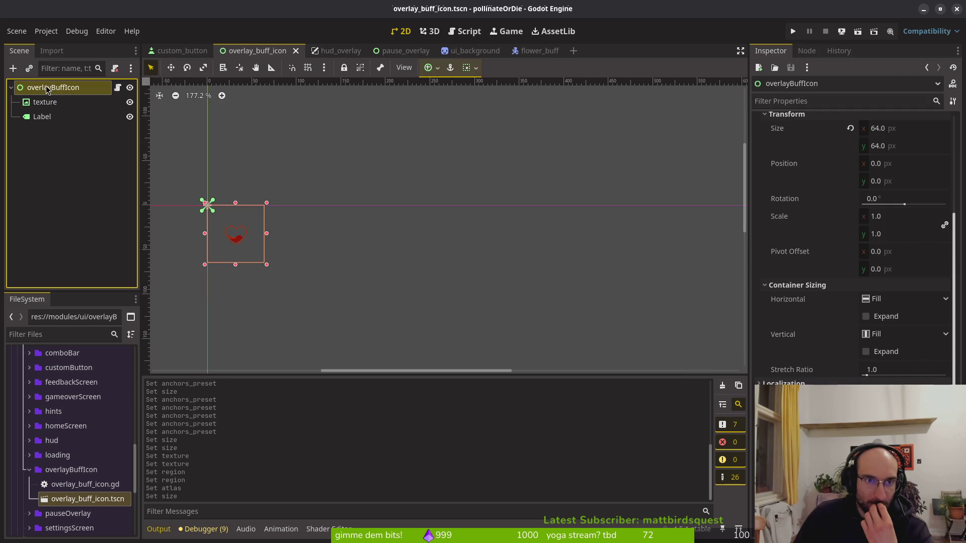
scroll(900, 226, "up", 5)
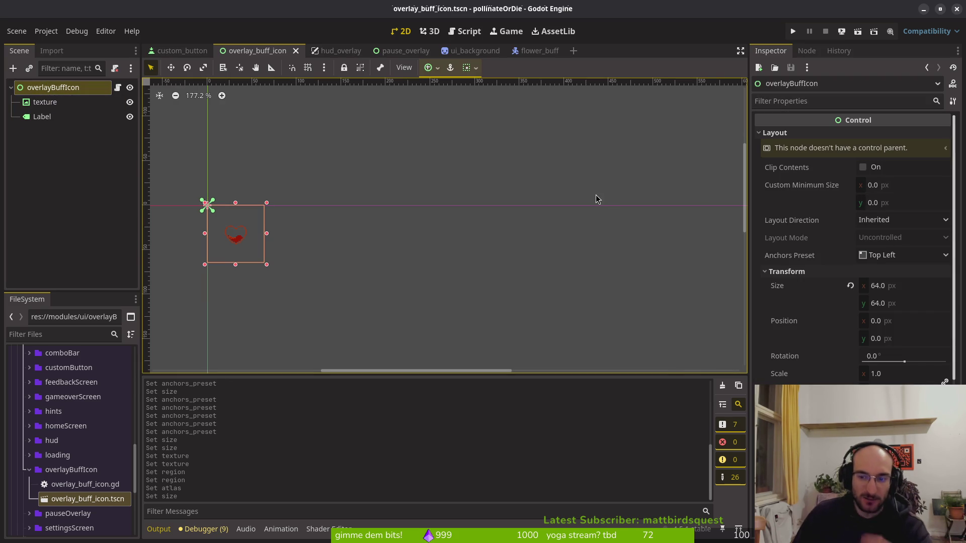
left_click(413, 57)
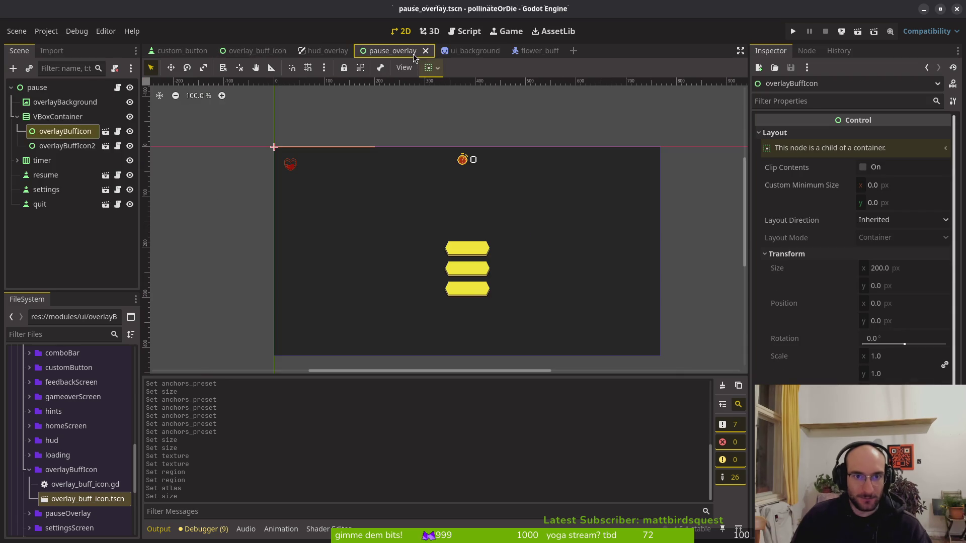
Delete both old buff icons and add a fresh overlay_buff_icon instance under VBoxContainer.
left_click(61, 146, "shift")
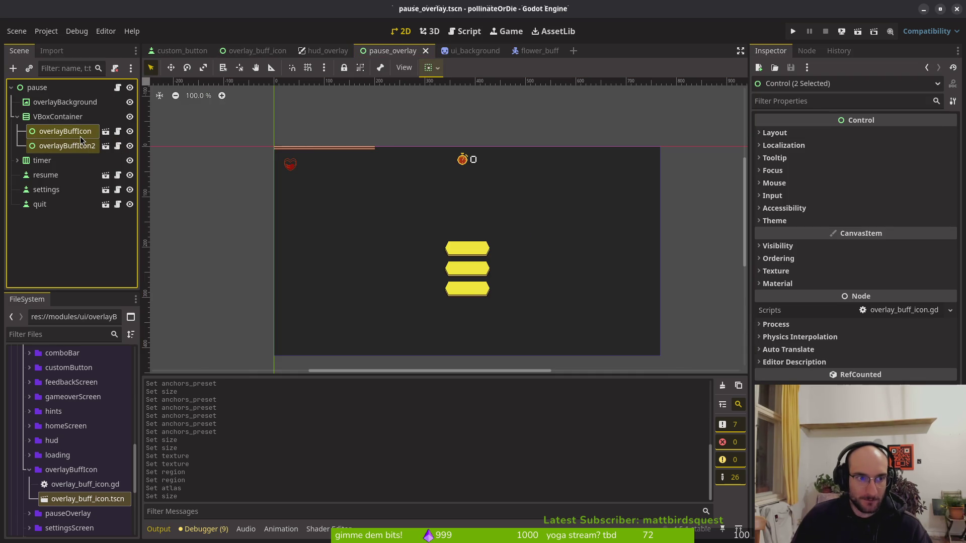
key("Delete")
key("Return")
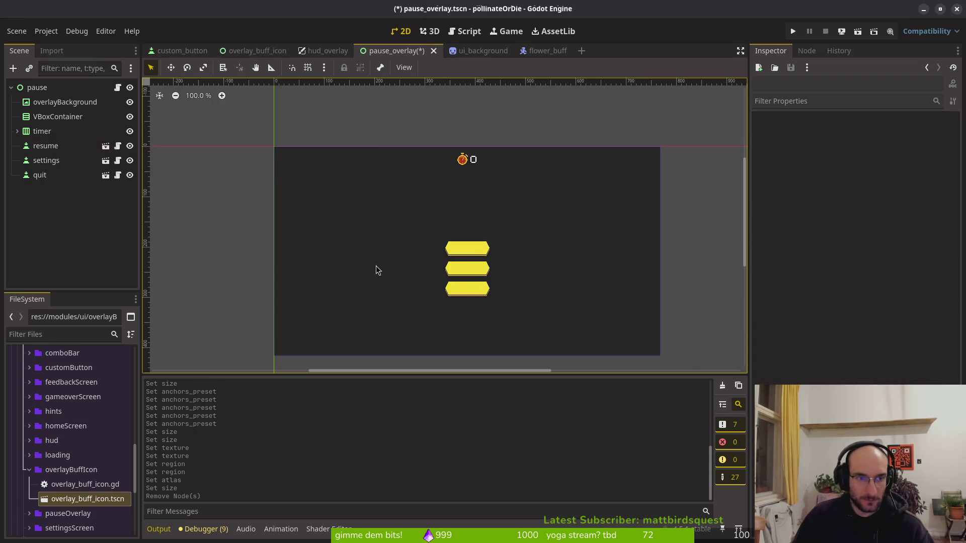
mouse_move(88, 499)
left_mouse_down()
mouse_move(101, 493)
mouse_move(130, 147)
mouse_move(327, 182)
mouse_move(313, 166)
left_mouse_up()
left_click_drag(59, 190, 58, 117)
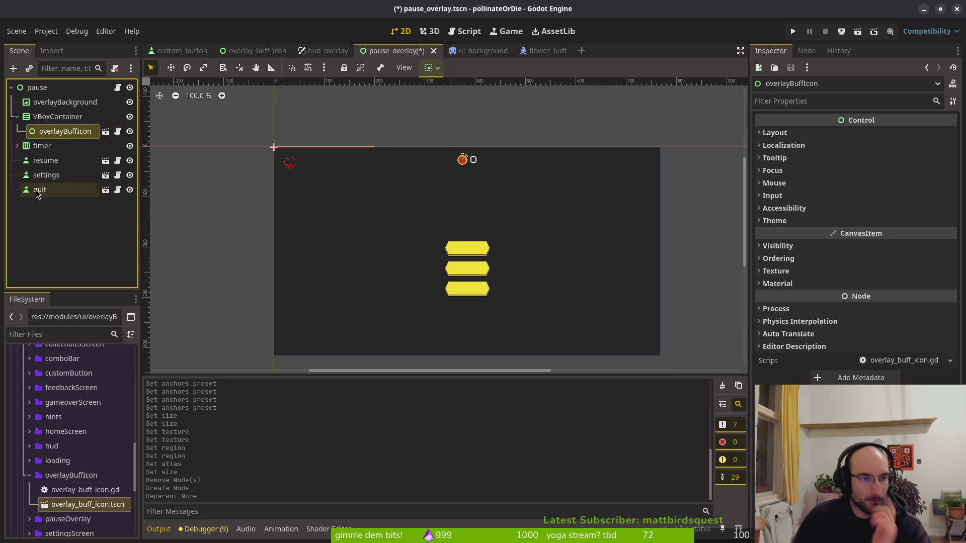
left_click(58, 117)
left_click(57, 128)
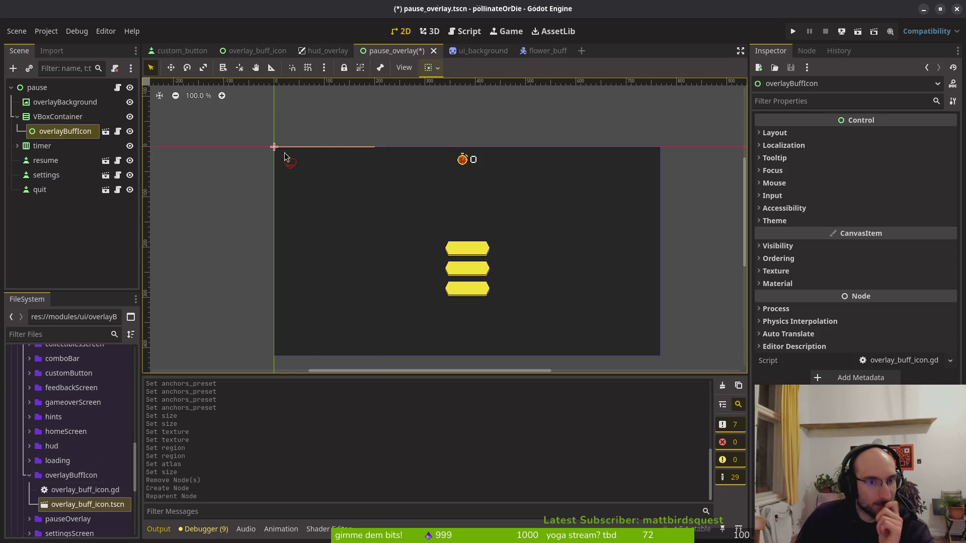
Enable Vertical Expand on the new buff icon, keeping horizontal Fill, and add a second instance.
left_click(835, 133)
left_click(895, 222)
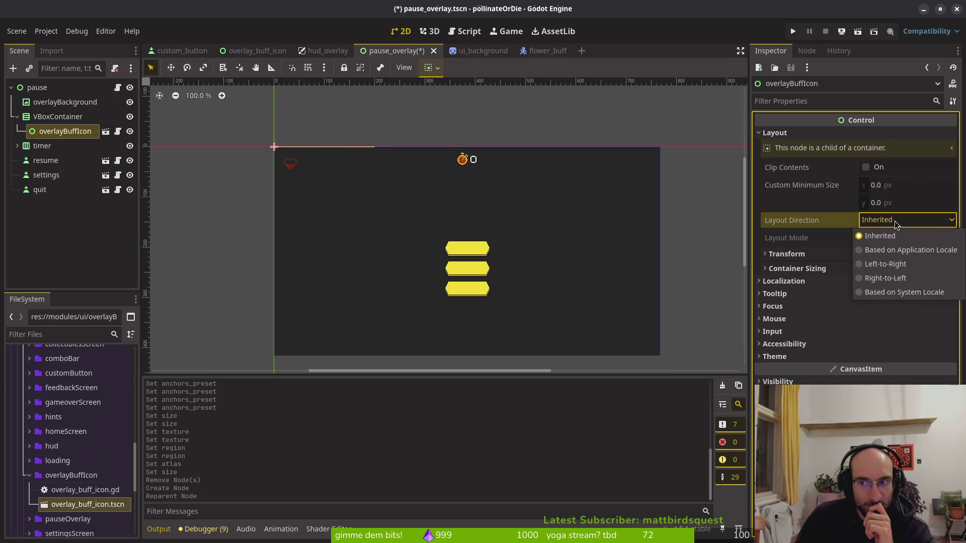
left_click(895, 222)
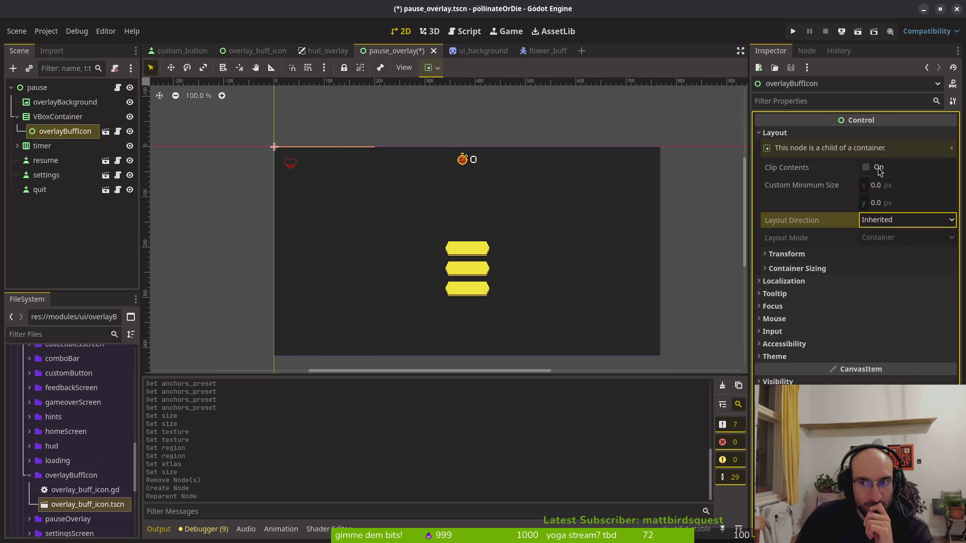
left_click(830, 268)
left_click(884, 319)
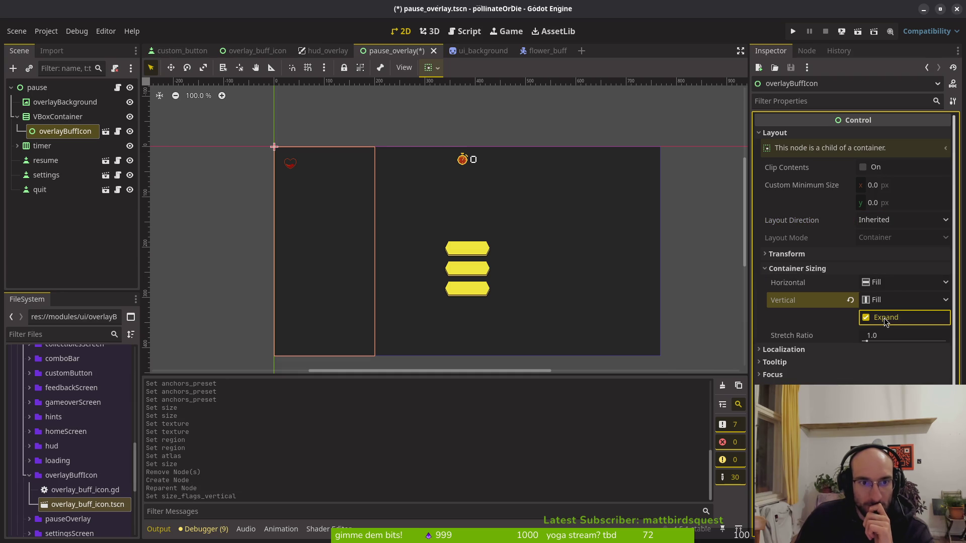
left_click(885, 319)
left_click(890, 300)
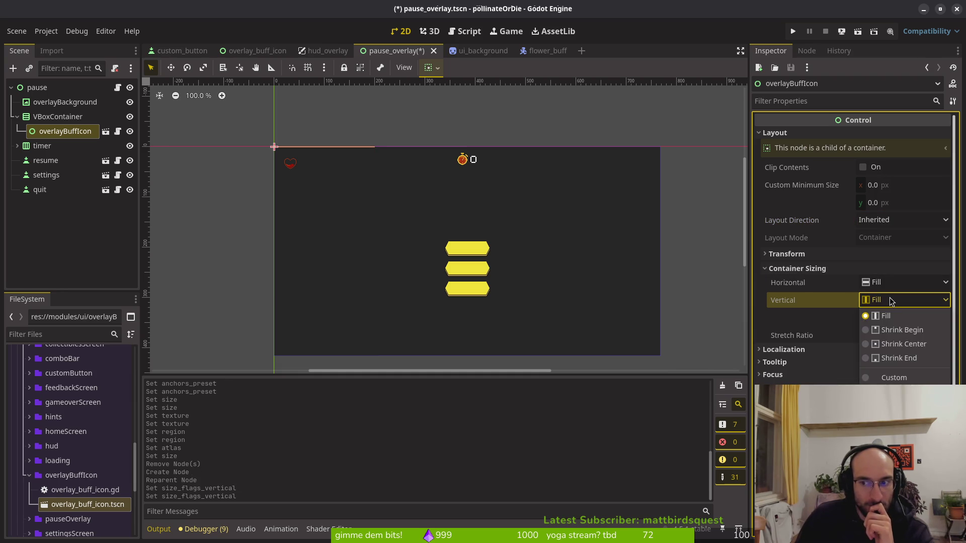
left_click(890, 283)
left_click(891, 284)
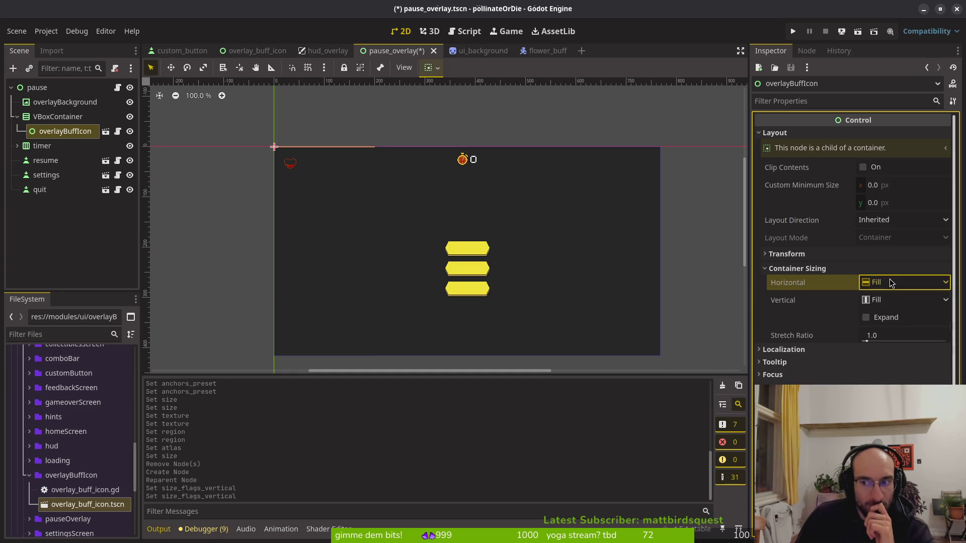
left_click(886, 321)
mouse_move(87, 504)
left_mouse_down()
mouse_move(42, 101)
mouse_move(39, 121)
left_mouse_up()
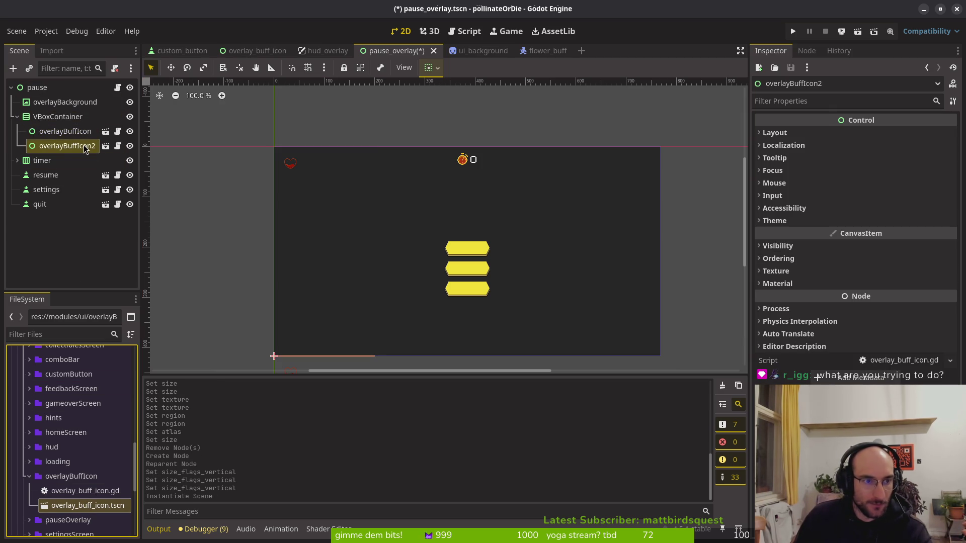
Turn off Vertical Expand in the first buff icon's container sizing.
left_click(58, 130)
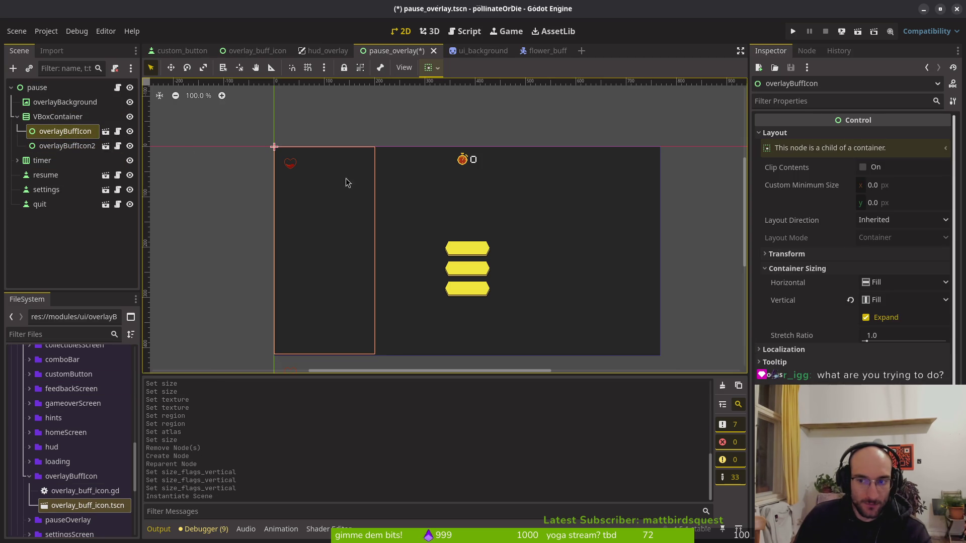
left_click(866, 318)
left_click(65, 146)
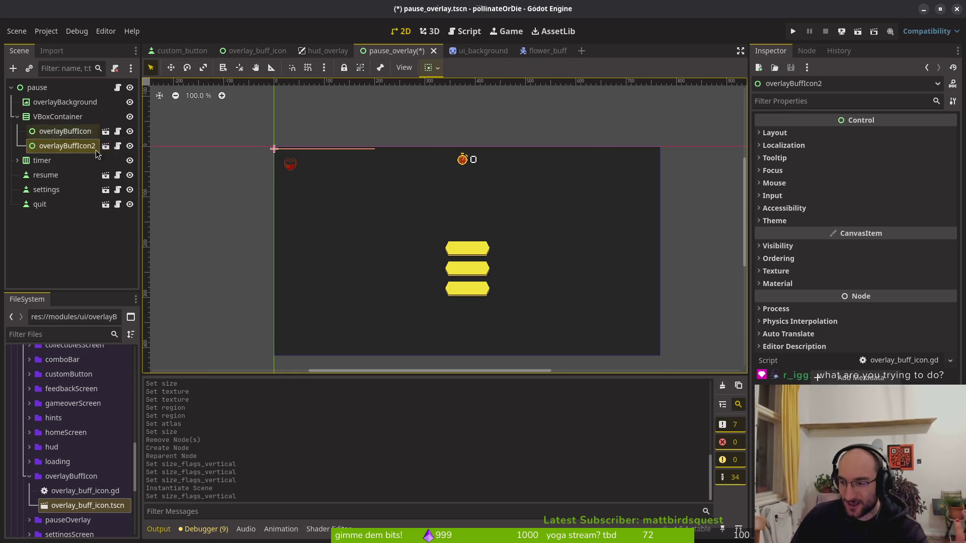
left_click(89, 131)
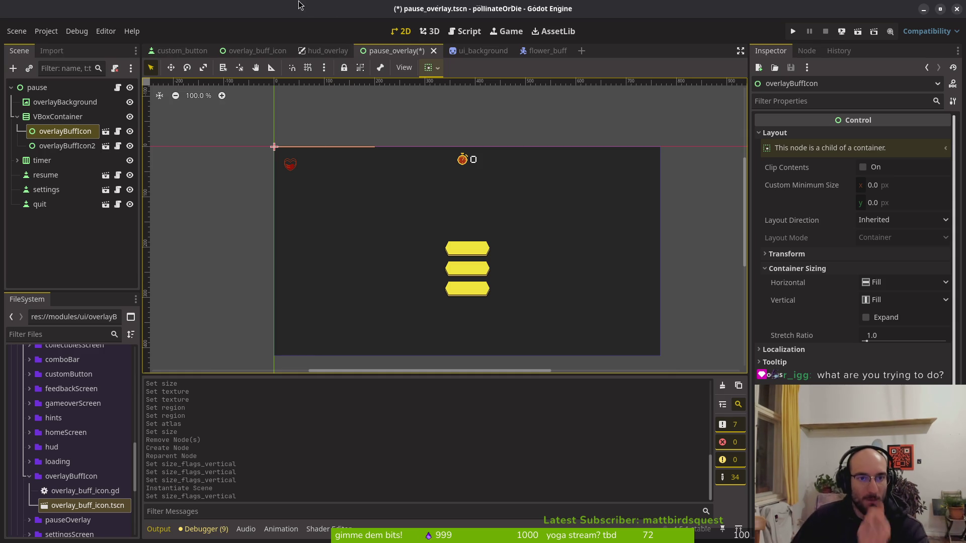
Review the overlay_buff_icon scene's texture and root nodes, then return to pause_overlay.
left_click(254, 51)
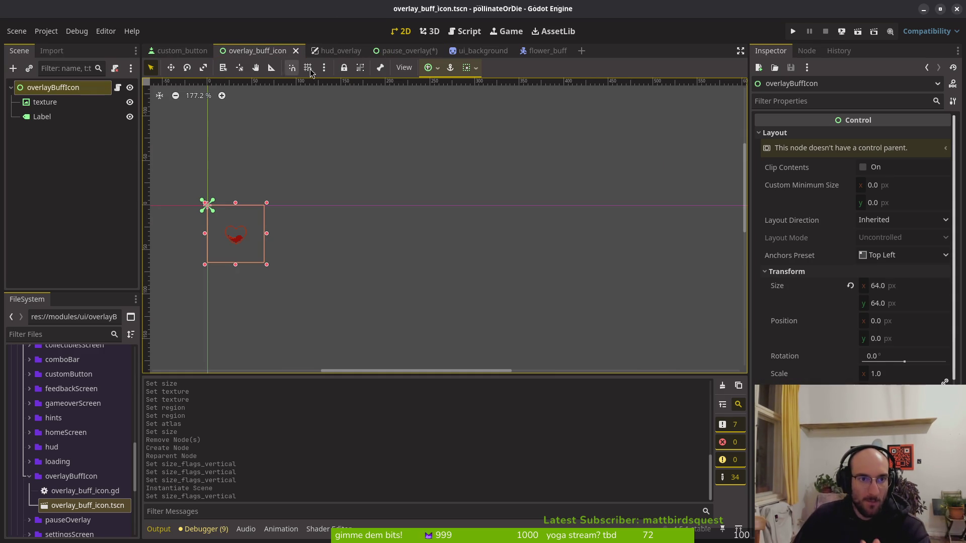
left_click(42, 109)
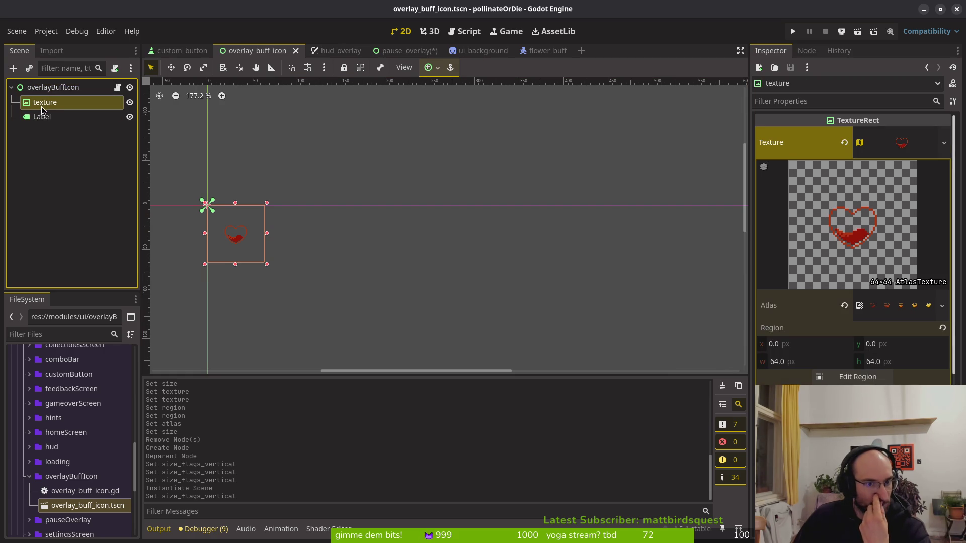
left_click(60, 87)
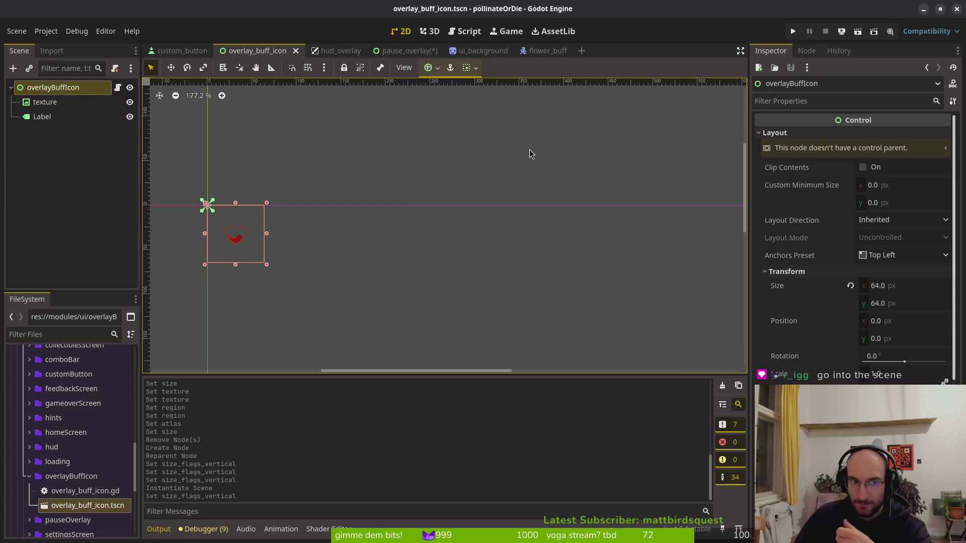
left_click(402, 51)
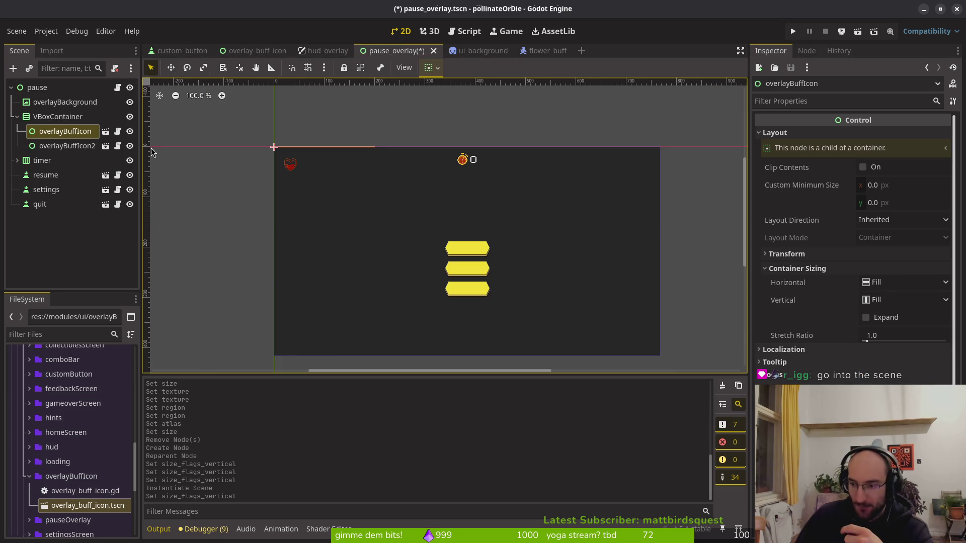
Anchor the VBoxContainer with the Left Wide preset.
left_click(183, 124)
left_click(276, 146)
left_click(276, 148)
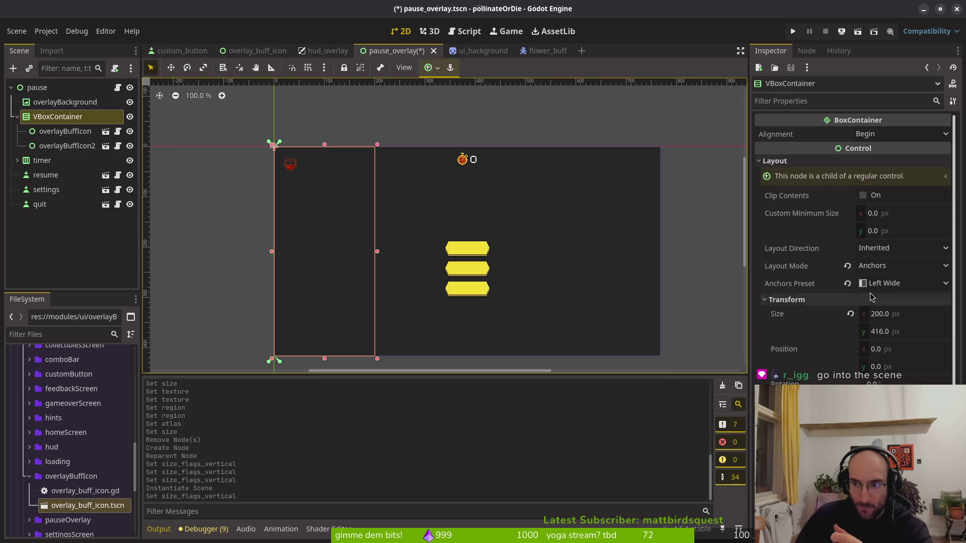
left_click(884, 283)
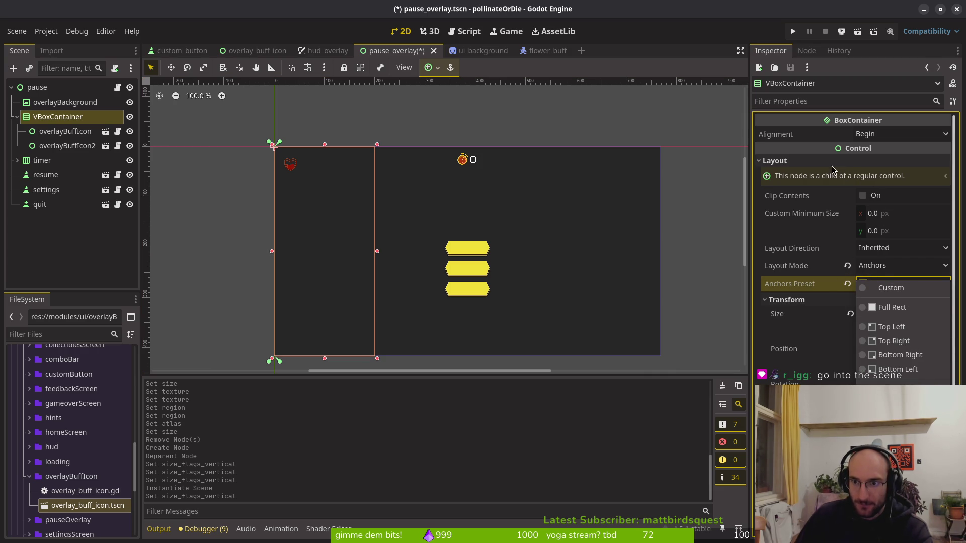
left_click(898, 459)
scroll(808, 348, "down", 5)
scroll(808, 349, "up", 3)
scroll(808, 348, "up", 3)
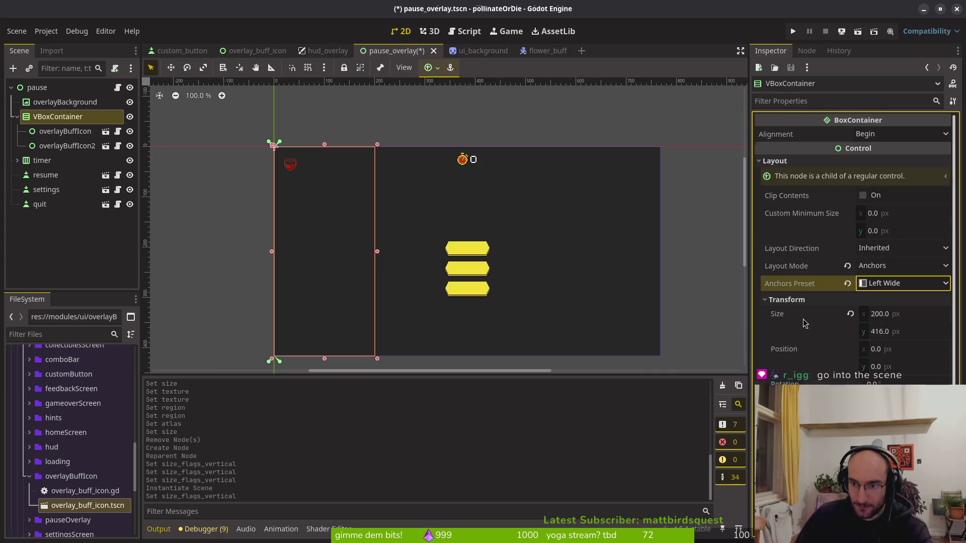
Collapse the pause node's Container Sizing section and fold VBoxContainer's children.
left_click(32, 89)
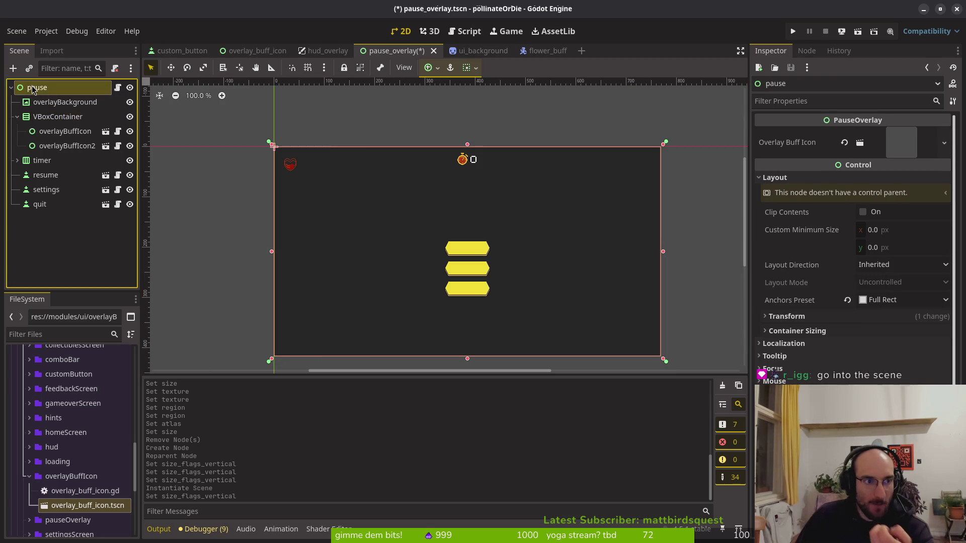
left_click(865, 336)
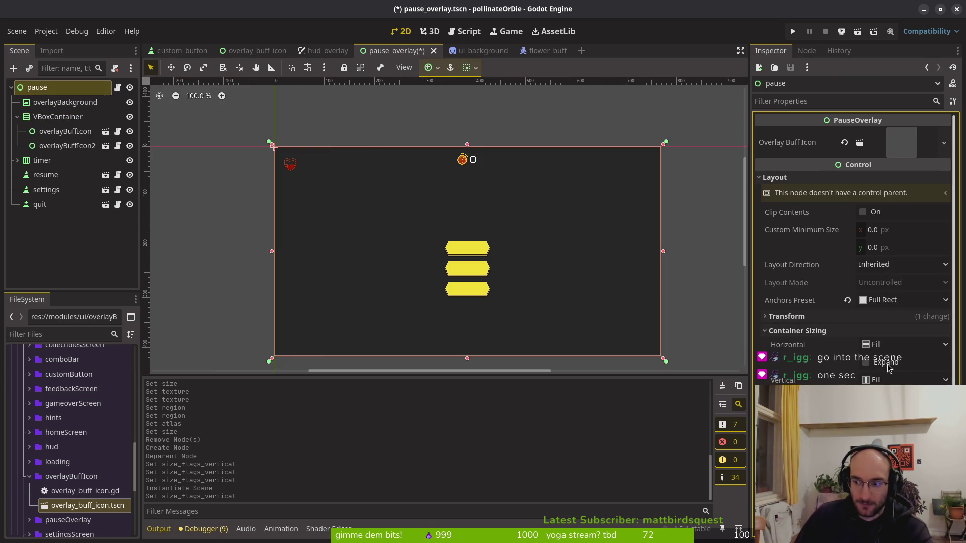
left_click(832, 334)
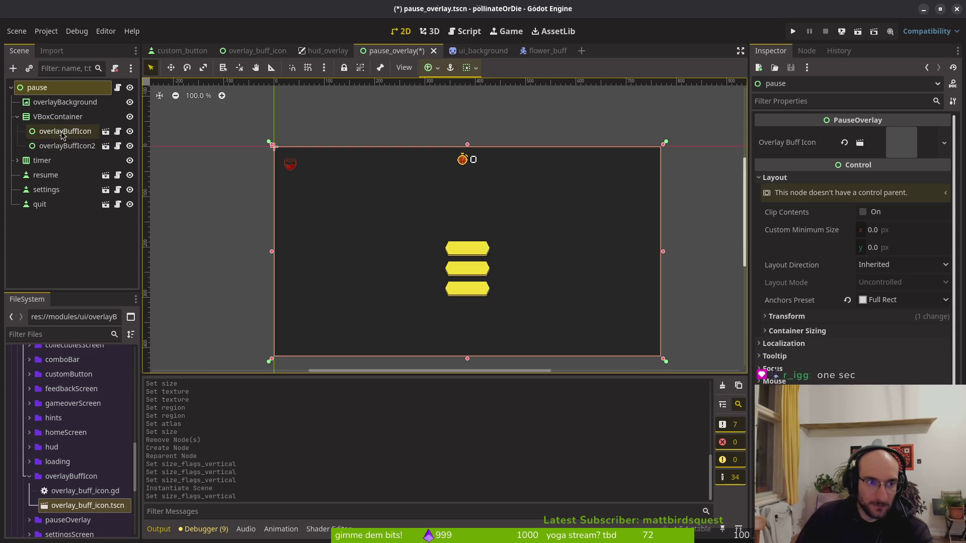
left_click(17, 118)
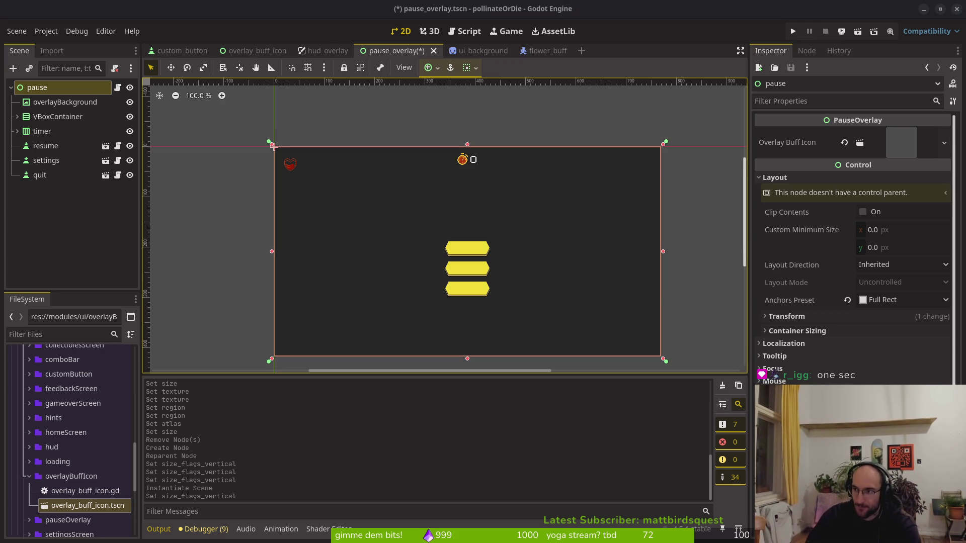
key("alt+Tab")
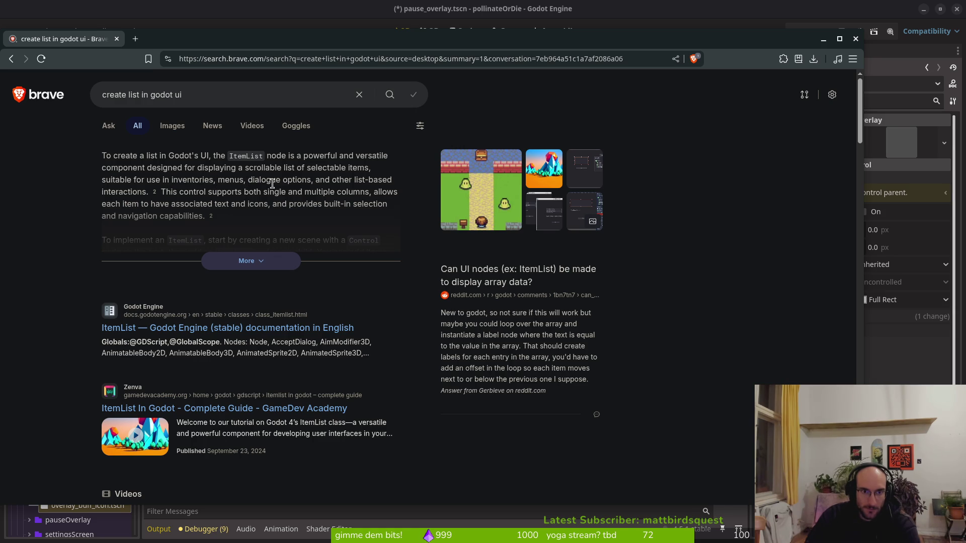
left_click(234, 260)
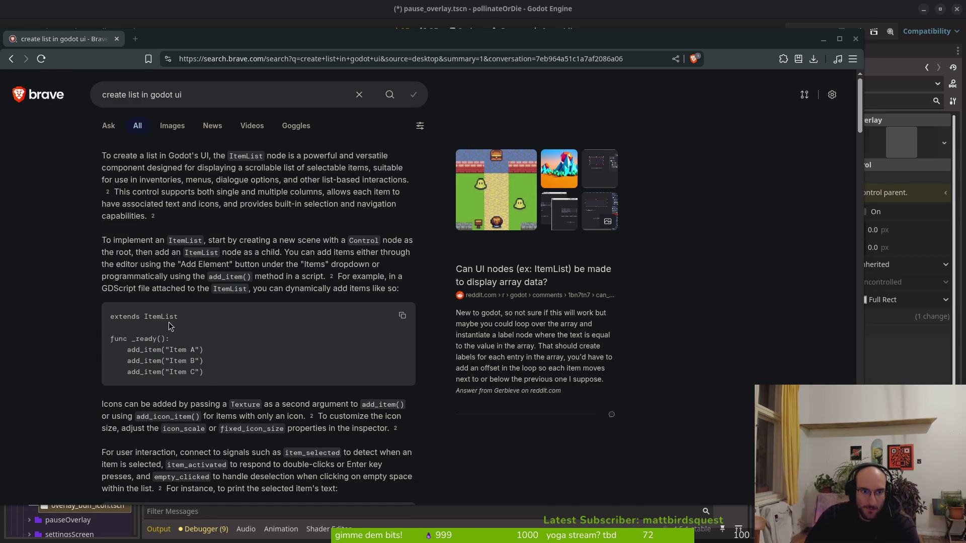
key("alt+Tab")
left_click(48, 117)
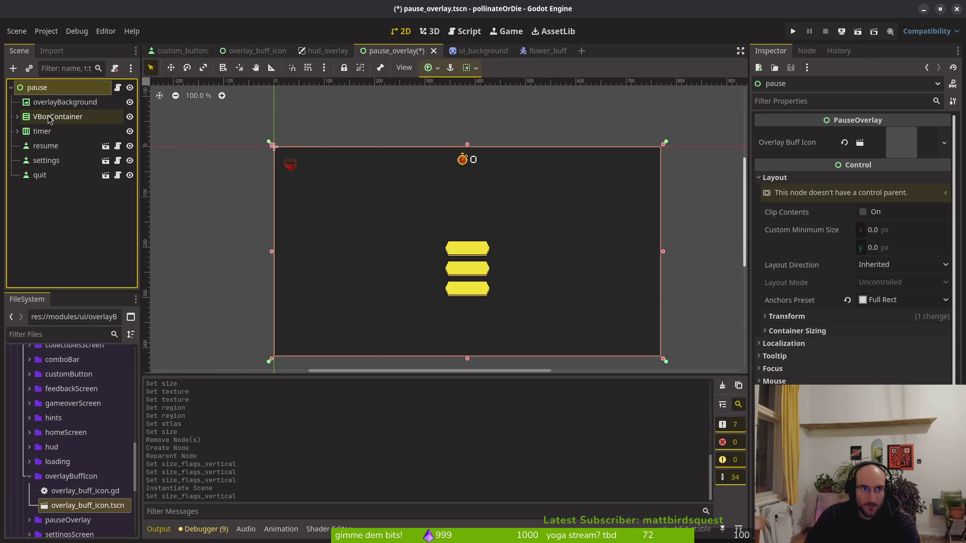
Add an ItemList node under the pause root.
left_click(36, 88)
key("ctrl+a")
type("ite")
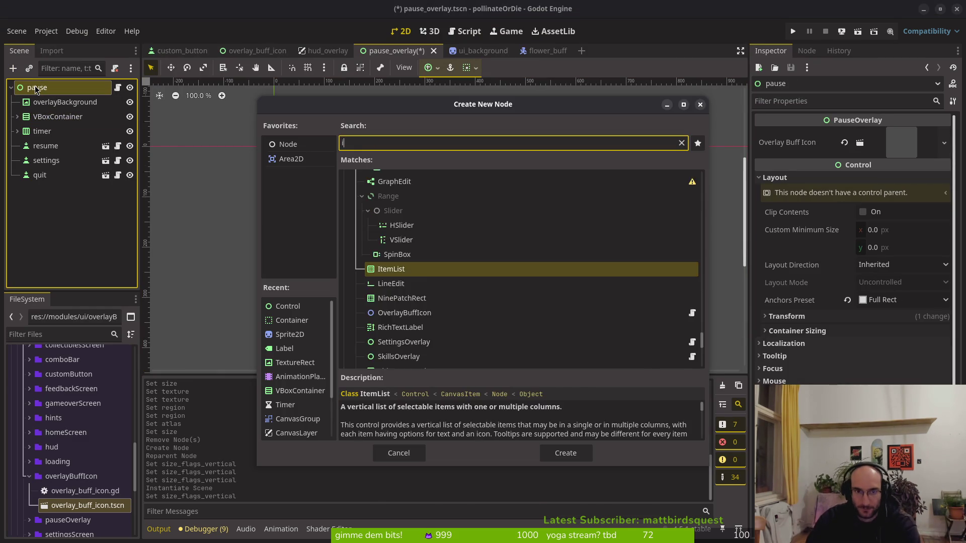
type("m")
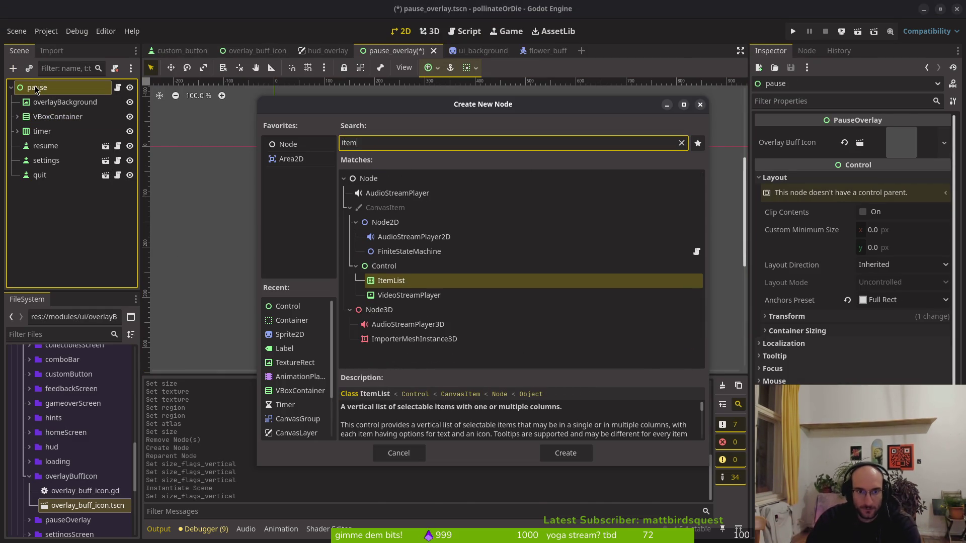
key("Return")
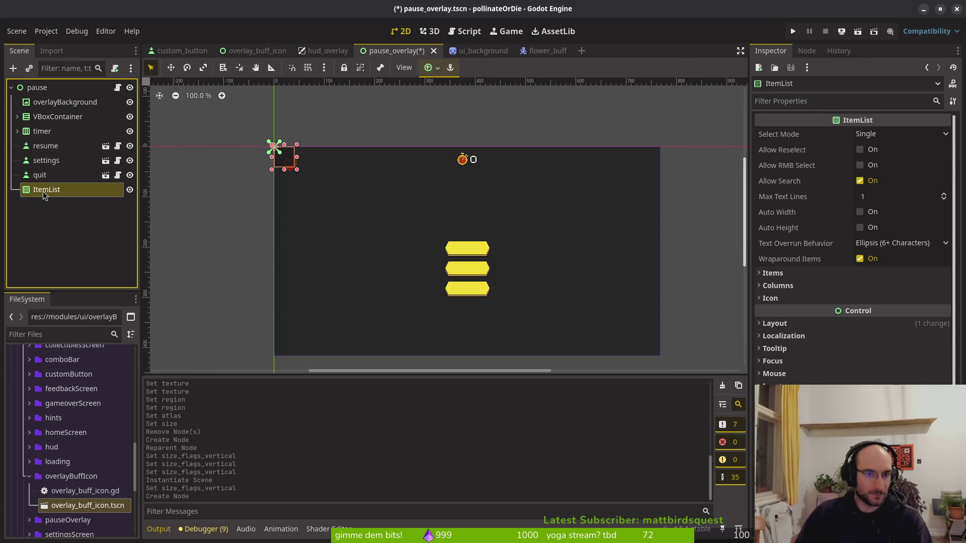
Move overlayBuffIcon and overlayBuffIcon2 from VBoxContainer into the ItemList.
left_click(18, 117)
left_click(61, 131)
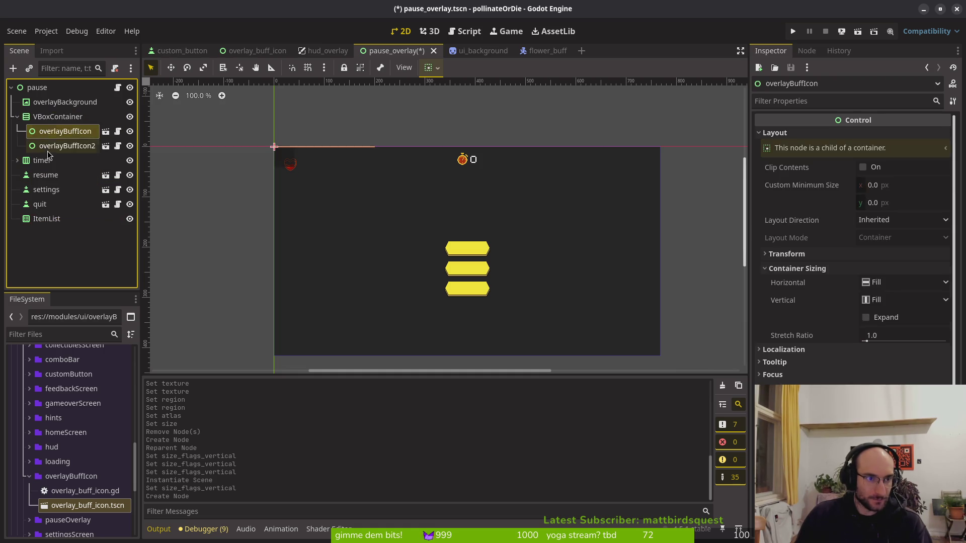
left_click(53, 146, "shift")
left_click_drag(53, 146, 51, 219)
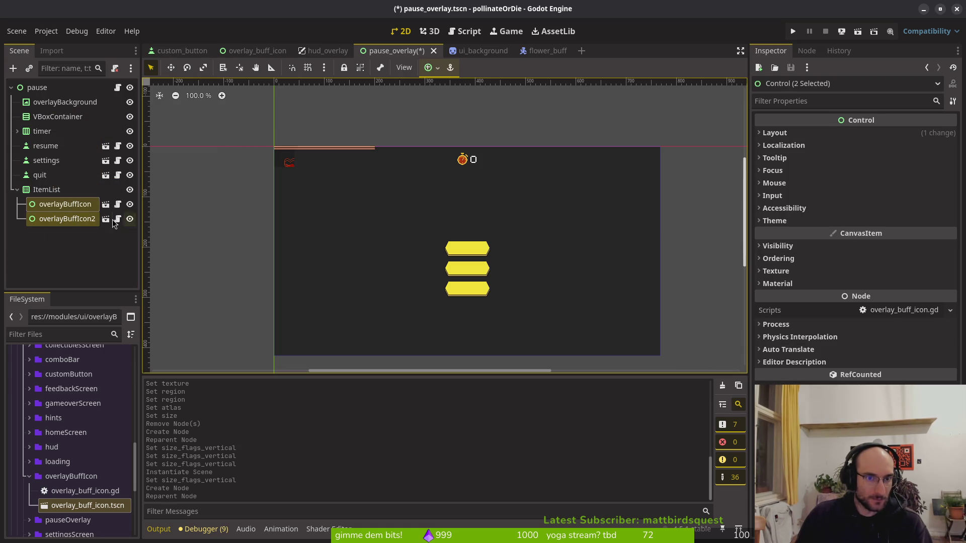
Resize the ItemList to 184 × 128 by dragging its corner handle.
left_click(45, 190)
left_click(50, 204)
left_click(44, 190)
key("ctrl+a")
type("list")
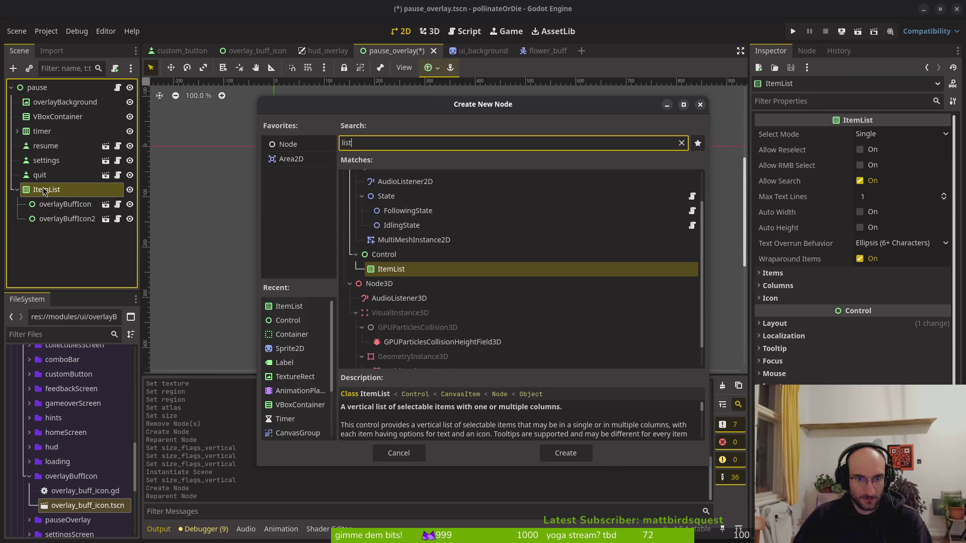
key("Escape")
scroll(246, 126, "up", 6)
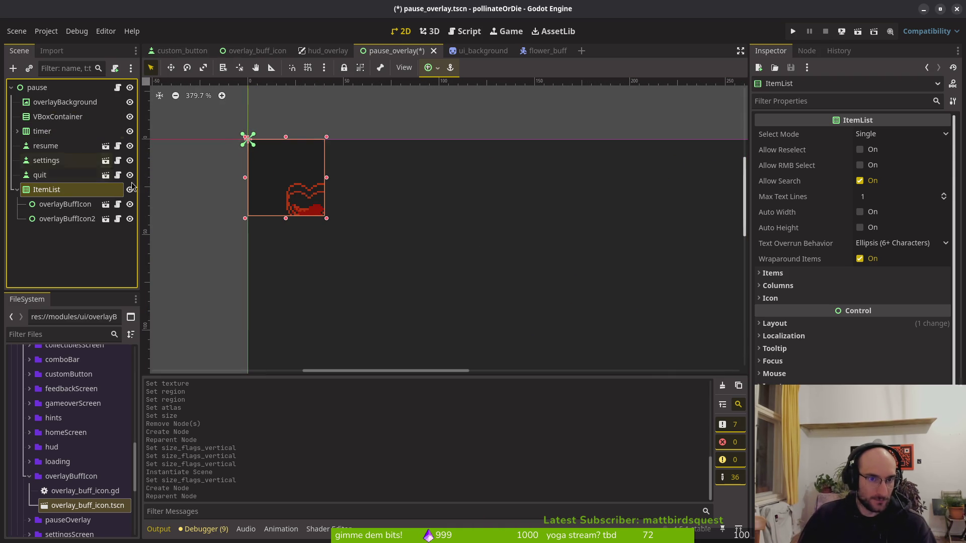
mouse_move(327, 223)
left_mouse_down()
mouse_move(491, 349)
mouse_move(561, 378)
left_mouse_up()
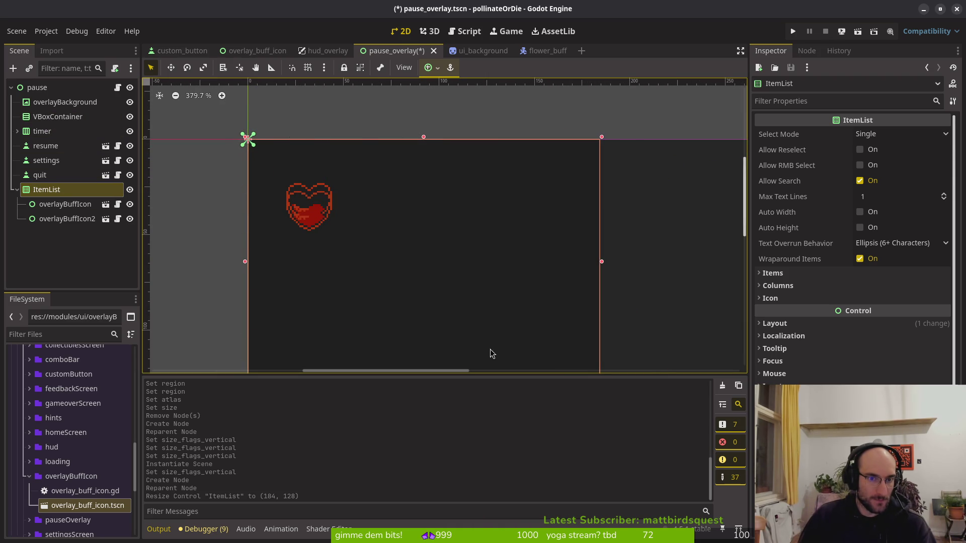
left_click(58, 203)
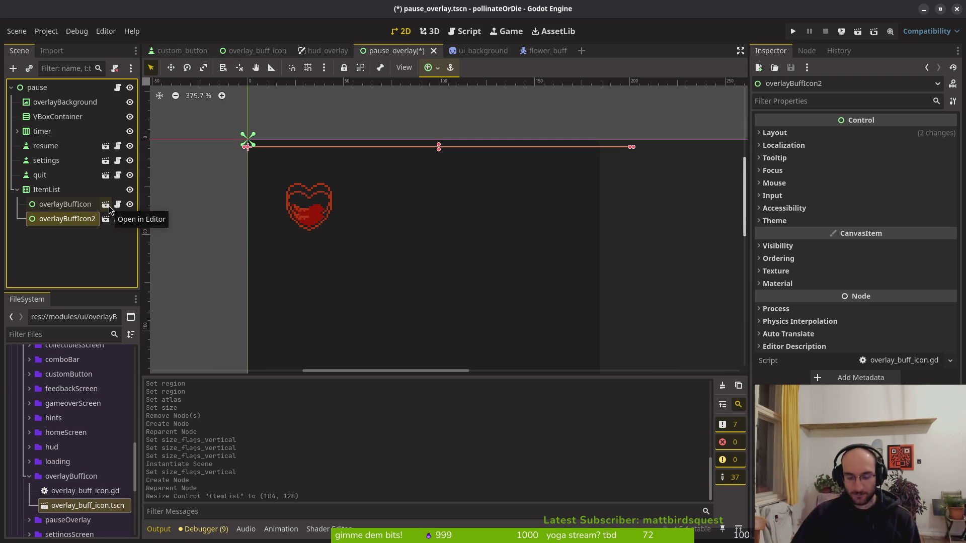
Open overlay_buff_icon and expand its texture node's Layout settings.
left_click(254, 51)
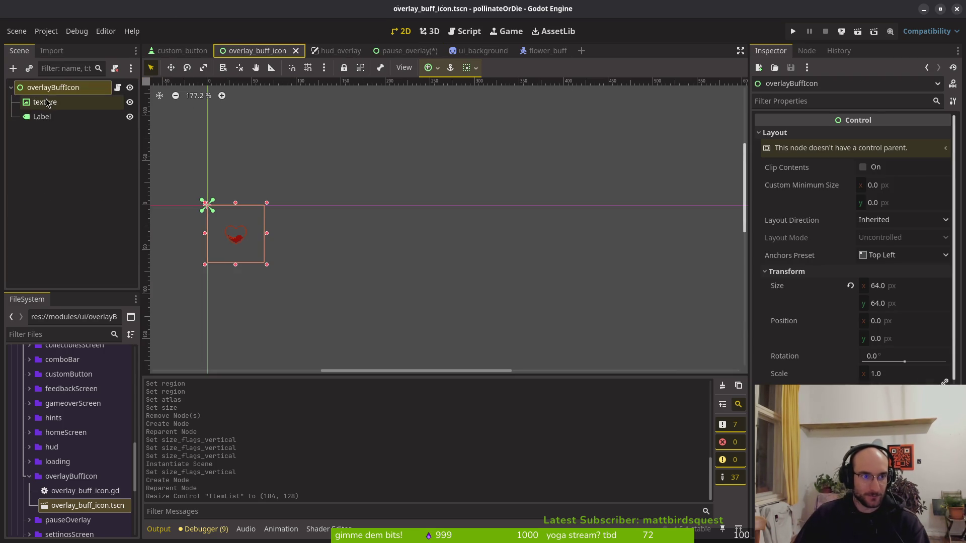
left_click(46, 100)
scroll(870, 283, "down", 5)
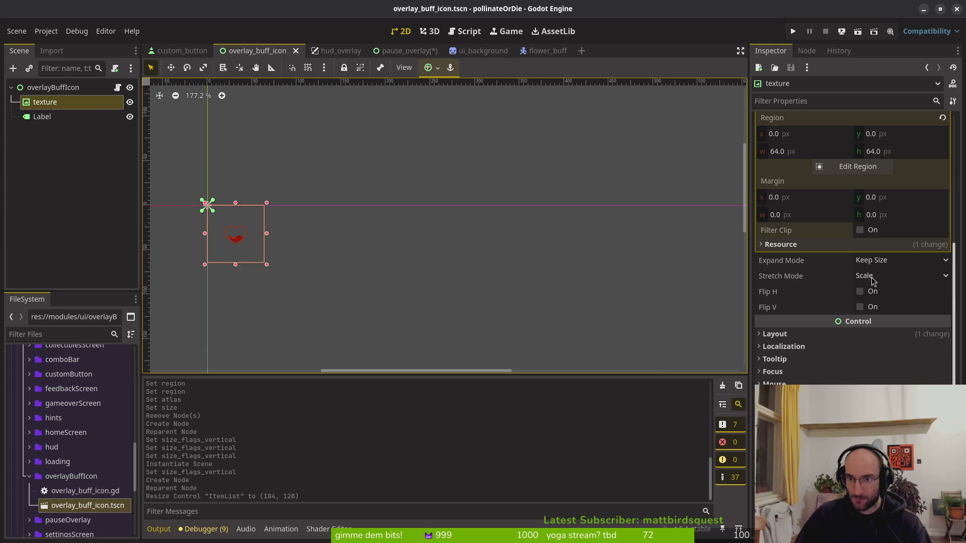
left_click(854, 334)
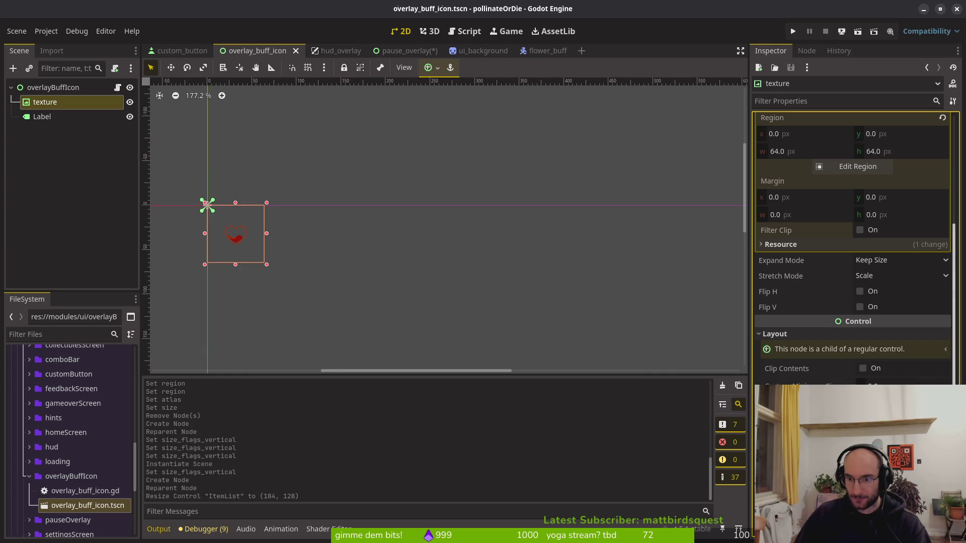
Run the game with F5 to test the pause overlay.
key("super")
key("super")
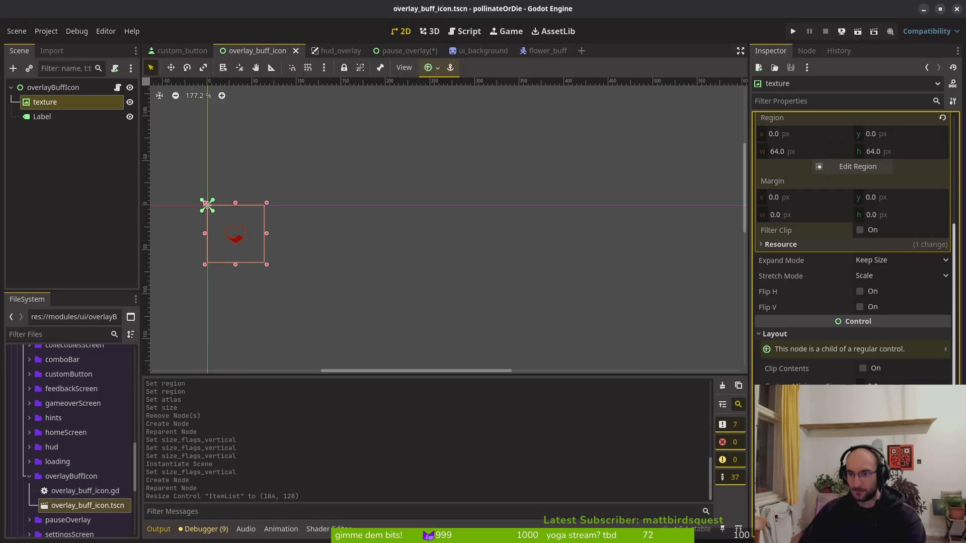
scroll(889, 382, "down", 2)
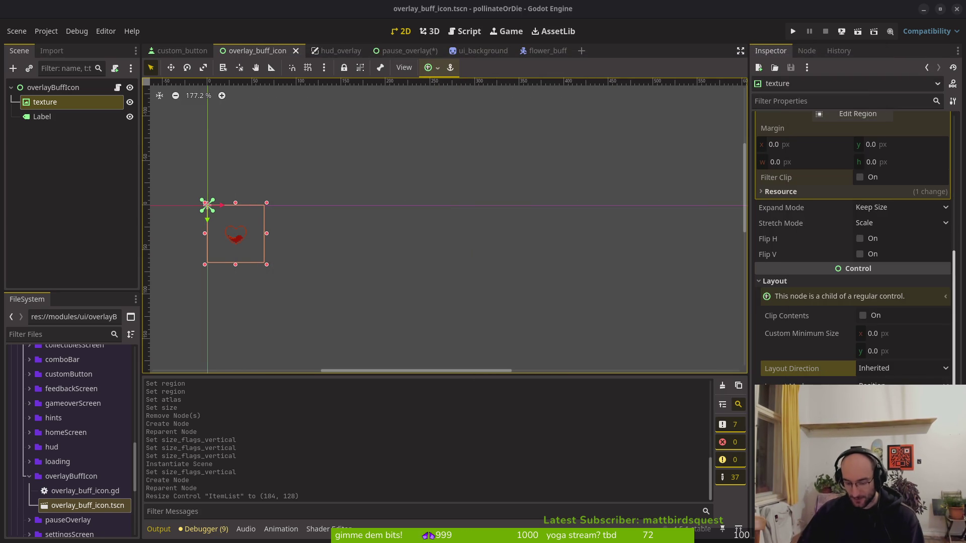
key("F5")
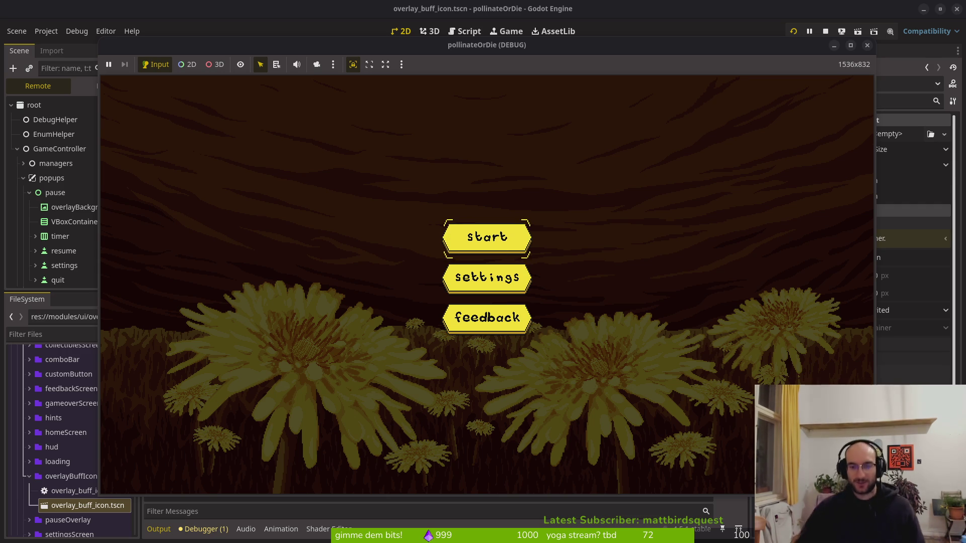
Start a new game, load the dev test level, and collect a first buff, briefly pausing.
left_click(488, 240)
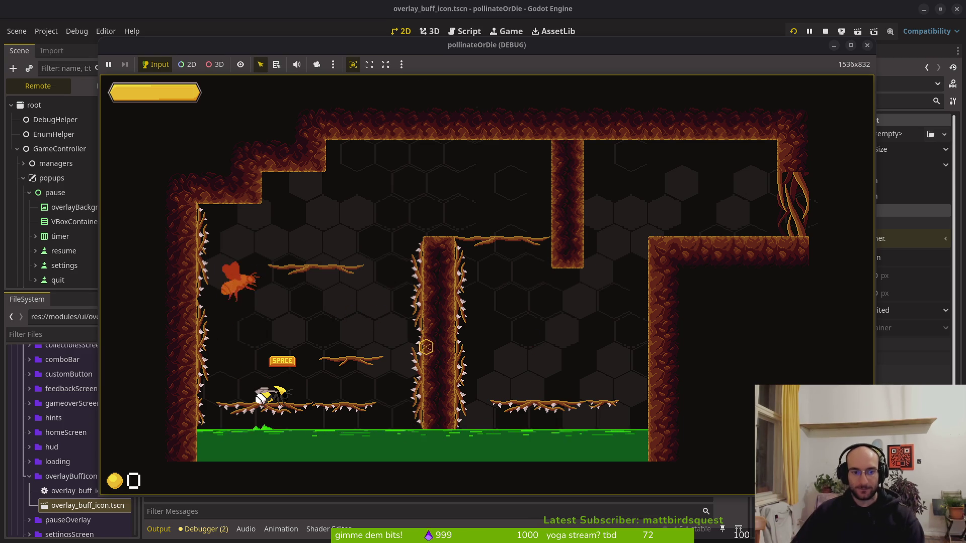
key("r")
left_click(579, 332)
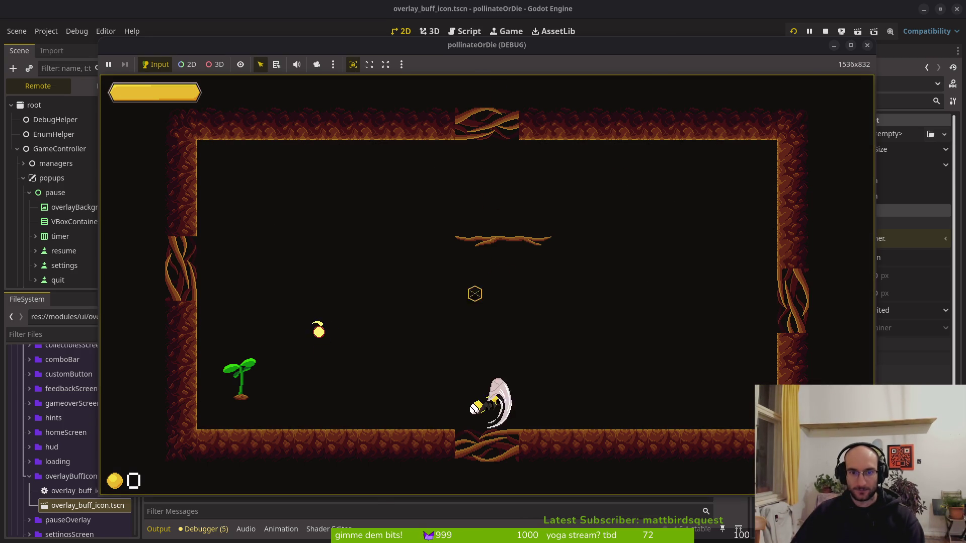
left_click(281, 308)
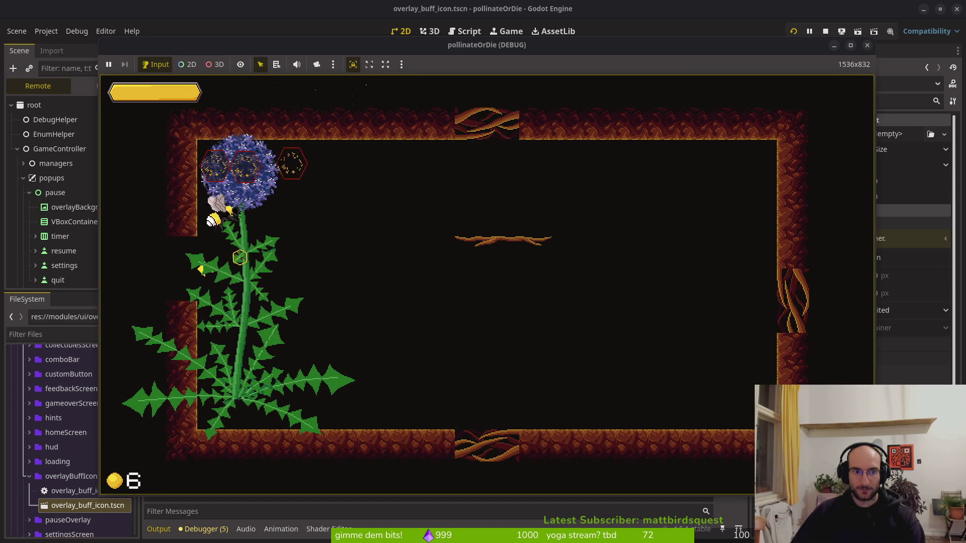
left_click(267, 206)
key("Escape")
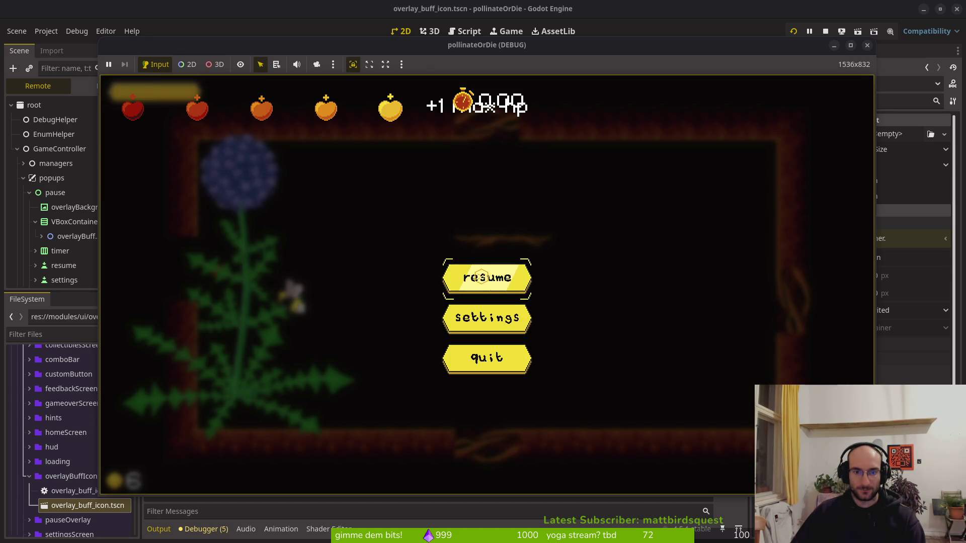
key("Escape")
Collect another buff from the dandelion, pause to check the buff icon rows, then close the game.
left_click(151, 264)
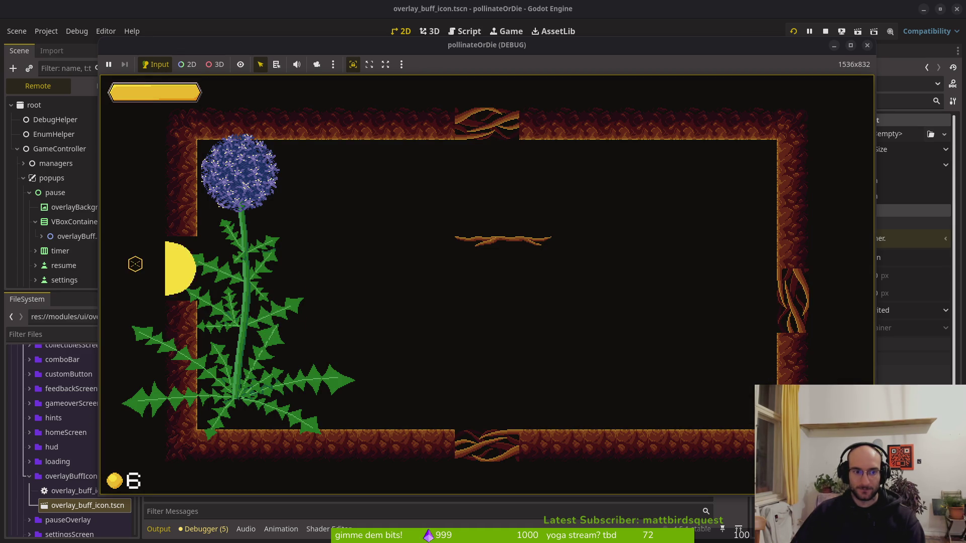
left_click(582, 330)
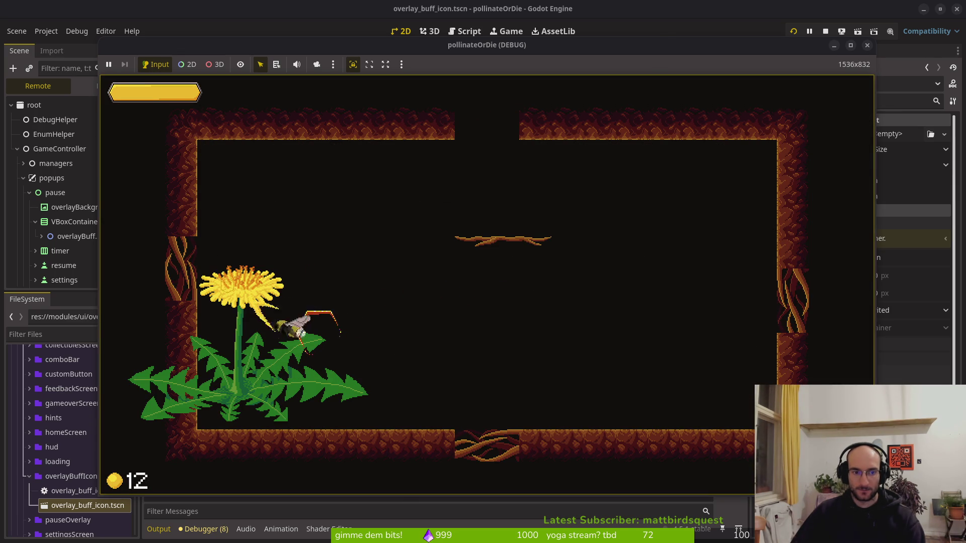
left_click(297, 298)
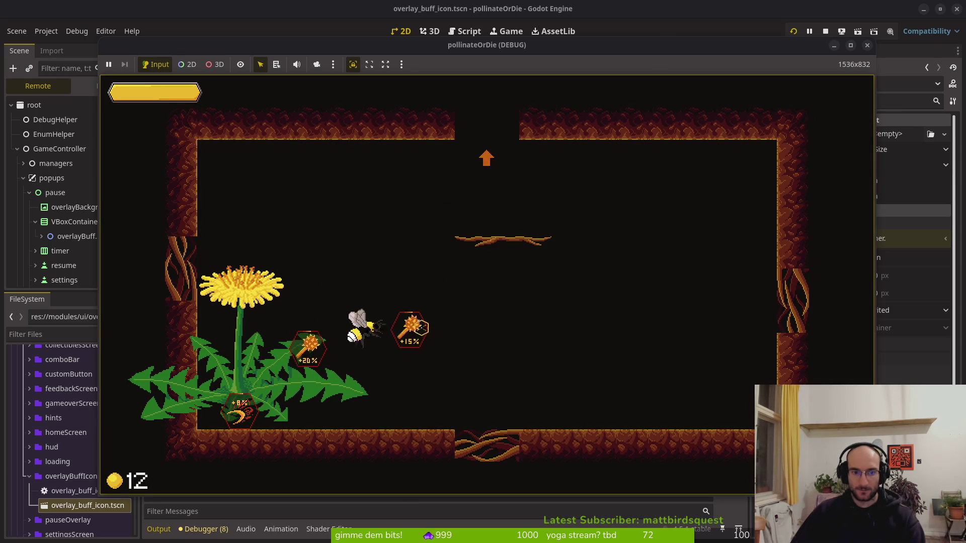
key("Escape")
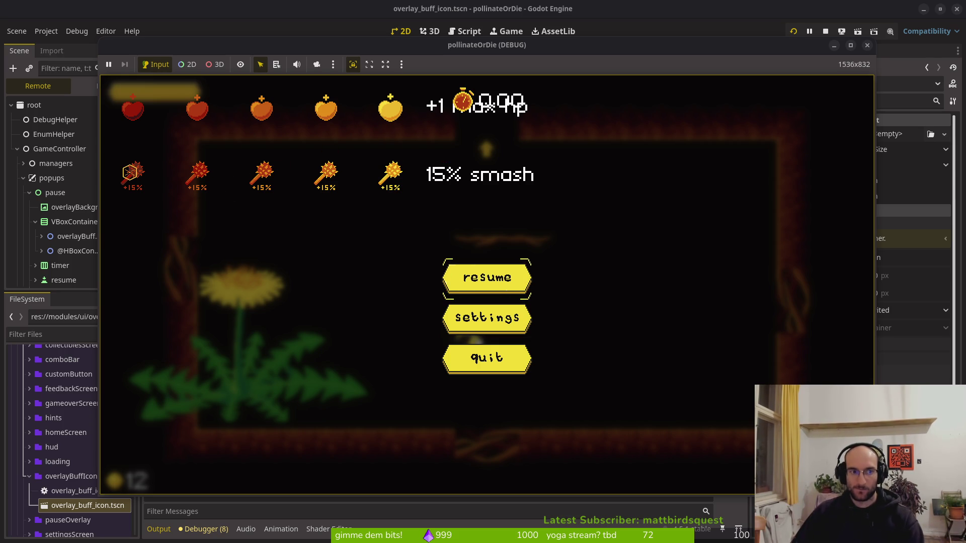
left_click(867, 45)
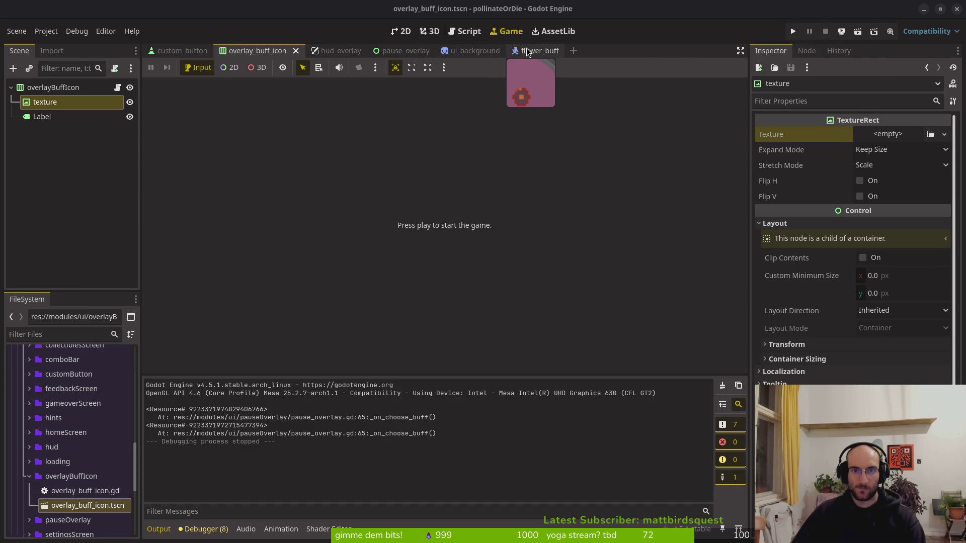
Go to the overlay_buff_icon scene and show the overlayBuffIcon root's Layout > Transform properties.
left_click(533, 53)
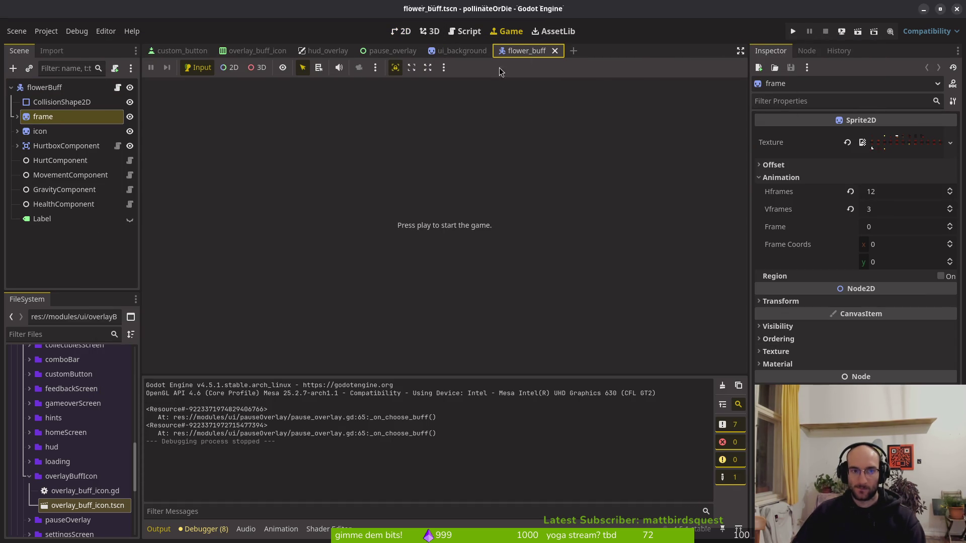
left_click(392, 51)
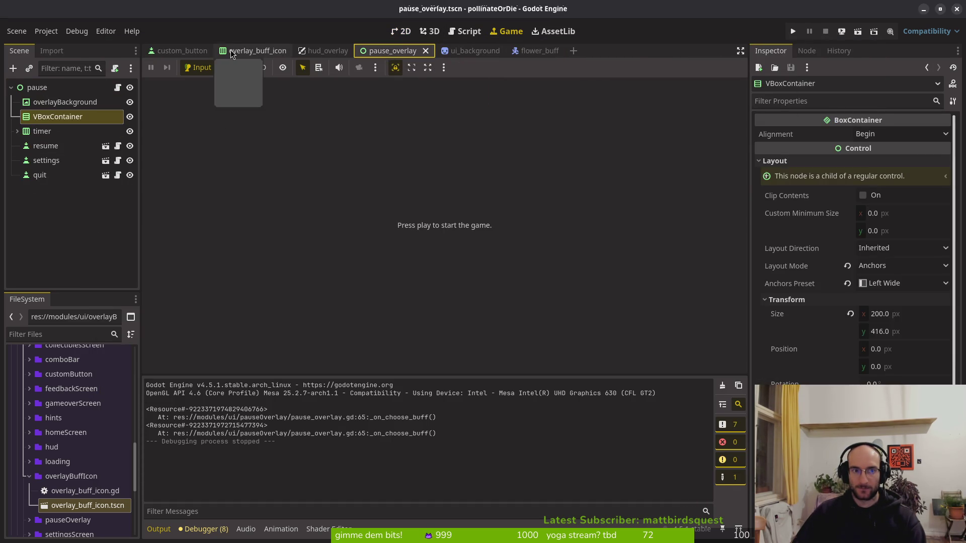
left_click(256, 51)
left_click(43, 89)
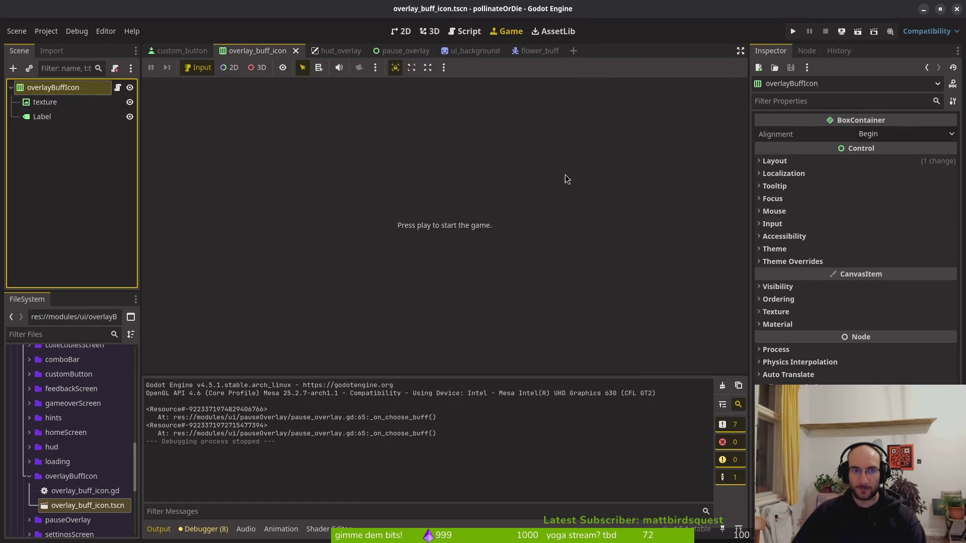
left_click(807, 162)
left_click(846, 301)
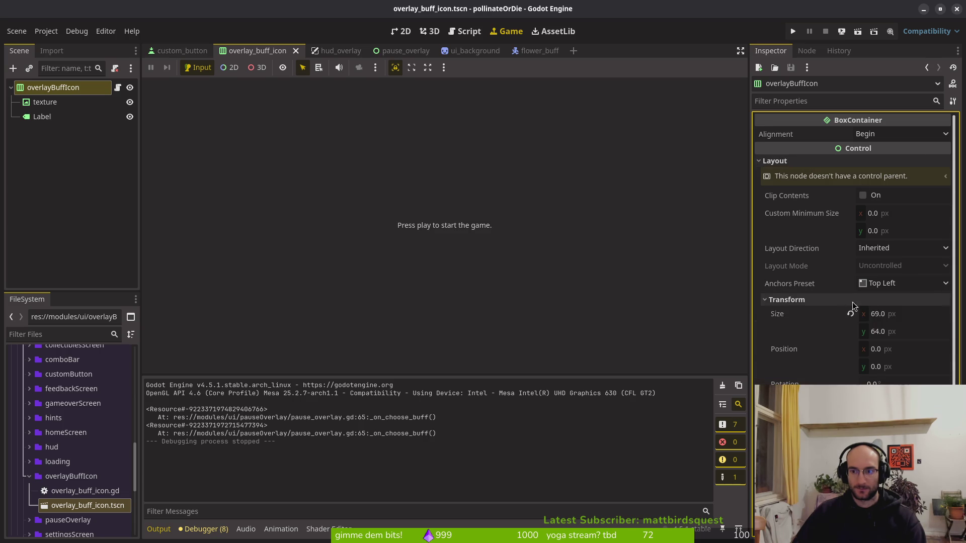
Revert the overlayBuffIcon root's size to its 5×18 default and save the scene.
left_click(915, 316)
key("Escape")
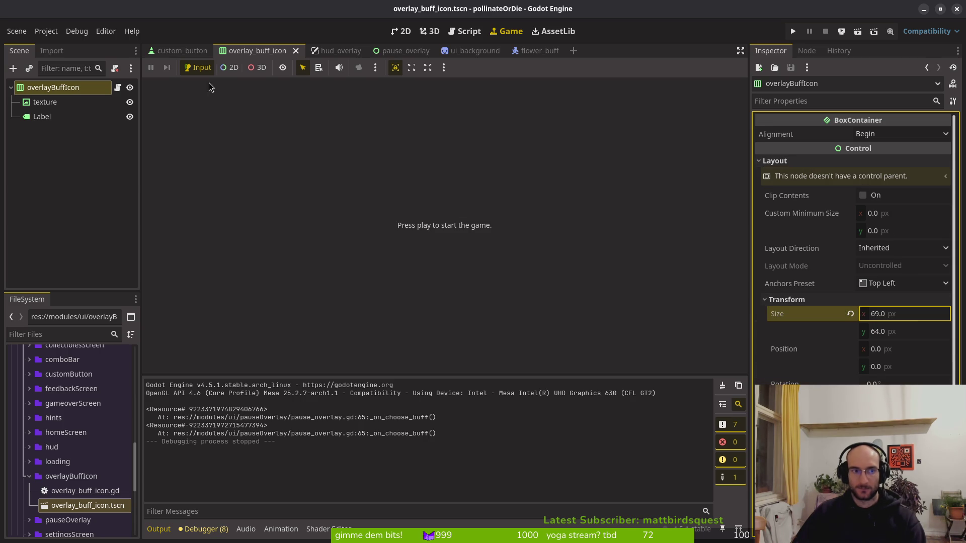
left_click(397, 30)
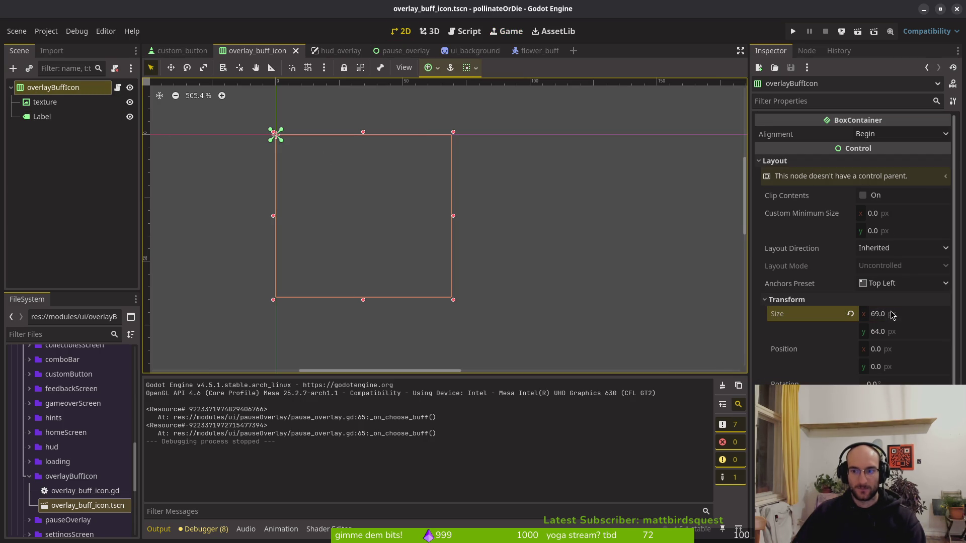
left_click(849, 314)
key("ctrl+s")
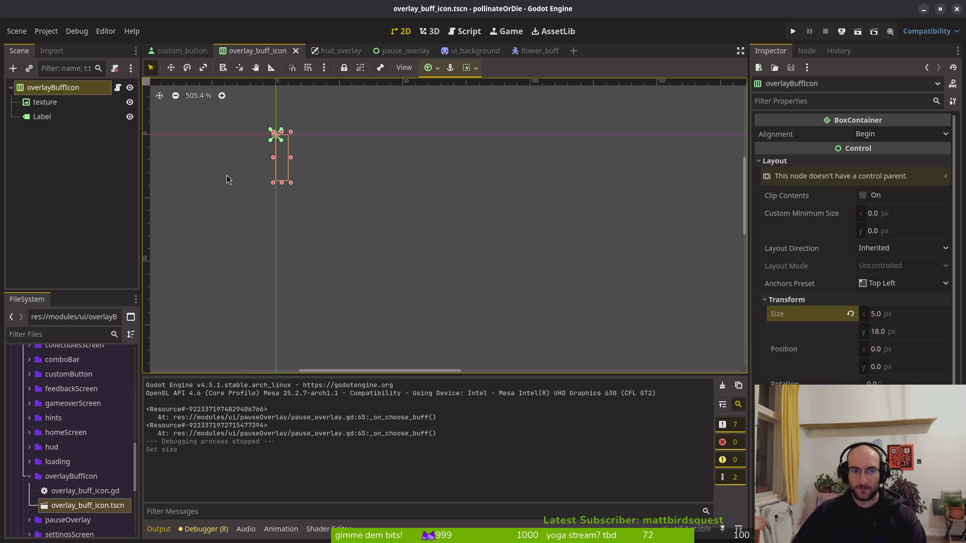
Inspect the Label and texture nodes, then reset the root node's scale and save.
left_click(47, 105)
left_click(53, 119)
left_click(50, 103)
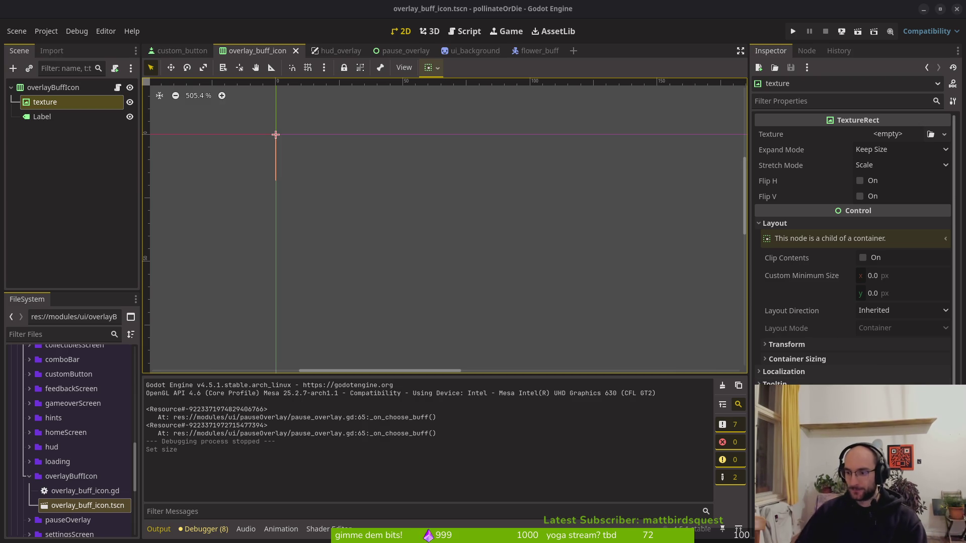
left_click(71, 162)
left_click(53, 88)
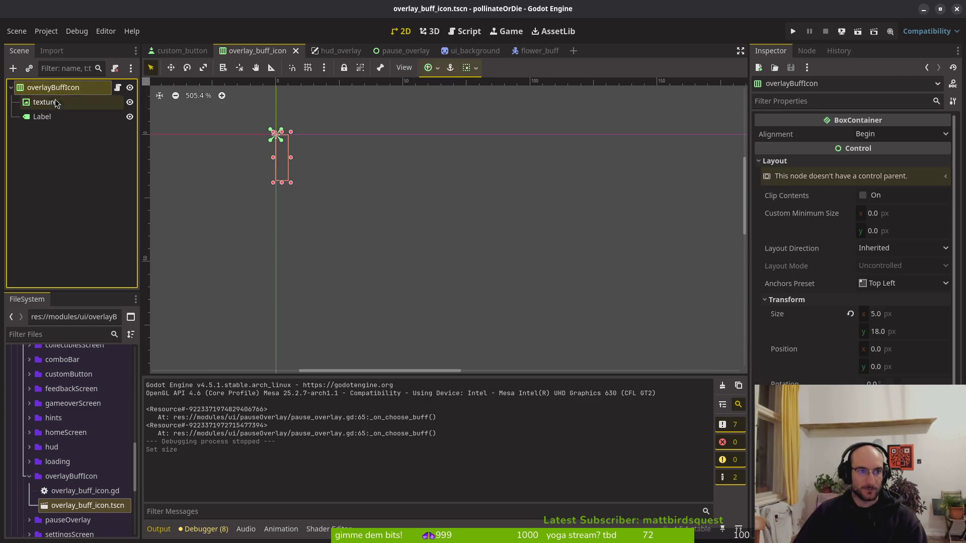
left_click(56, 102)
left_click(38, 87)
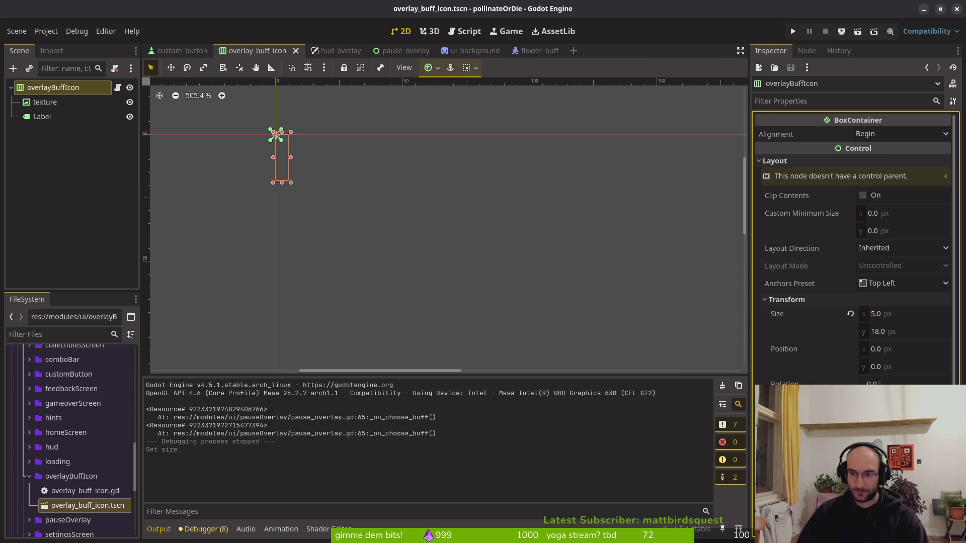
key("Return")
key("ctrl+s")
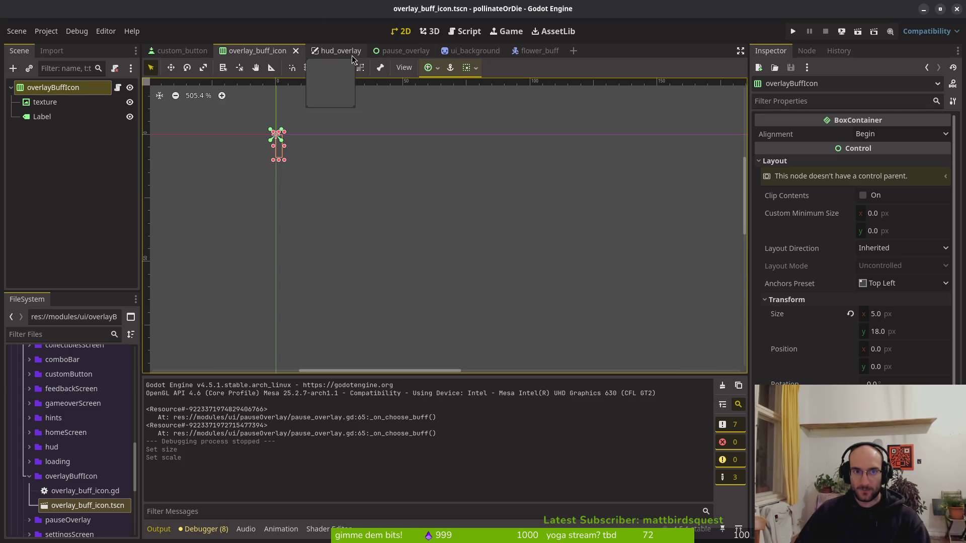
Check the pause_overlay layout, then select the overlay_buff_icon texture node and save before running.
left_click(399, 50)
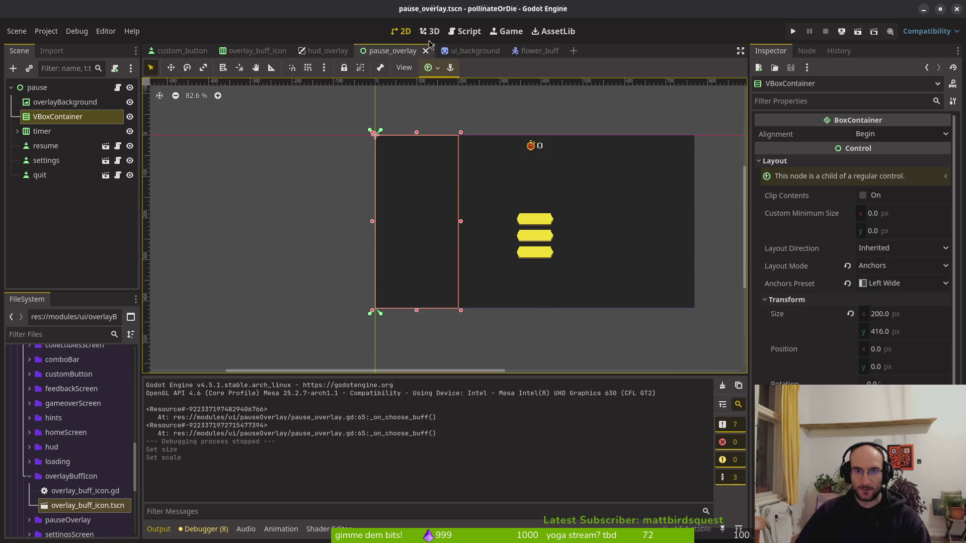
left_click(267, 51)
left_click(43, 101)
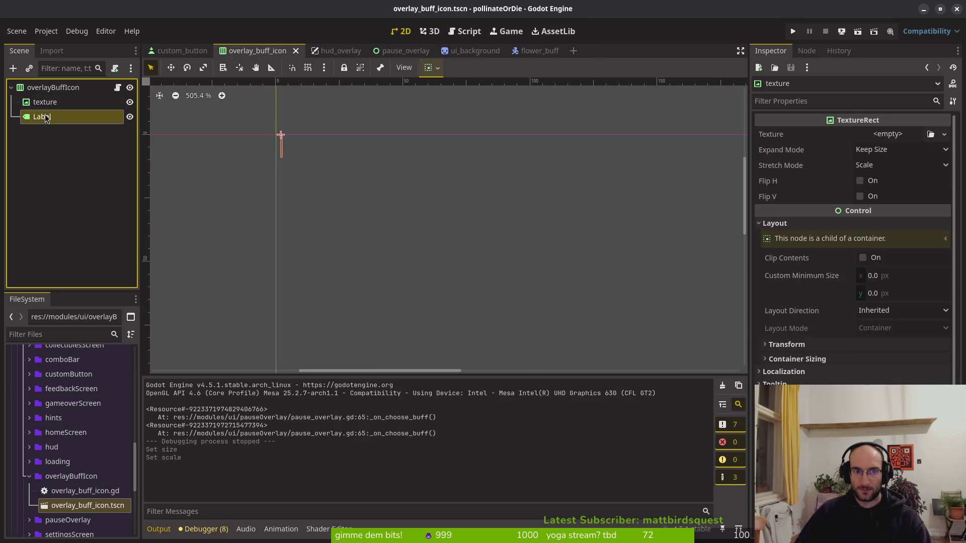
key("Up")
key("ctrl+s")
left_click(793, 31)
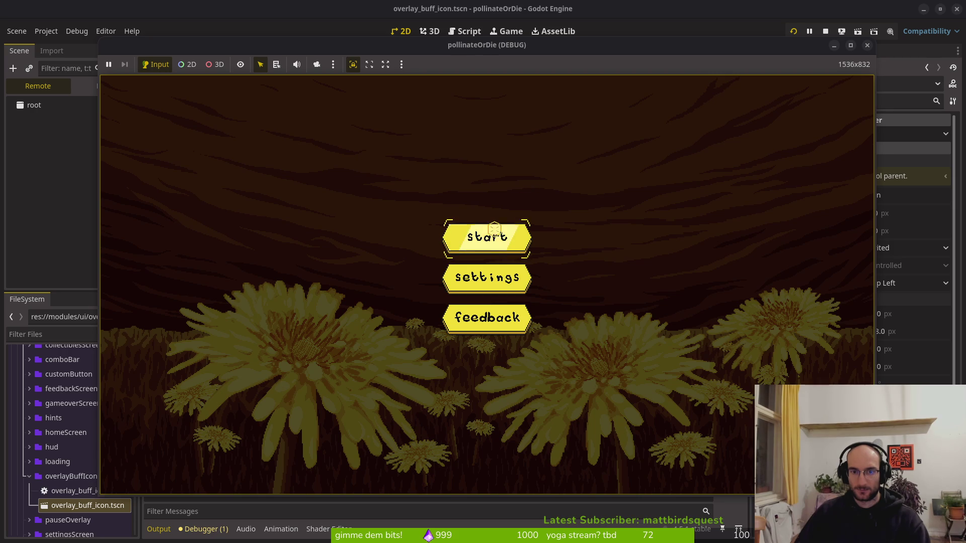
left_click(490, 237)
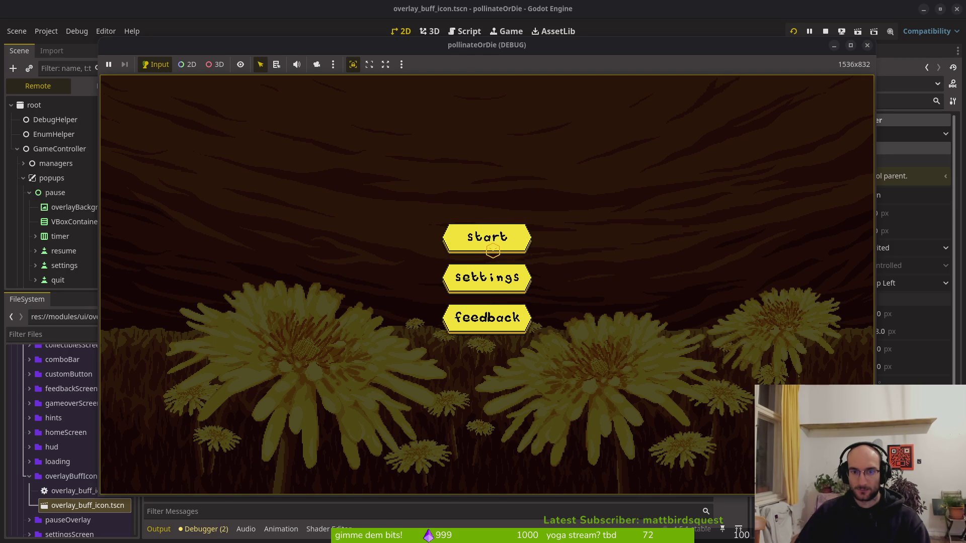
left_click(582, 270)
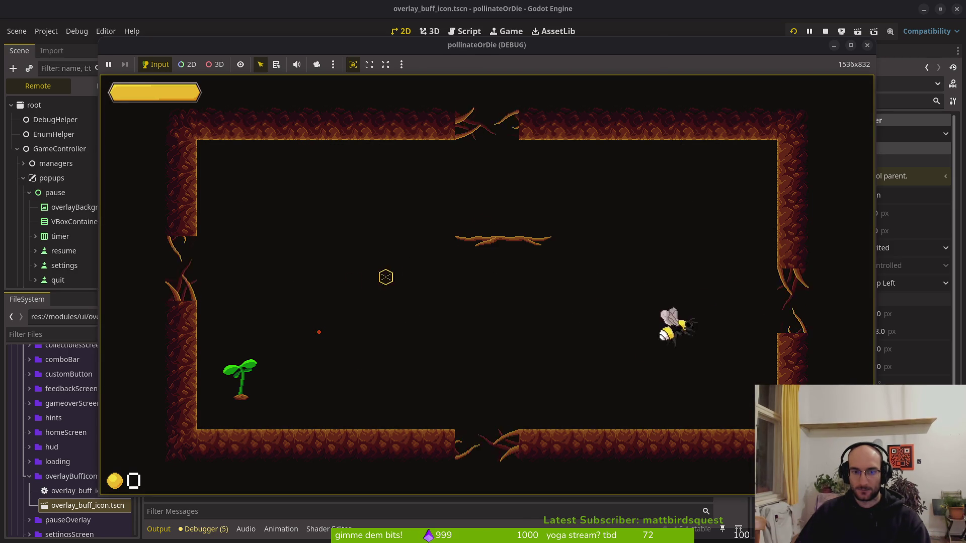
left_click(327, 281)
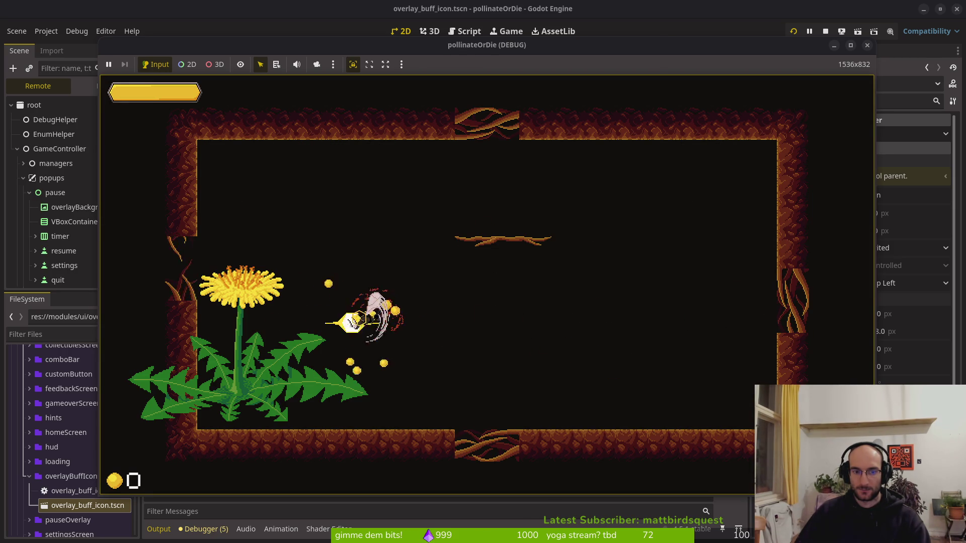
left_click(347, 307)
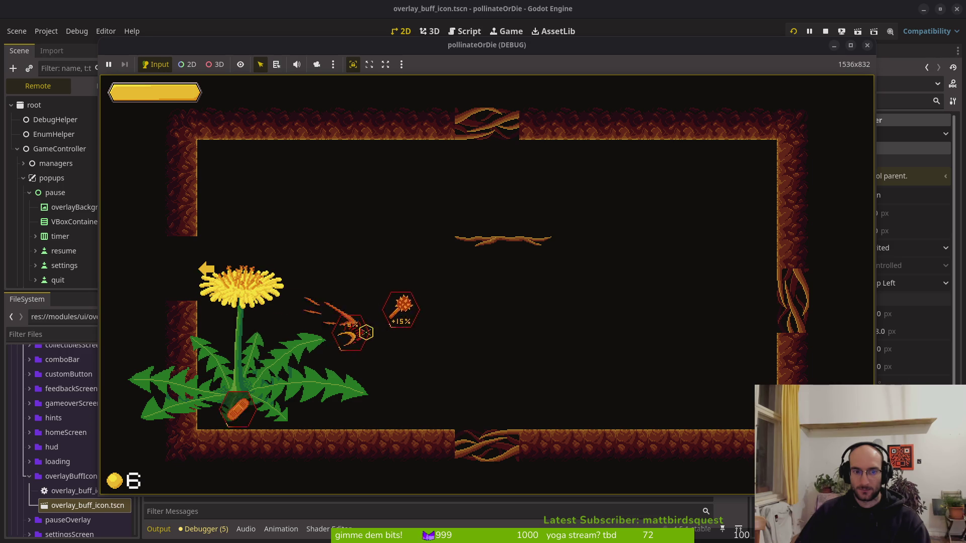
key("Escape")
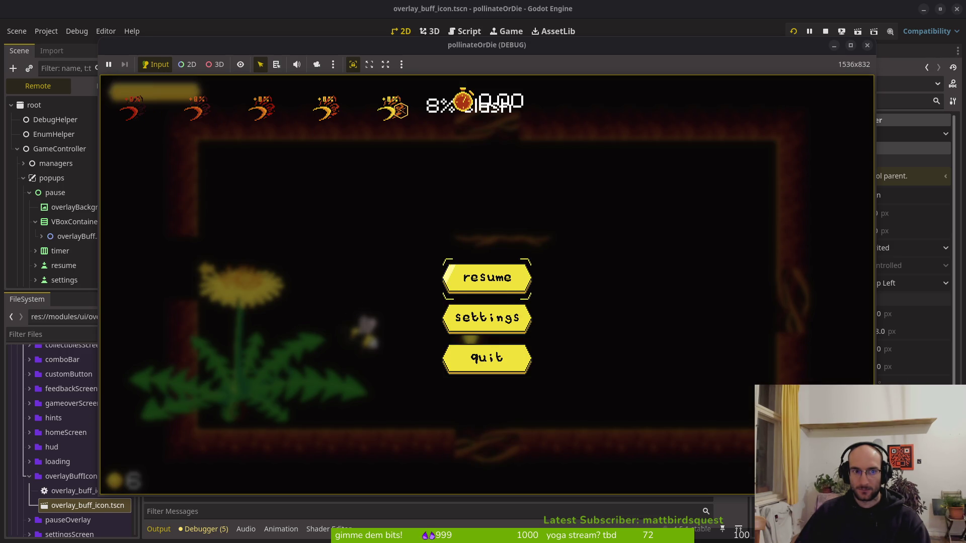
left_click(867, 45)
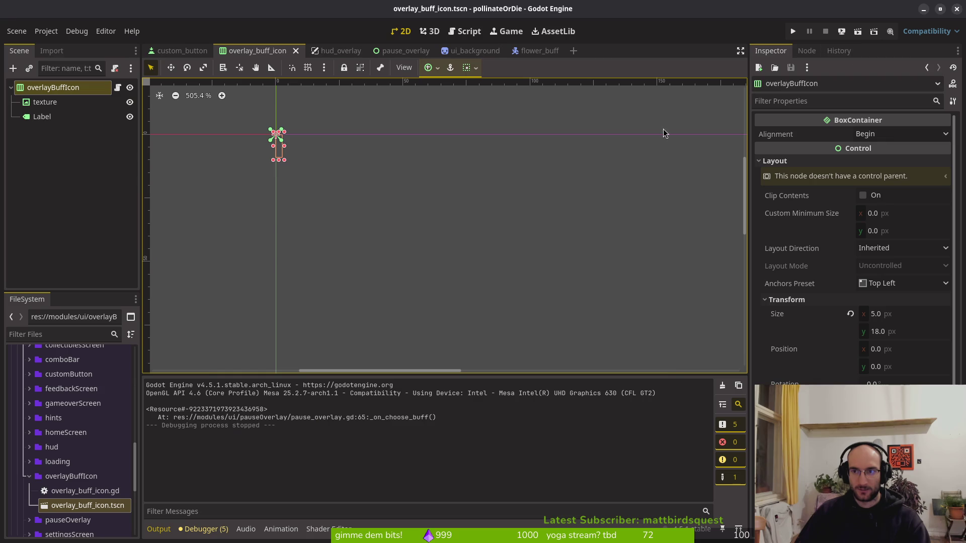
Reset the overlayBuffIcon root's scale and select the texture node.
left_click(41, 102)
left_click(53, 88)
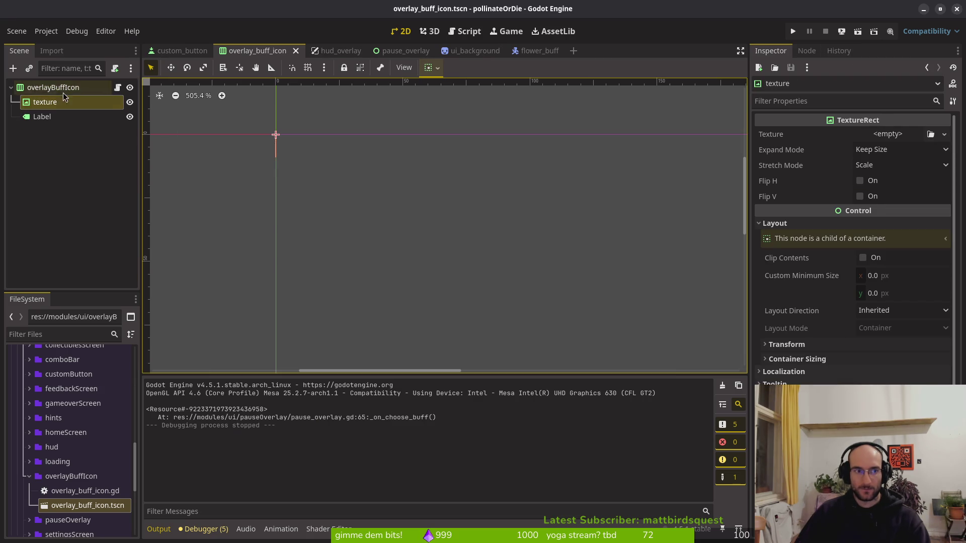
left_click(850, 313)
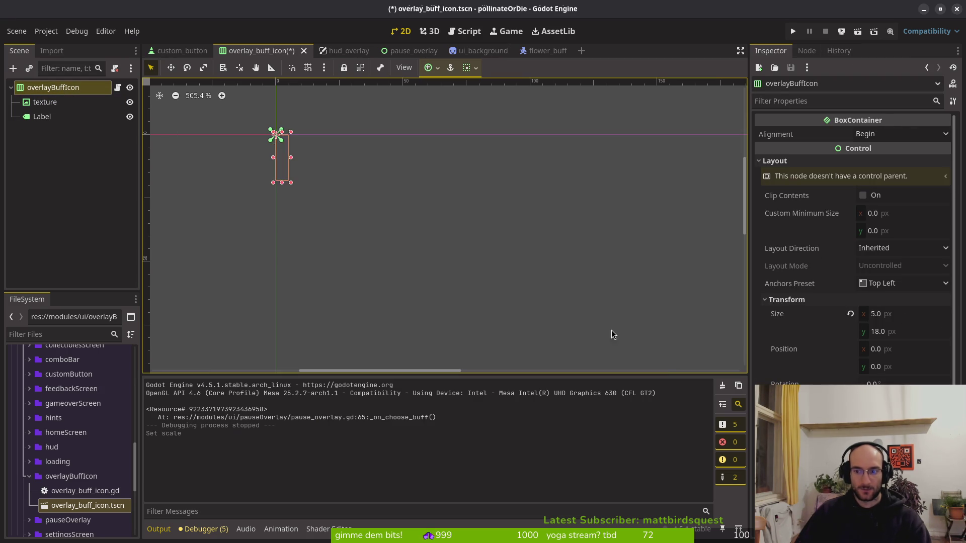
left_click(82, 143)
left_click(45, 101)
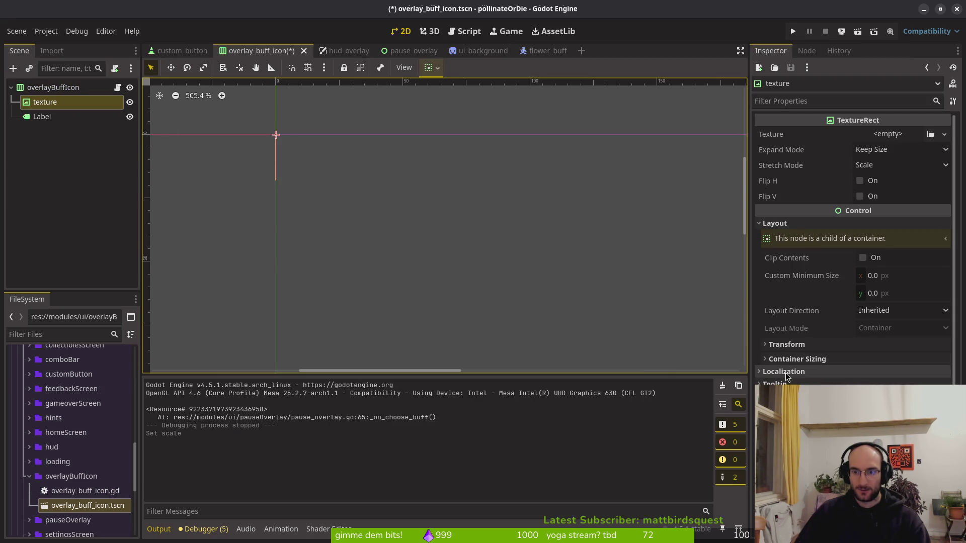
left_click(786, 344)
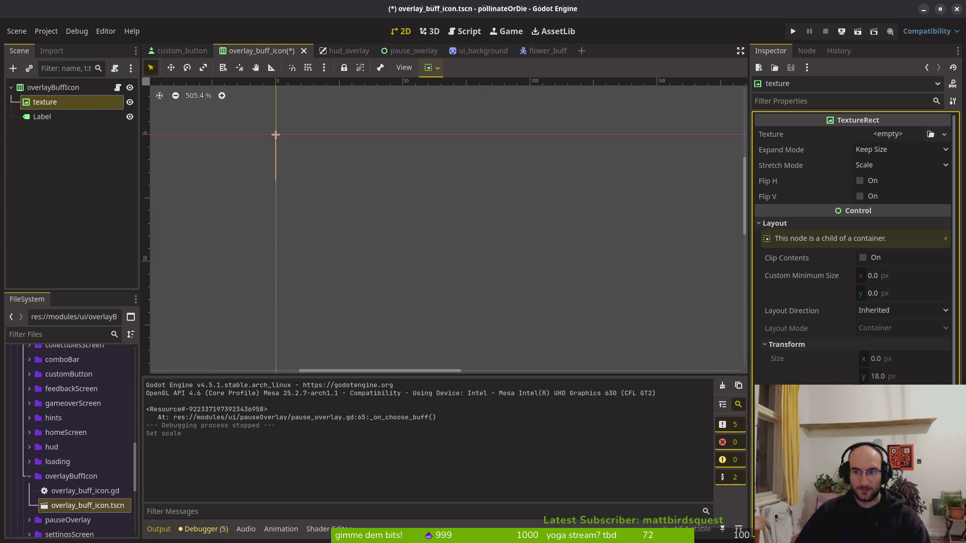
left_click(777, 346)
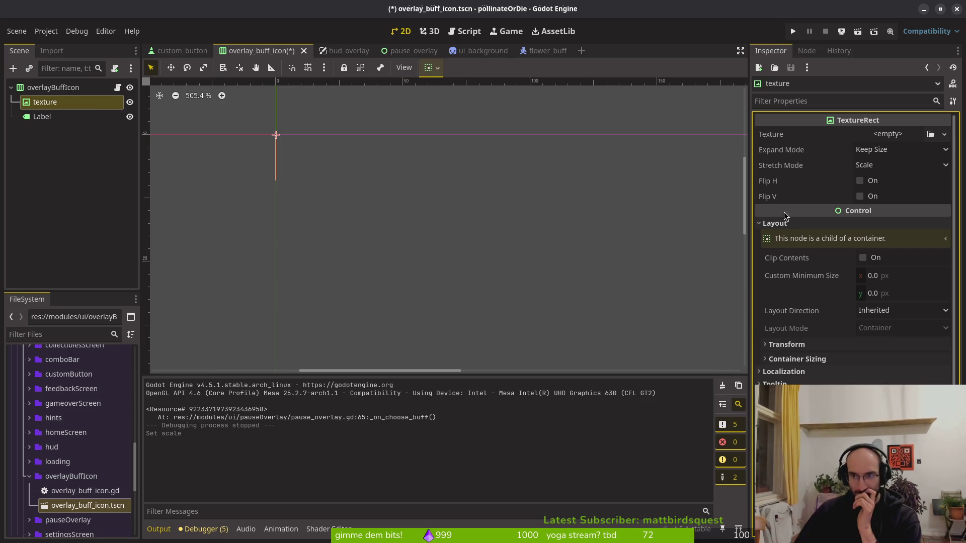
left_click(782, 223)
Review the texture's stretch and expand modes, keeping Scale and Keep Size.
left_click(883, 167)
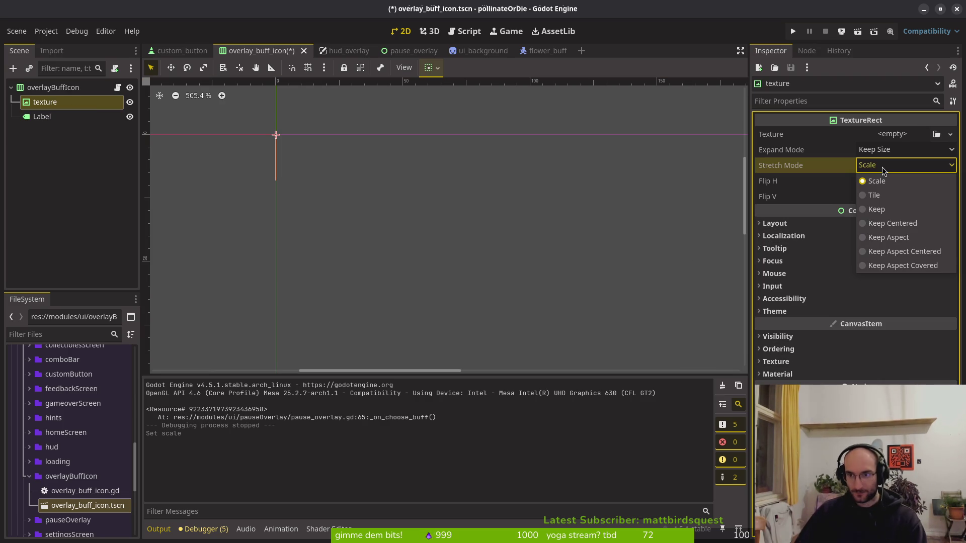
left_click(883, 167)
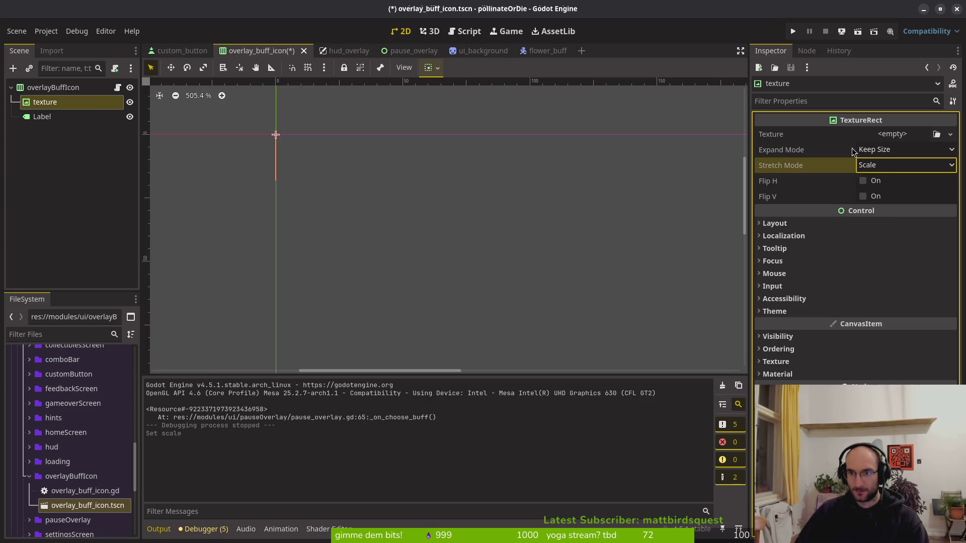
left_click(866, 151)
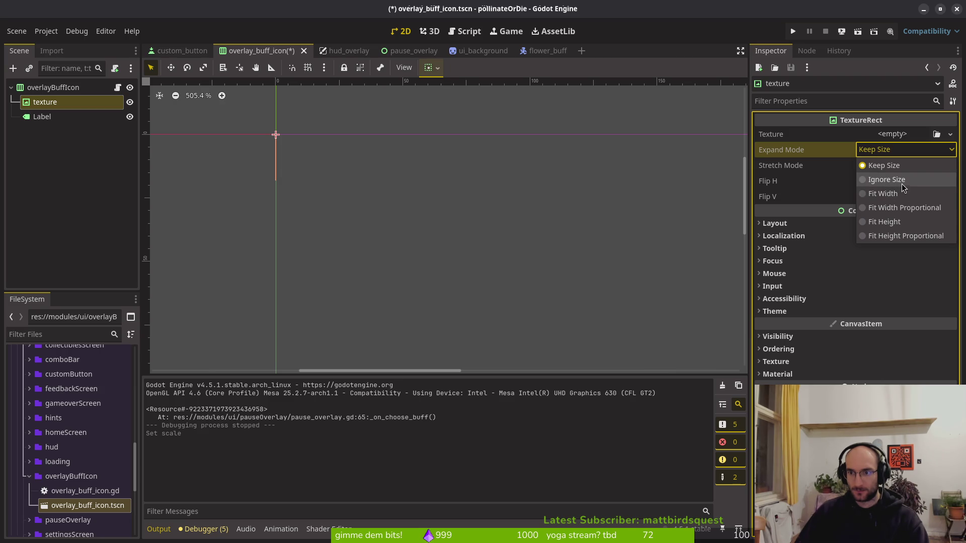
left_click(890, 165)
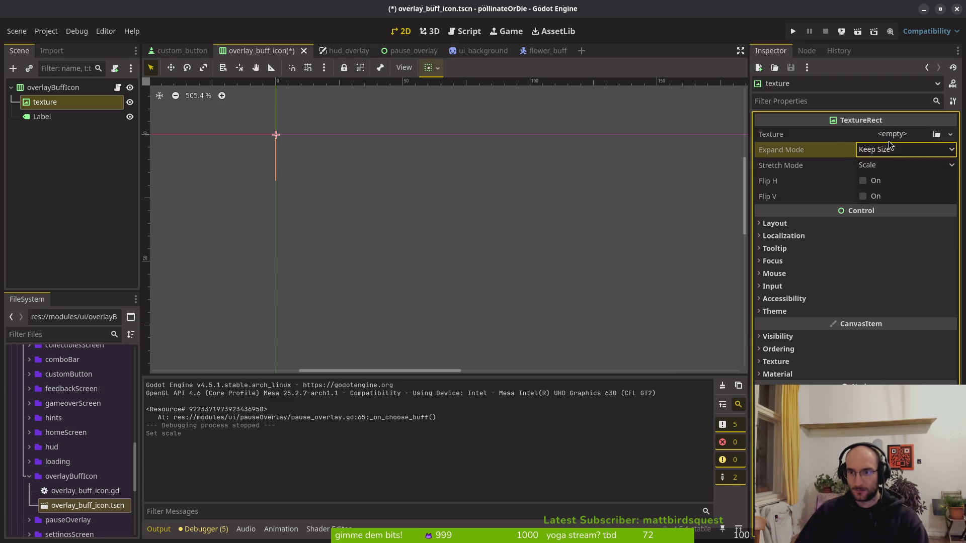
left_click(886, 150)
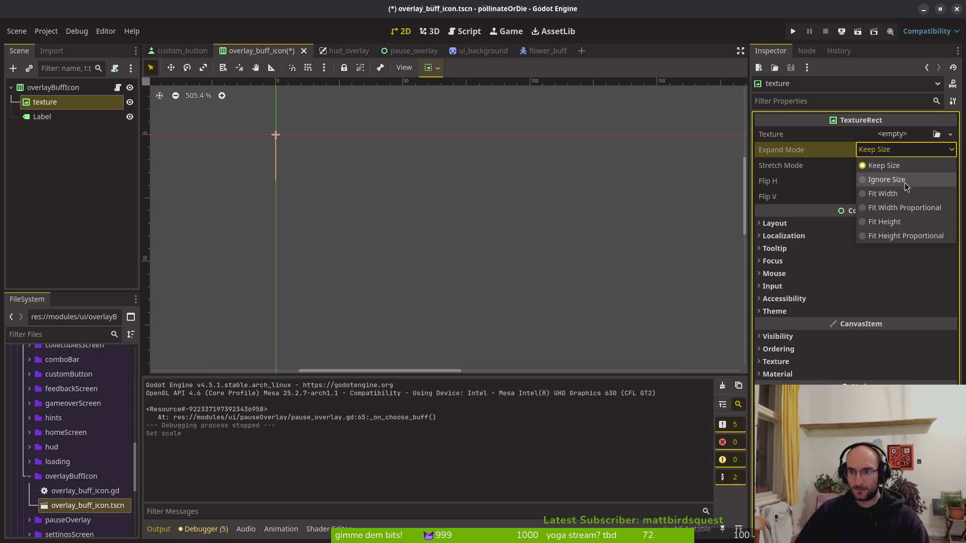
left_click(883, 152)
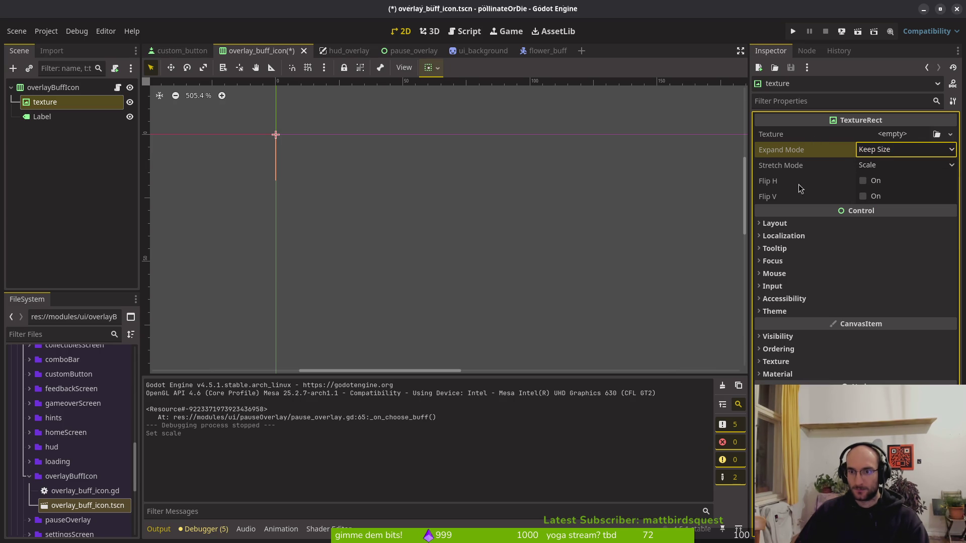
Turn on Clip Contents in the texture node's Layout properties.
left_click(797, 223)
left_click(864, 259)
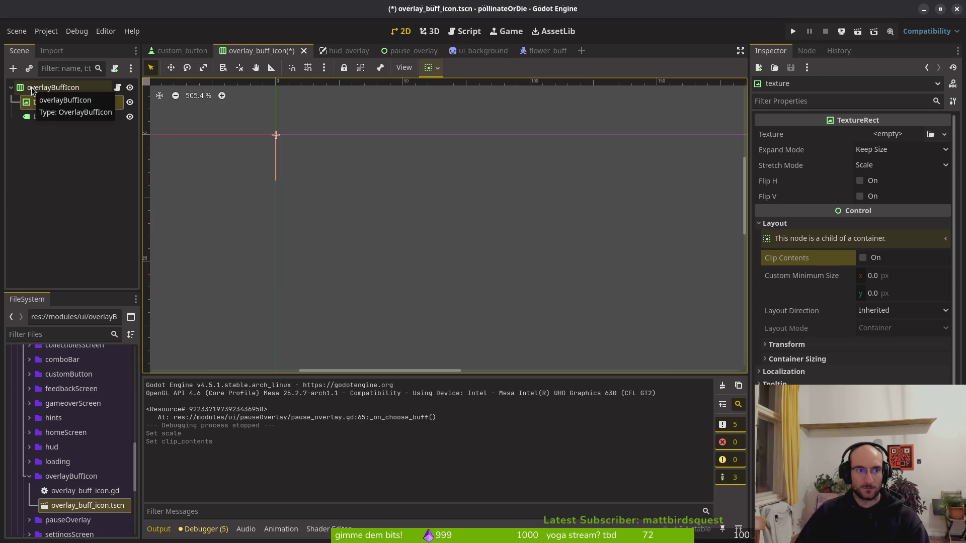
left_click(825, 344)
left_click(819, 344)
Set the texture node's Expand Mode to Fit Height.
left_click(68, 89)
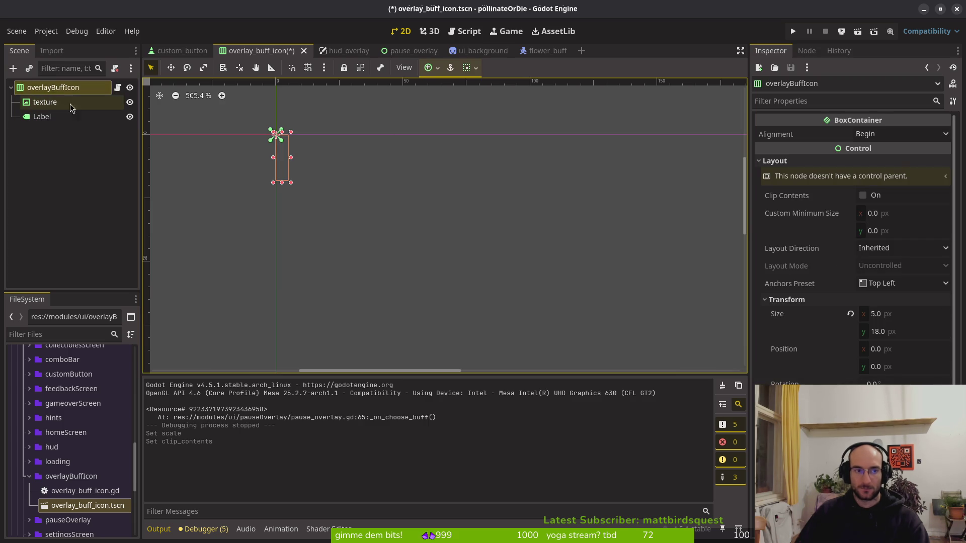
left_click(70, 103)
left_click(886, 152)
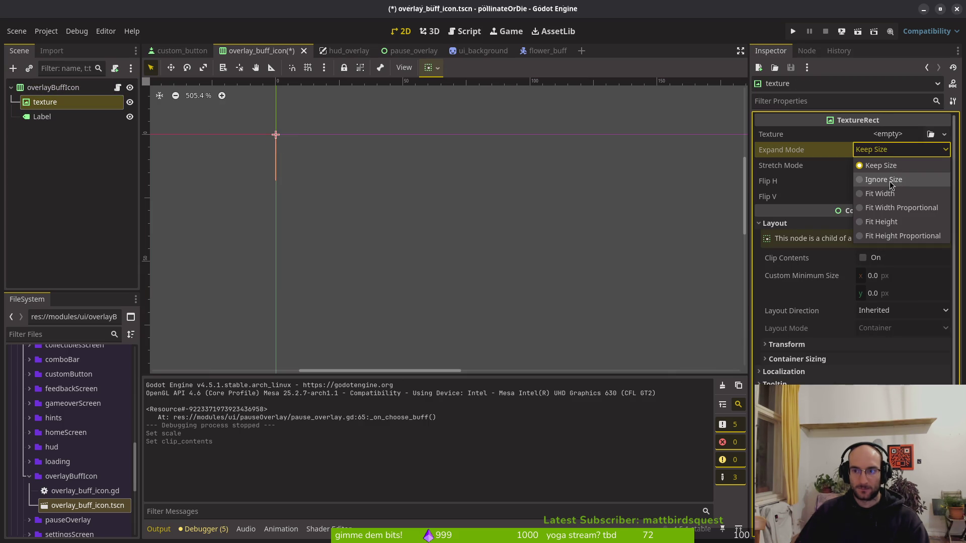
left_click(890, 221)
Check the overlayBuffIcon root's width, leaving it at 5.0.
left_click(37, 89)
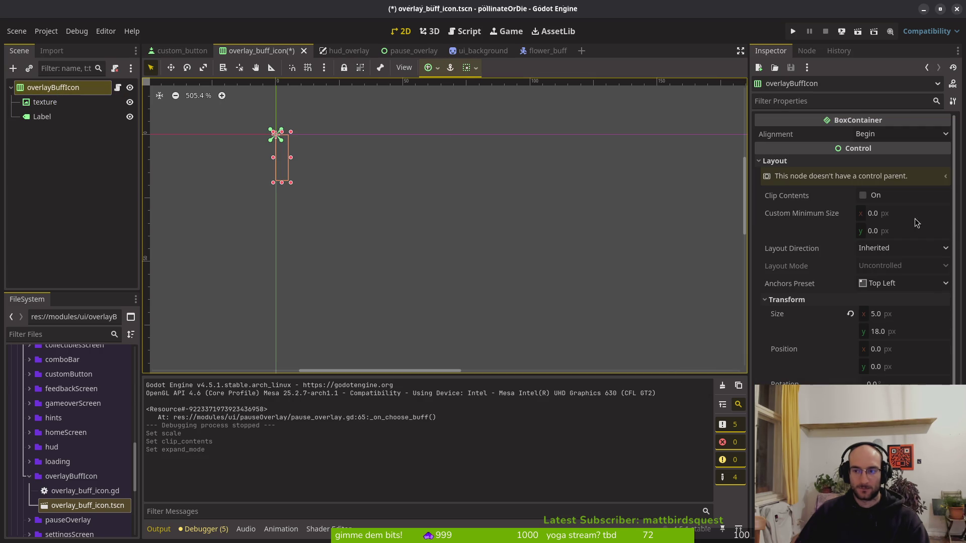
left_click(907, 319)
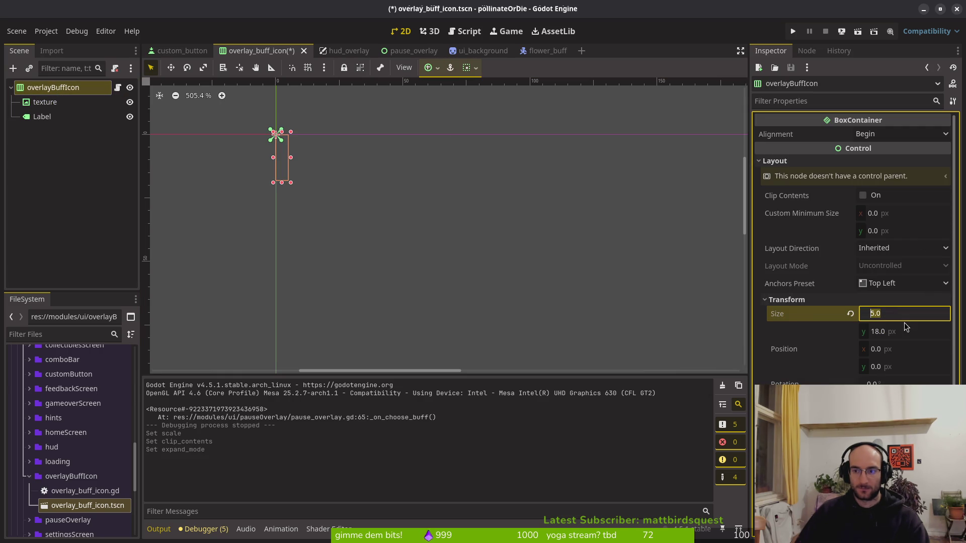
type("q")
key("Escape")
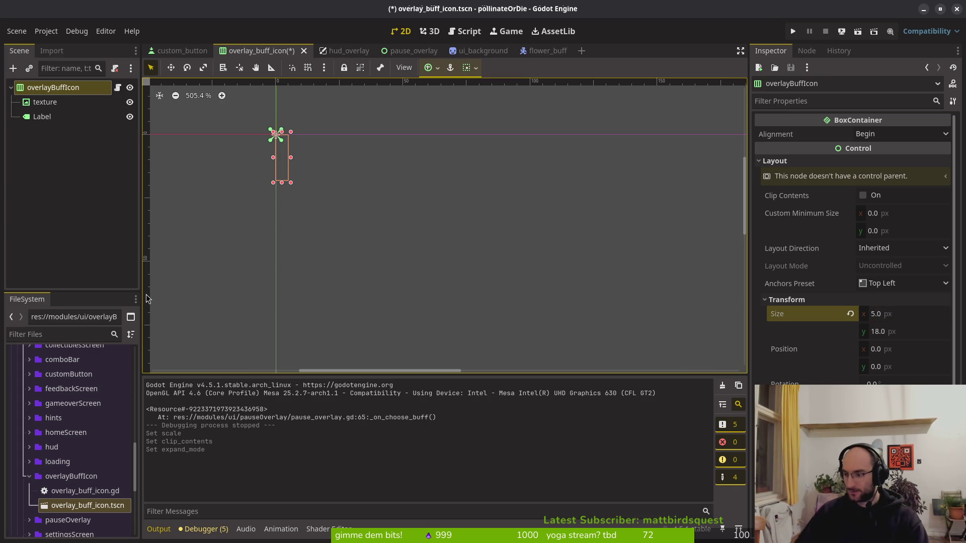
Toggle the window overview and cancel the accidental root-node delete.
key("super")
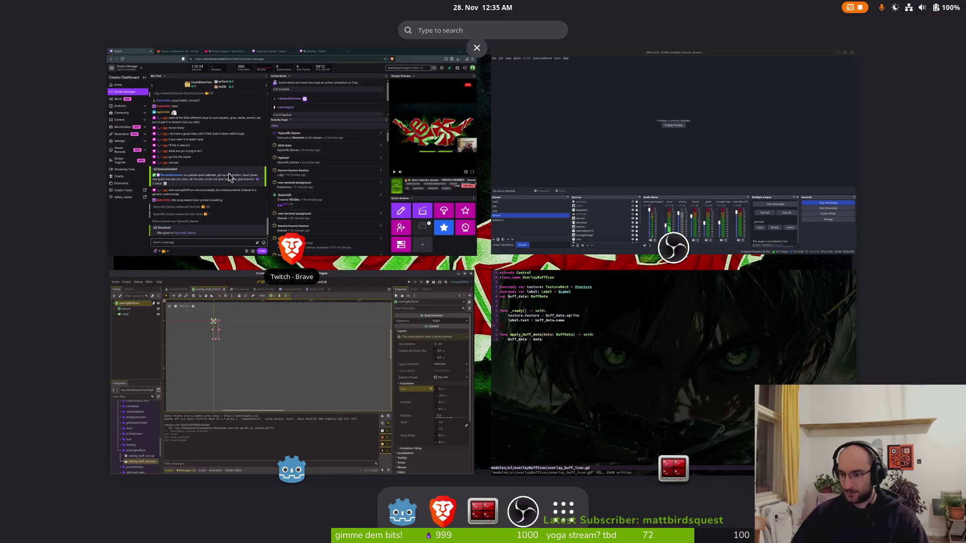
key("super")
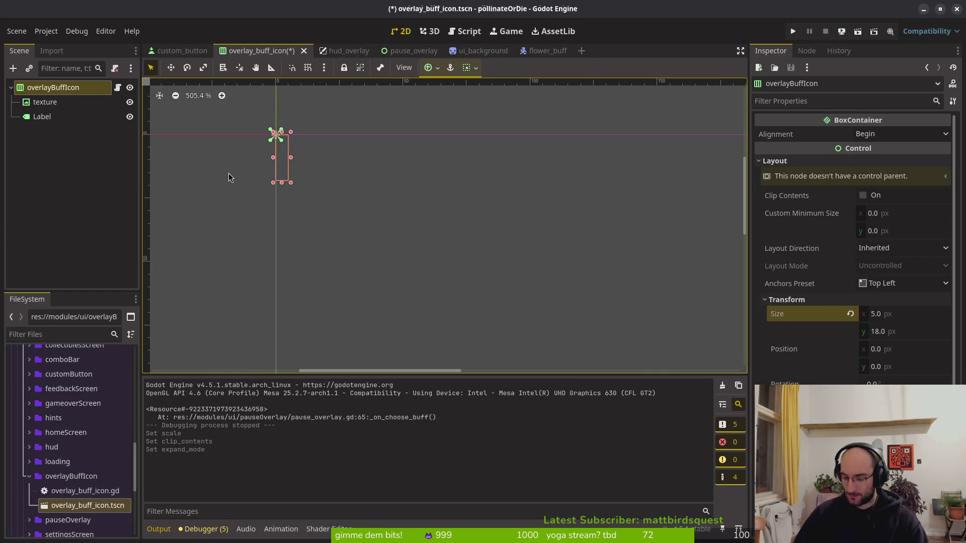
key("Delete")
key("Escape")
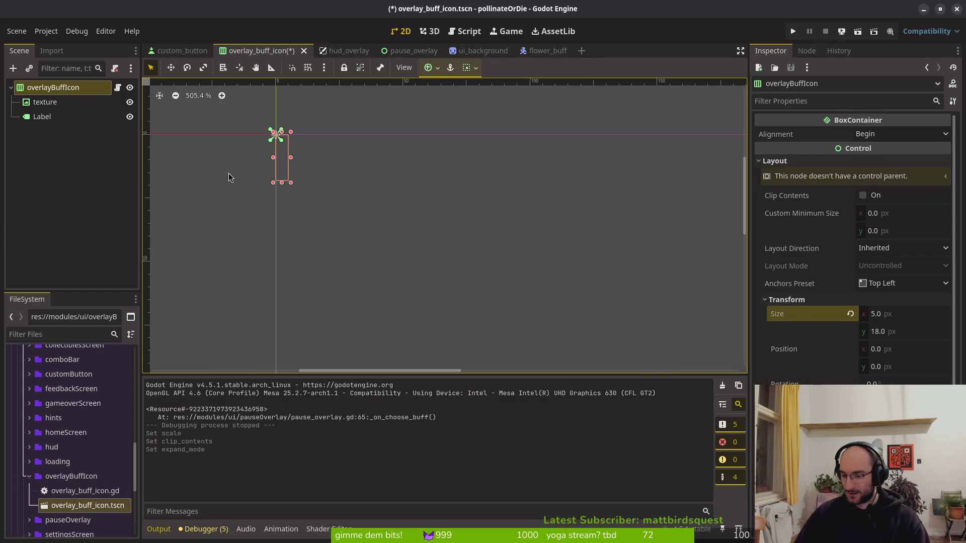
Search 'set' in Activities and launch the Settings app.
key("super")
type("dis")
key("BackSpace")
key("BackSpace")
key("BackSpace")
type("set")
key("super")
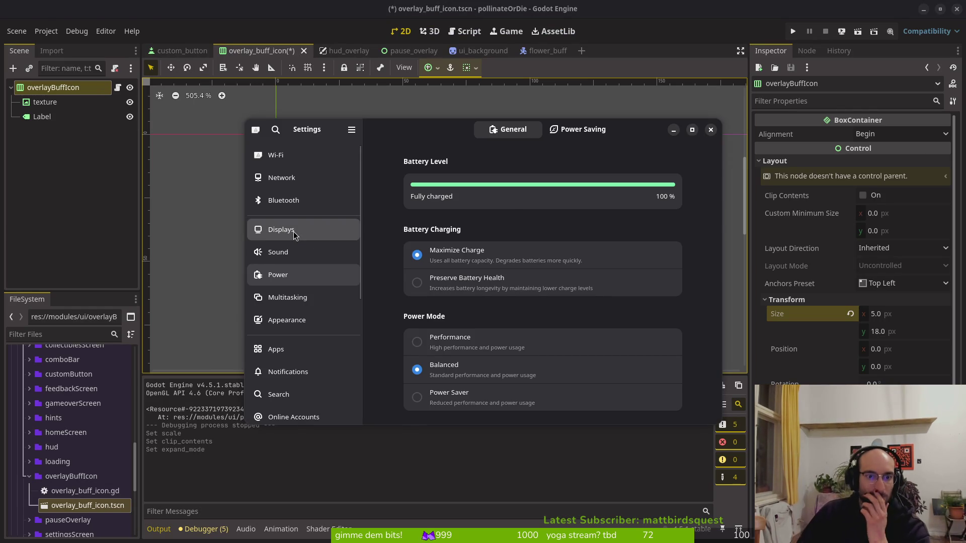
Switch on the built-in display in Displays, apply and keep the change, then close Settings.
left_click(294, 231)
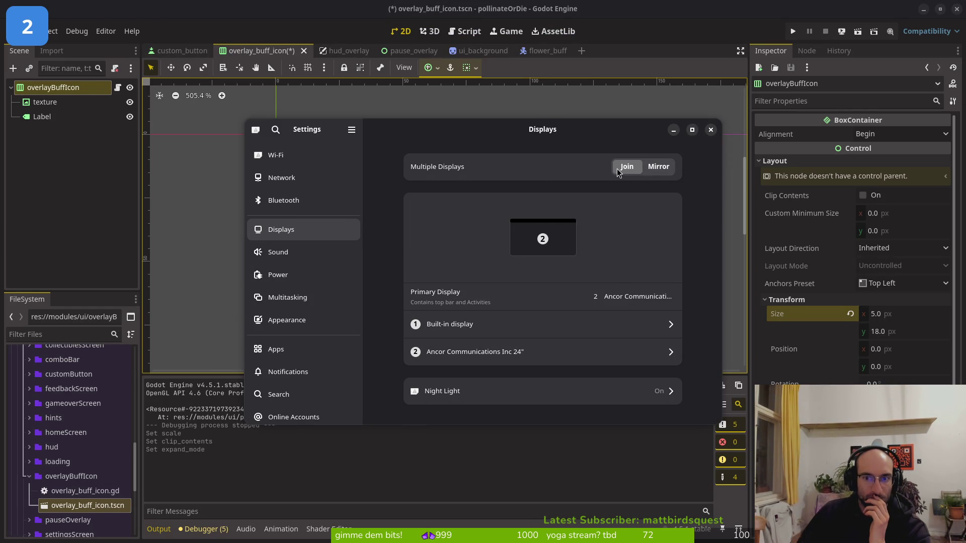
left_click(546, 330)
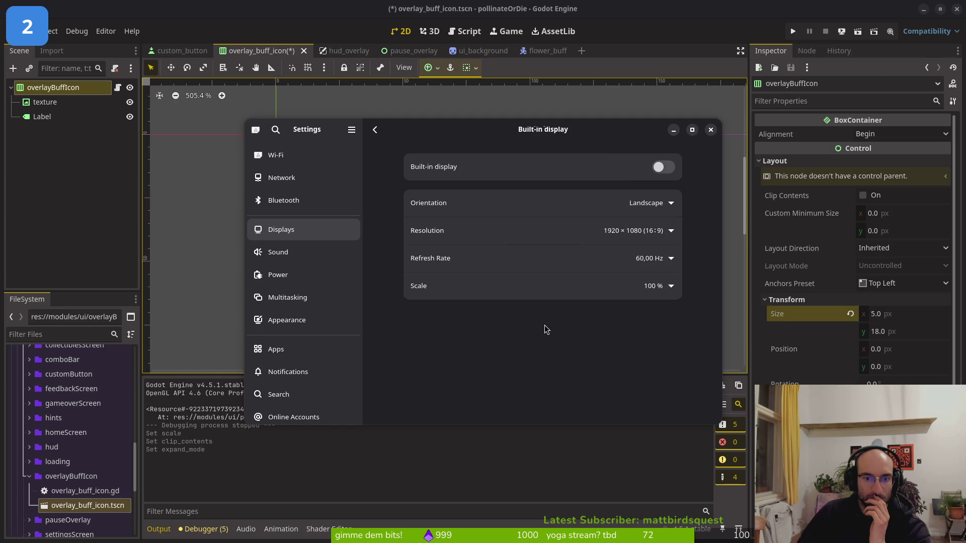
left_click(662, 167)
left_click(662, 167)
left_click(662, 168)
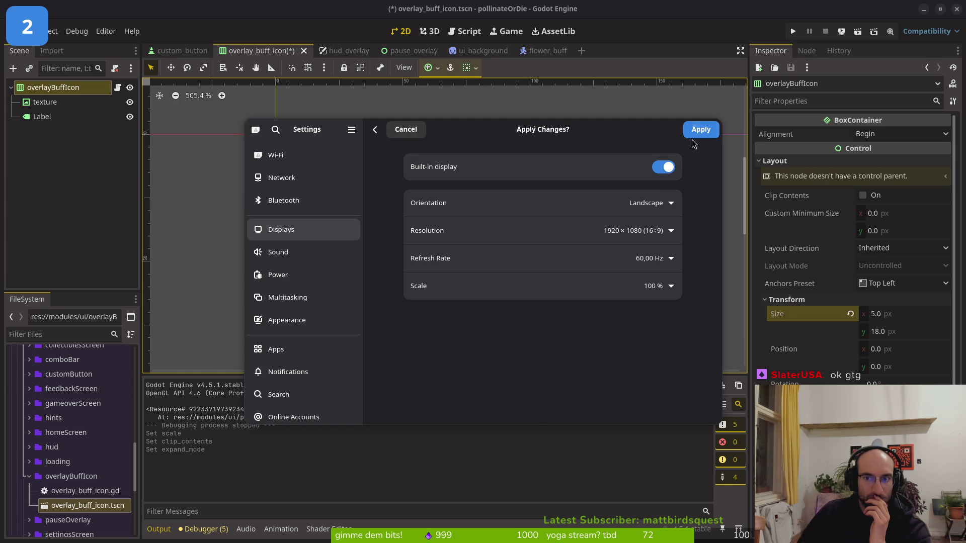
left_click(701, 130)
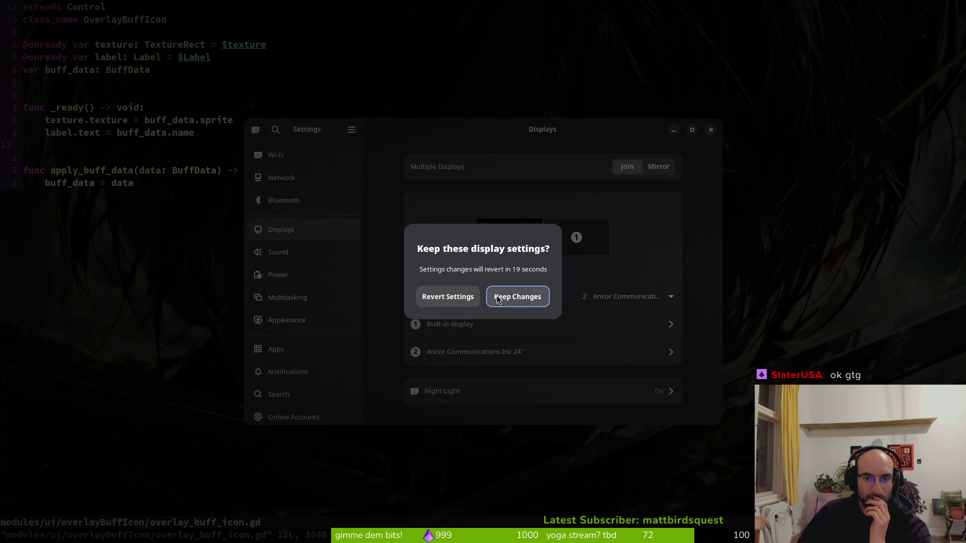
left_click(524, 298)
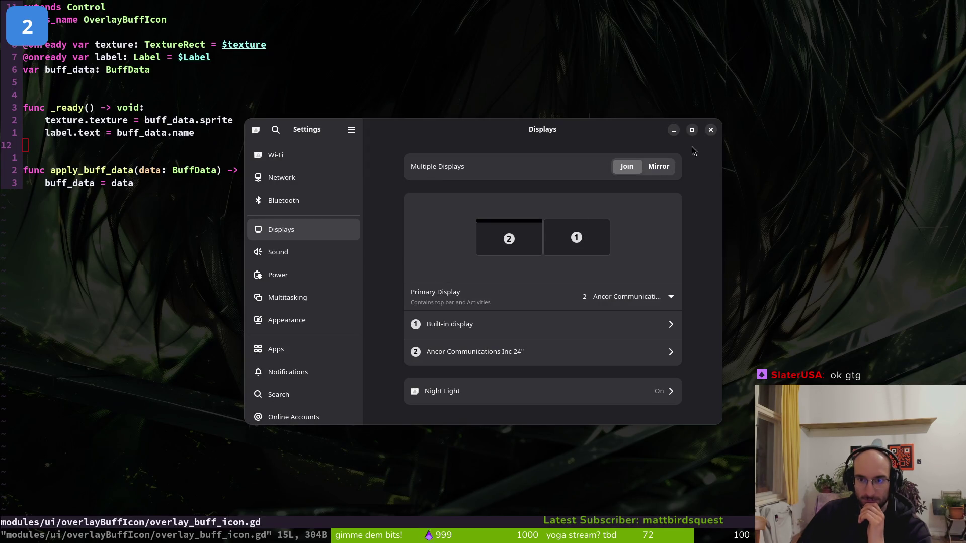
left_click(715, 133)
Bring the Godot editor to the front and move its window to the left.
key("alt+Tab")
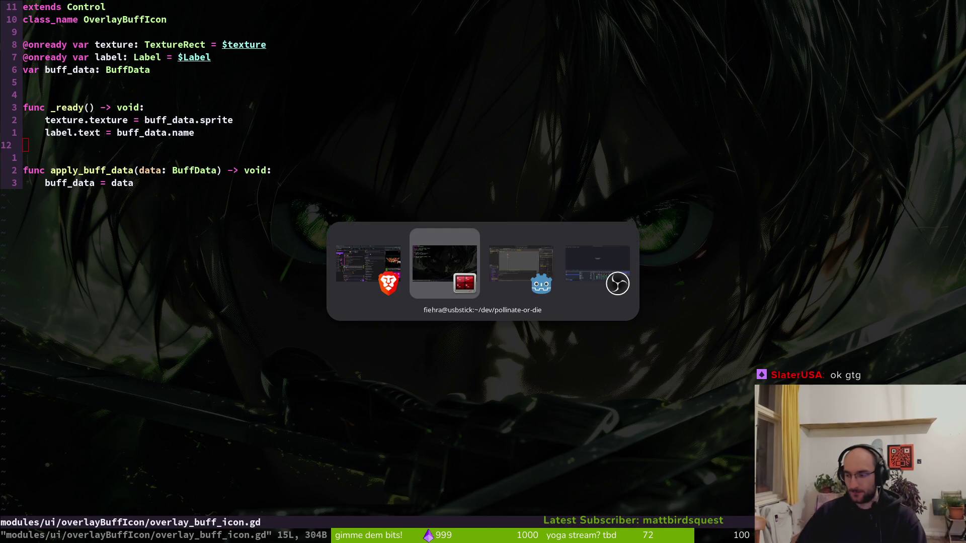
key("alt+Tab")
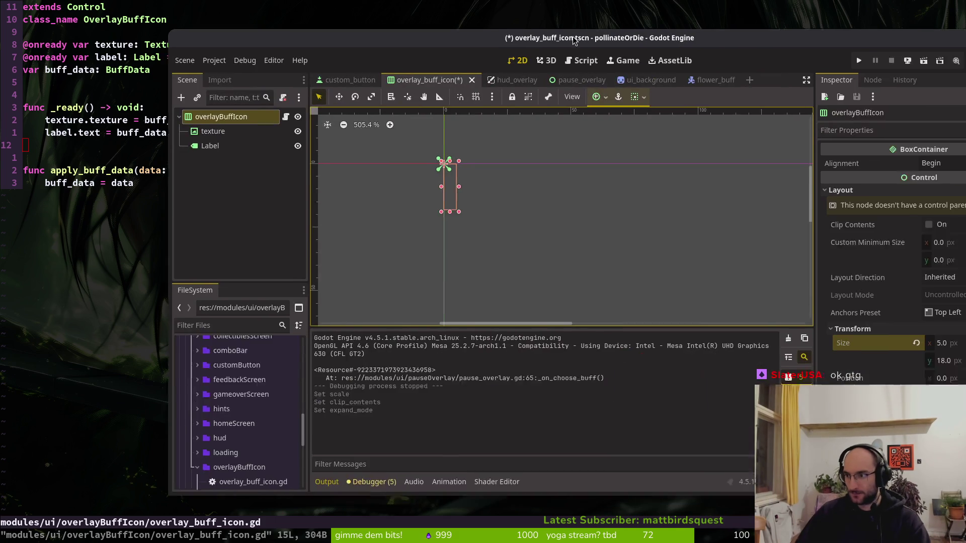
left_click_drag(397, 22, 334, 37)
Reopen Settings, make the built-in display primary, keep the changes, and close the window.
key("super")
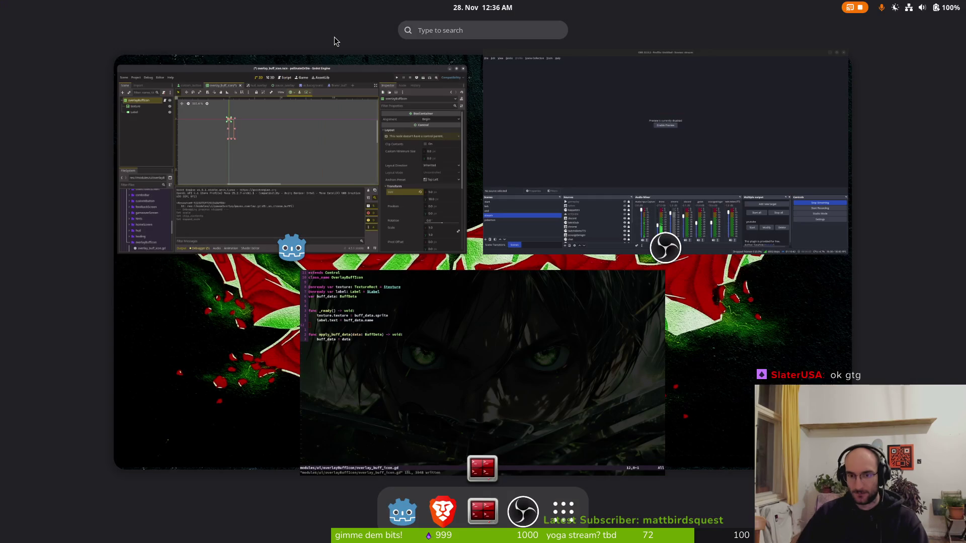
type("sett")
key("Return")
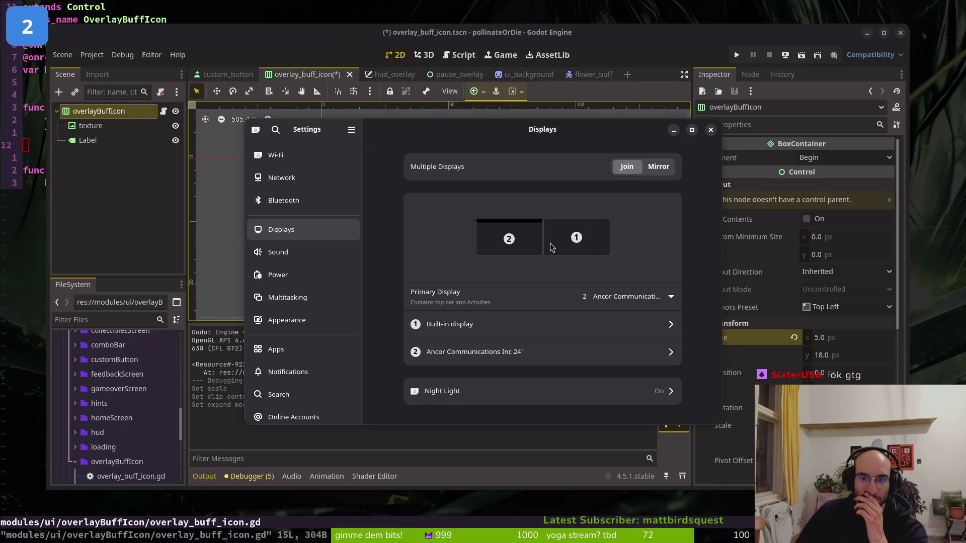
left_click(653, 297)
left_click(647, 319)
left_click(700, 130)
left_click(536, 301)
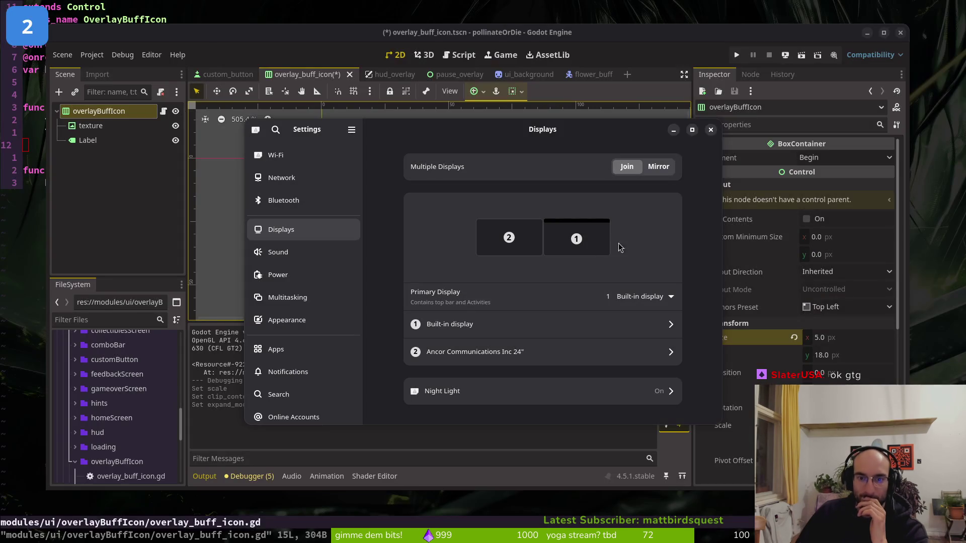
left_click(711, 129)
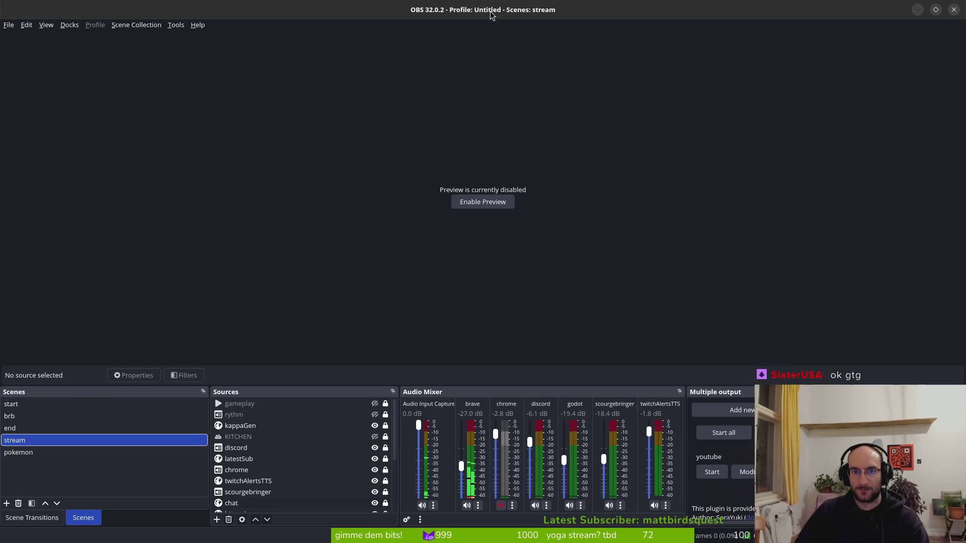
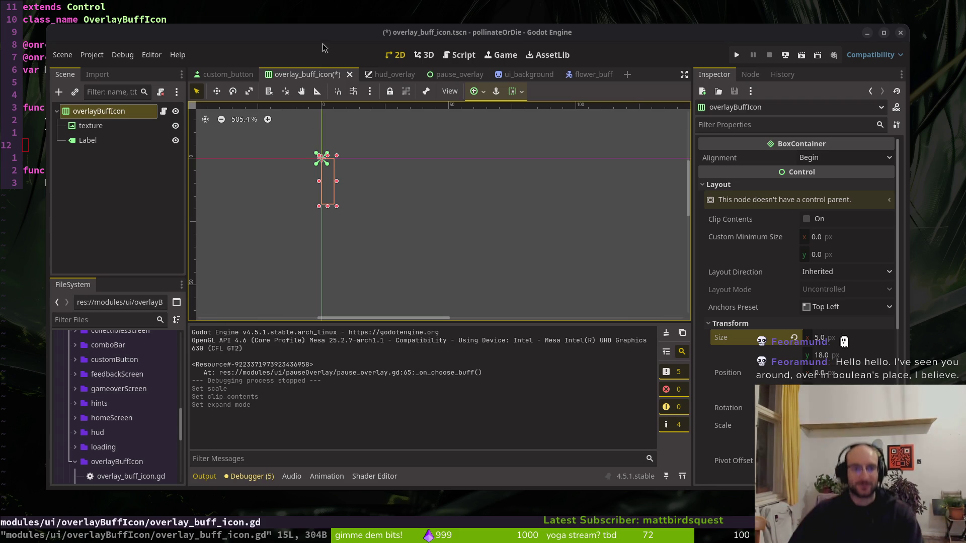
Save the buff icon scene and review the texture node's container sizing and size properties.
key("ctrl+s")
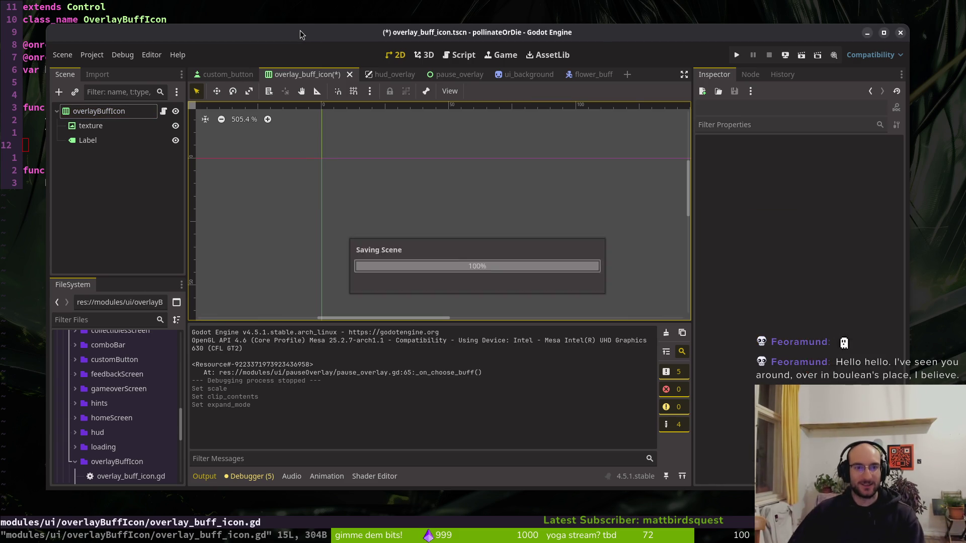
double_click(356, 36)
key("ctrl+s")
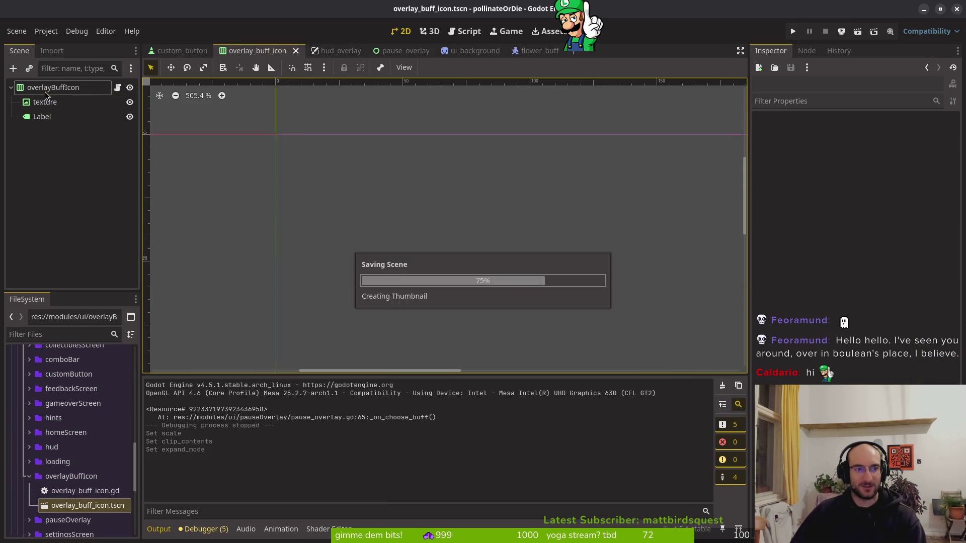
left_click(43, 102)
left_click(814, 358)
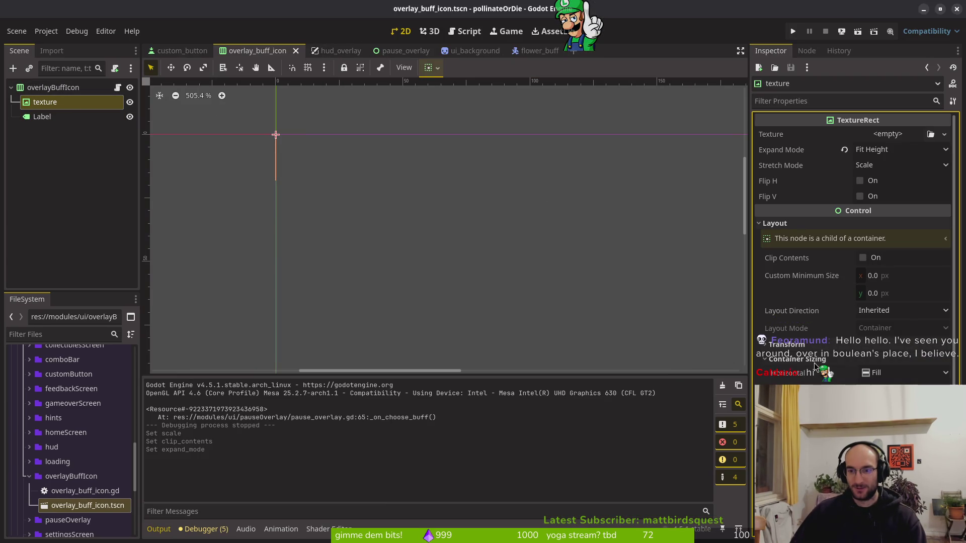
left_click(805, 345)
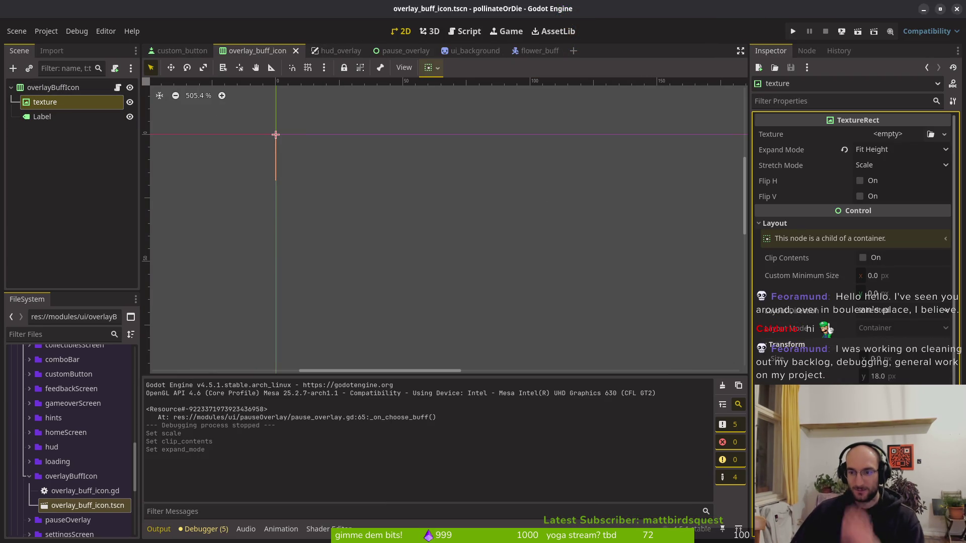
Edit the overlayBuffIcon root's height value and save the scene.
left_click(35, 89)
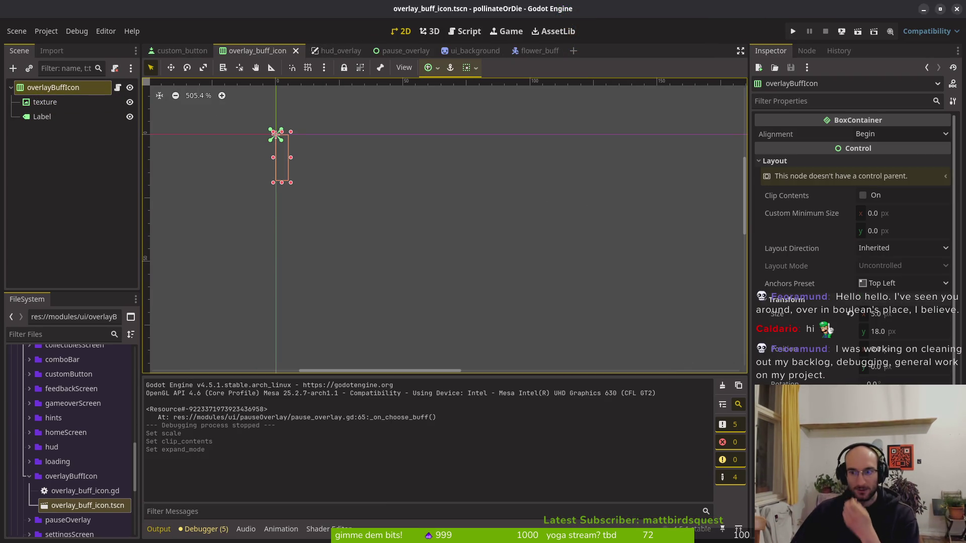
left_click(897, 332)
type("16")
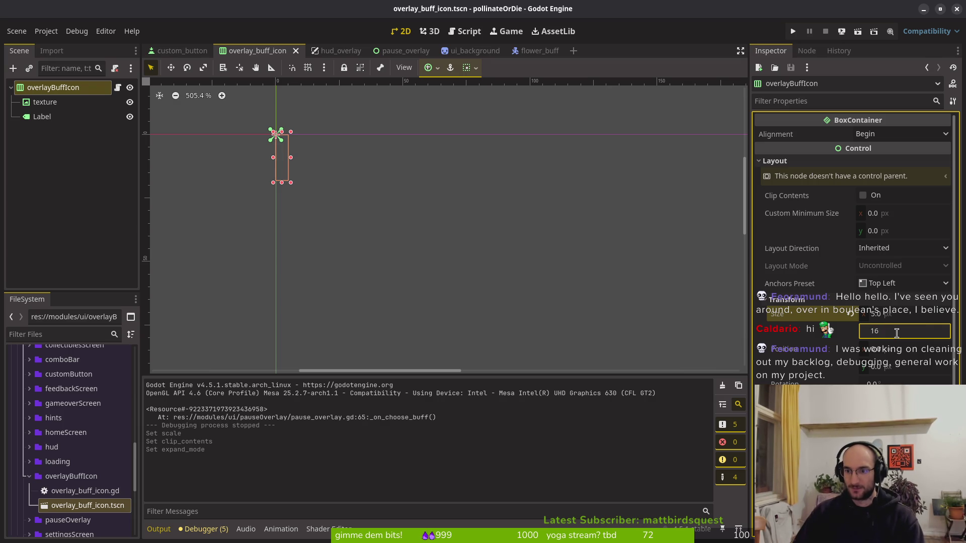
key("Return")
key("ctrl+s")
left_click(905, 330)
key("Escape")
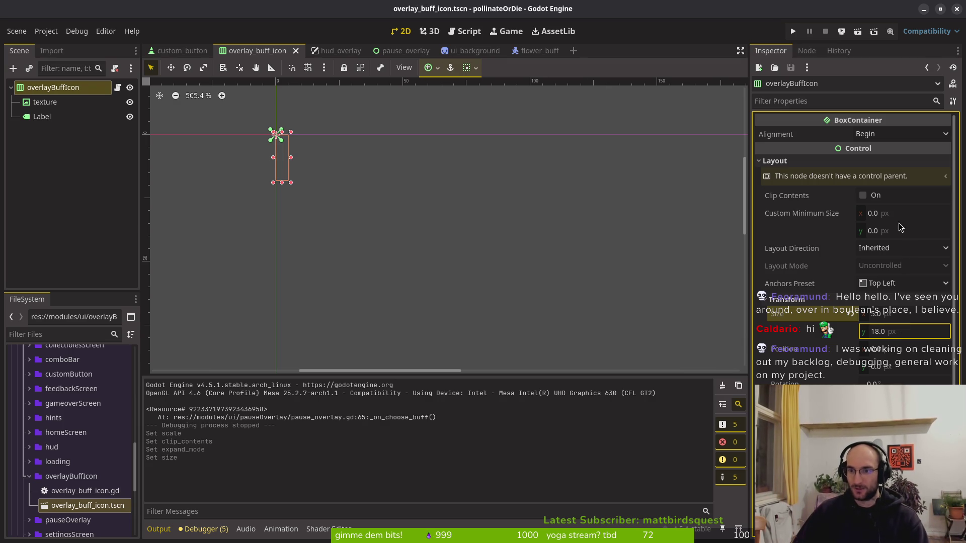
Delete the Label node from the buff icon scene.
left_click(91, 160)
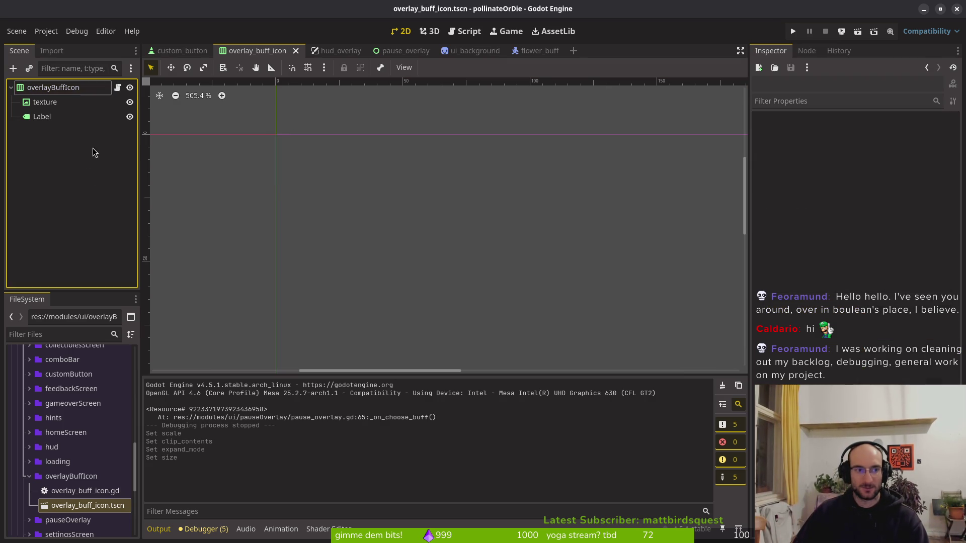
left_click(45, 102)
left_click(40, 117)
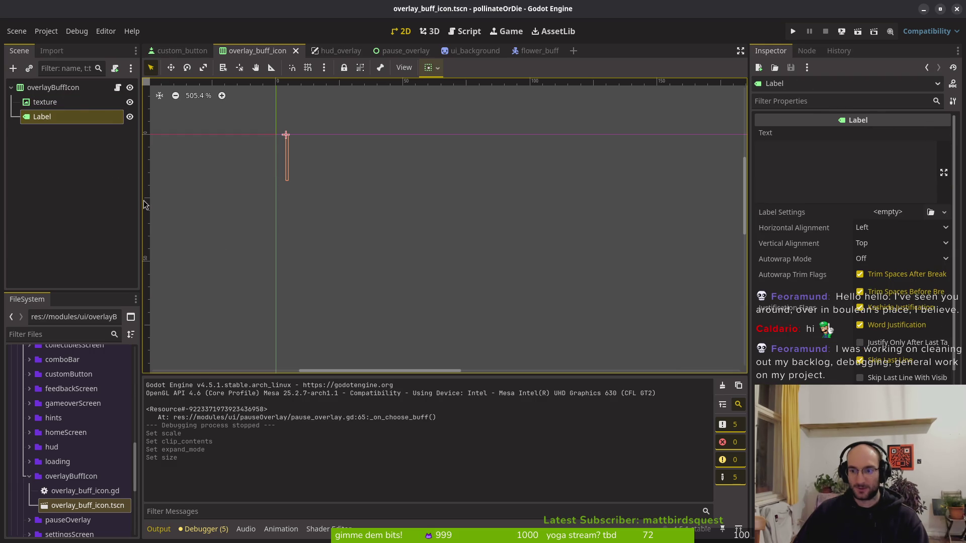
left_click(68, 101)
left_click(48, 116)
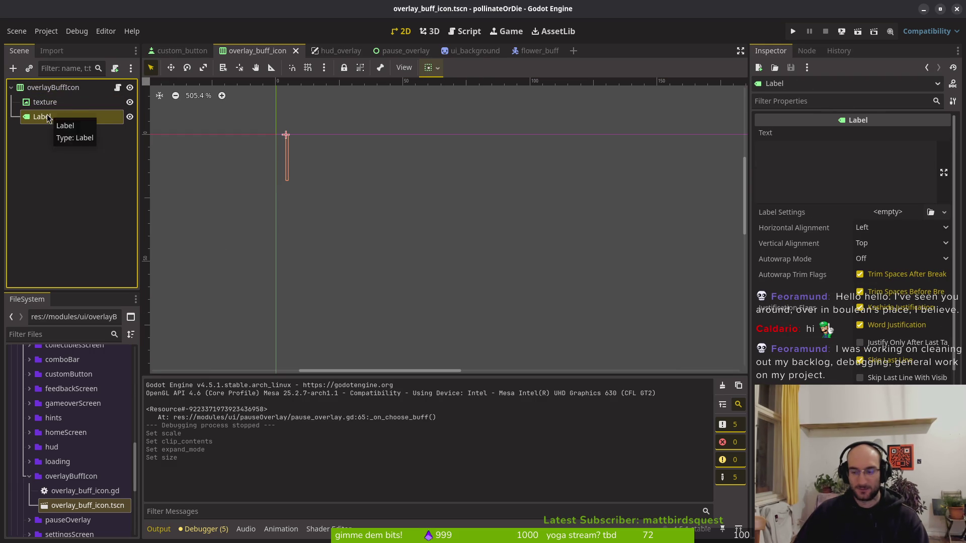
key("Delete")
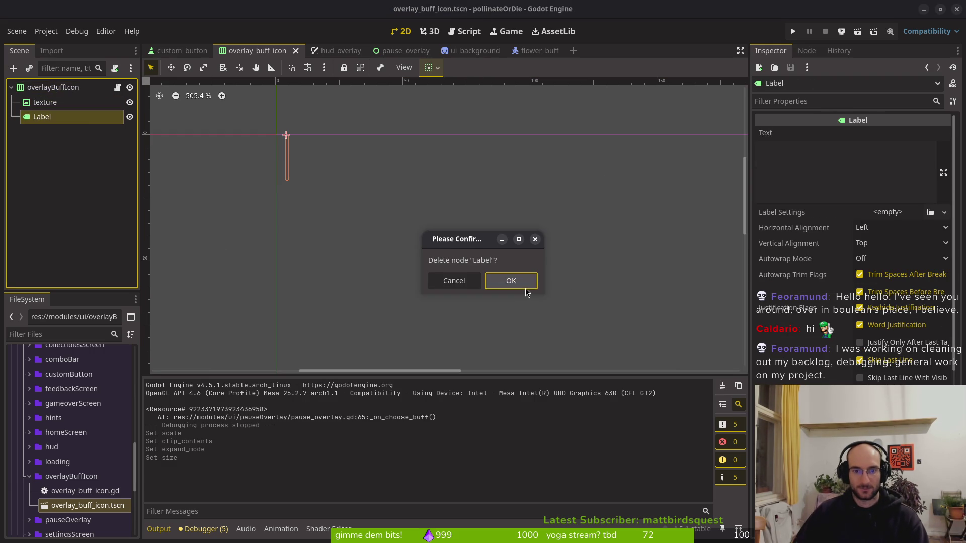
left_click(511, 281)
Try a root height of 6, then undo back to the Label and 18 px height, and save.
left_click(50, 89)
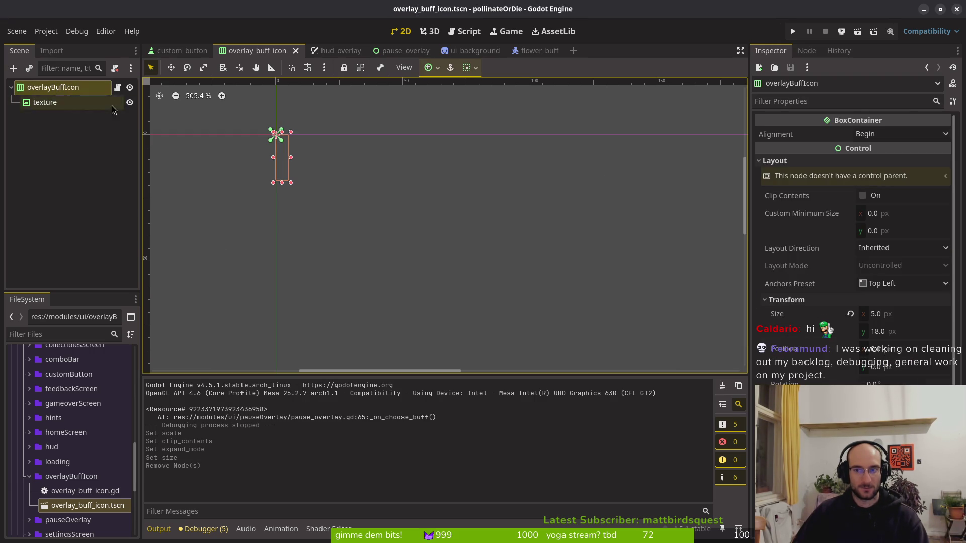
left_click(907, 332)
type("6")
key("Return")
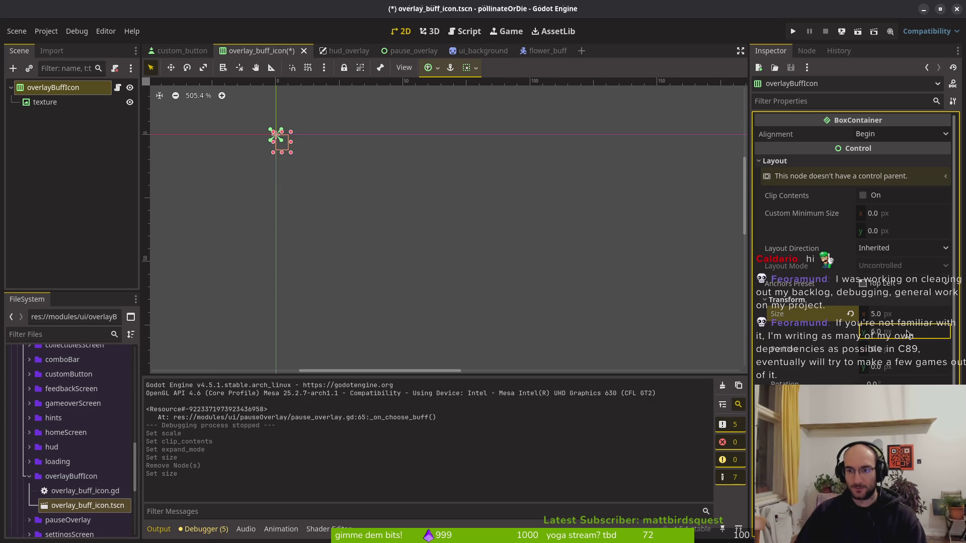
key("ctrl+z")
key("ctrl+z")
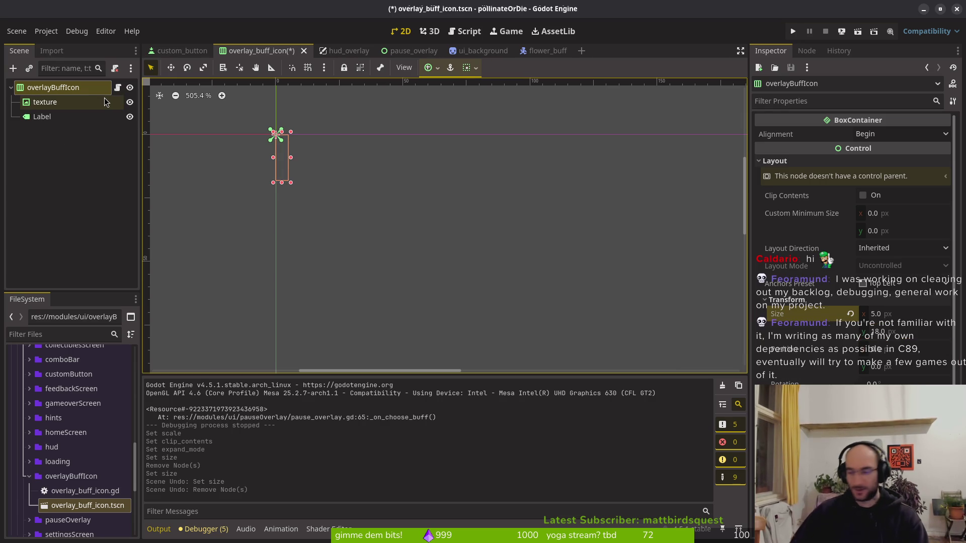
key("ctrl+s")
left_click(35, 203)
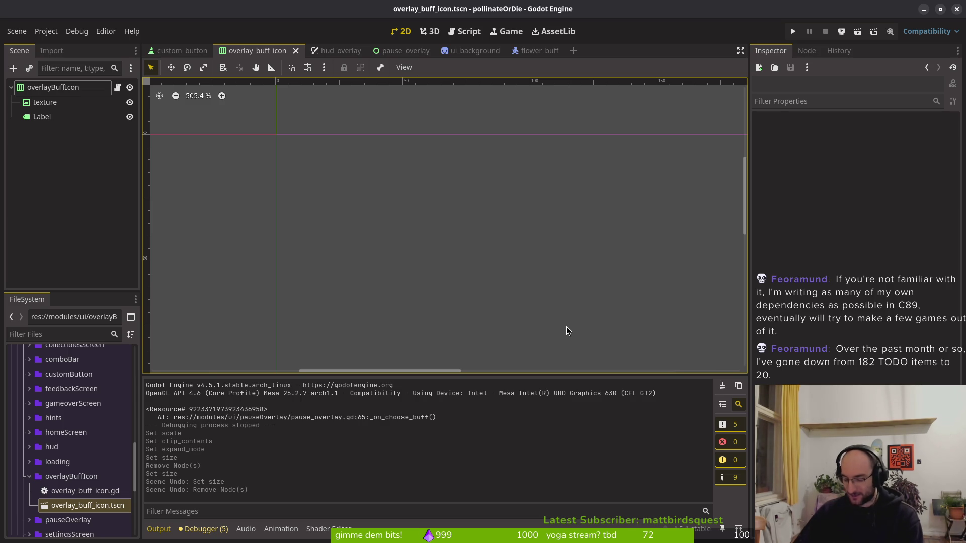
Run the game, collect a buff, pause to see 5% slash listed, then close the game.
left_click(794, 31)
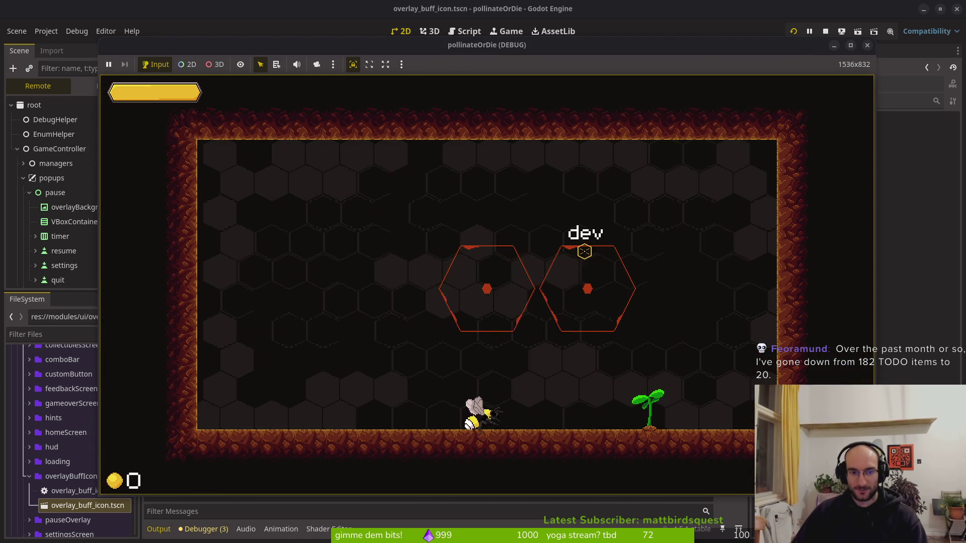
left_click(584, 251)
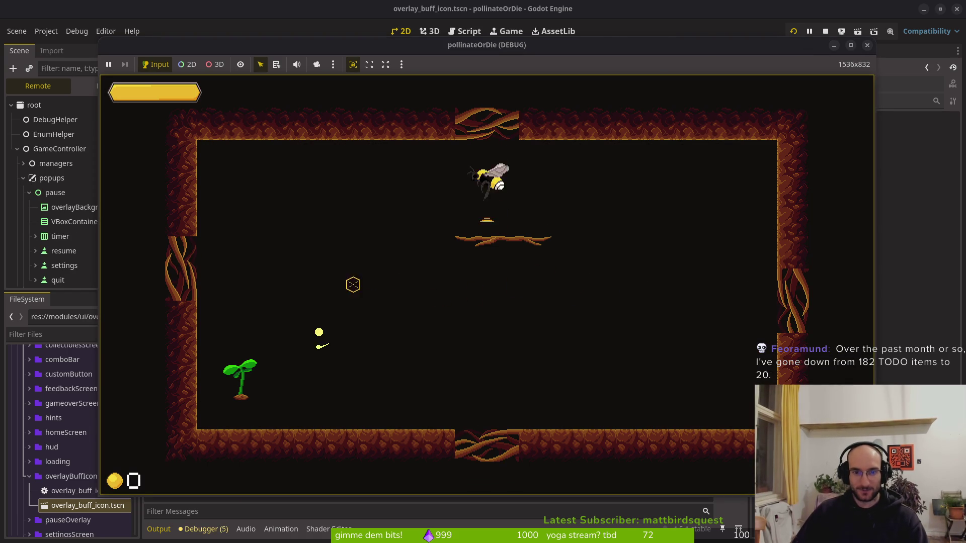
left_click(352, 322)
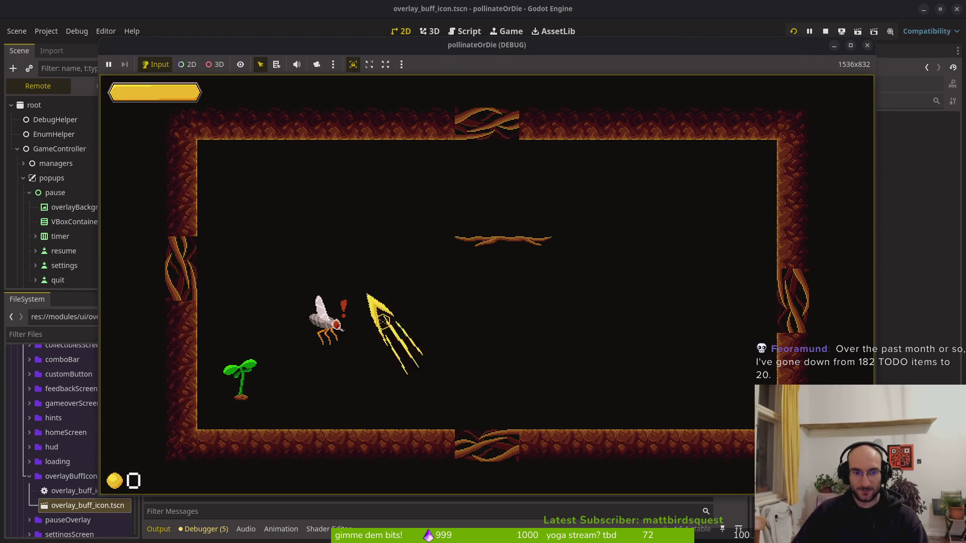
left_click(458, 342)
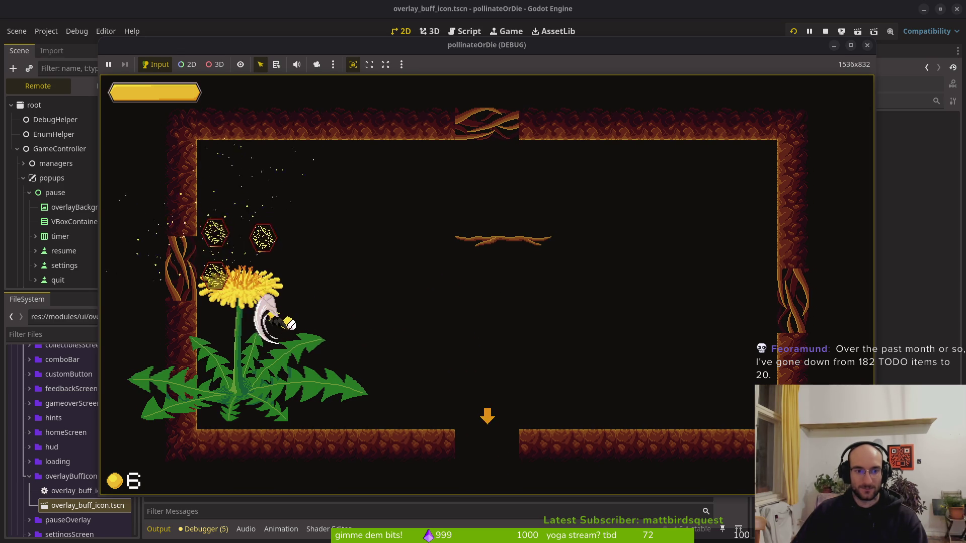
left_click(291, 247)
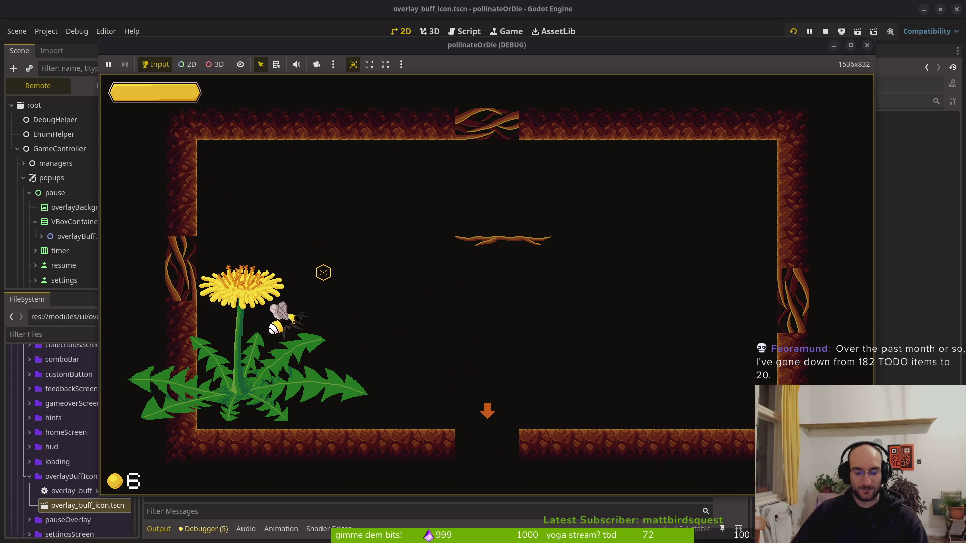
key("Escape")
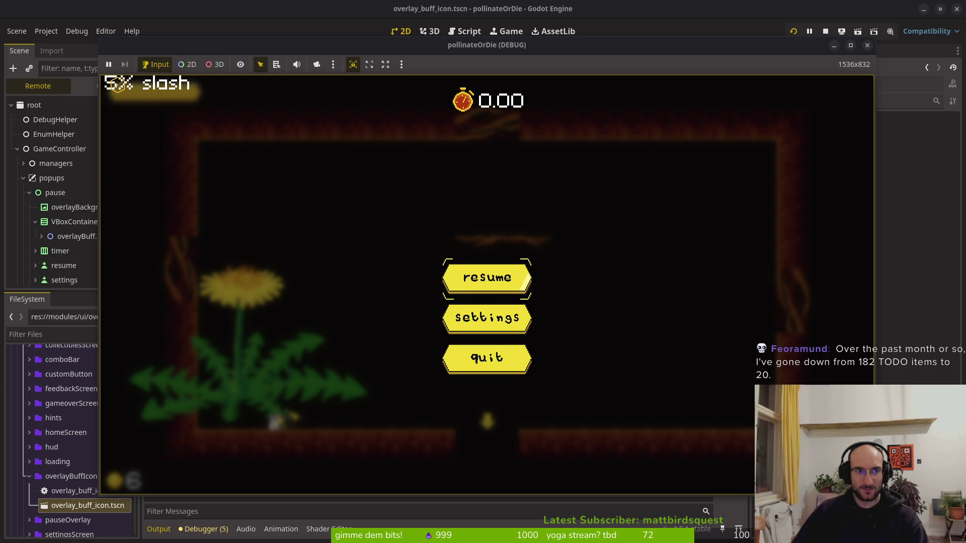
key("F8")
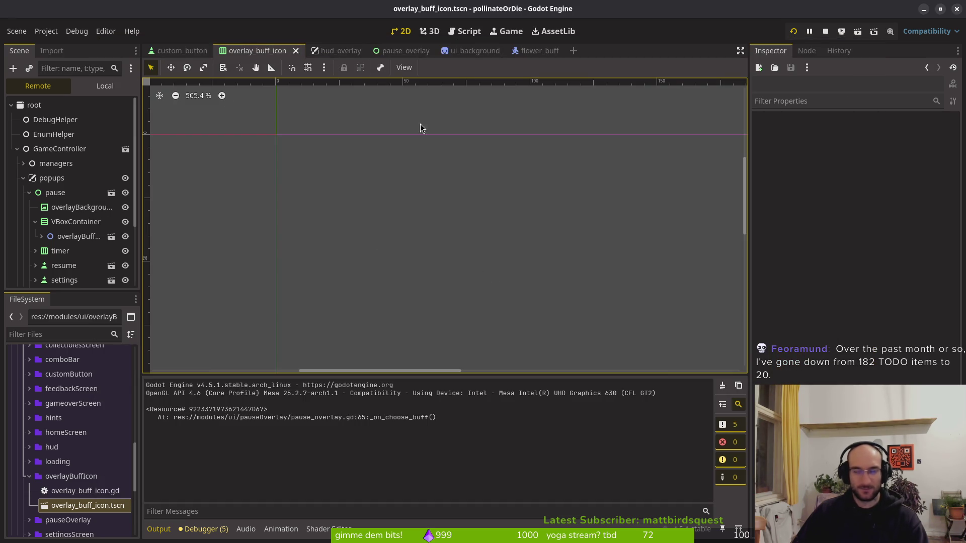
Select the texture node and load the buff sprite sheet as its texture.
key("alt+Tab")
key("alt+Tab")
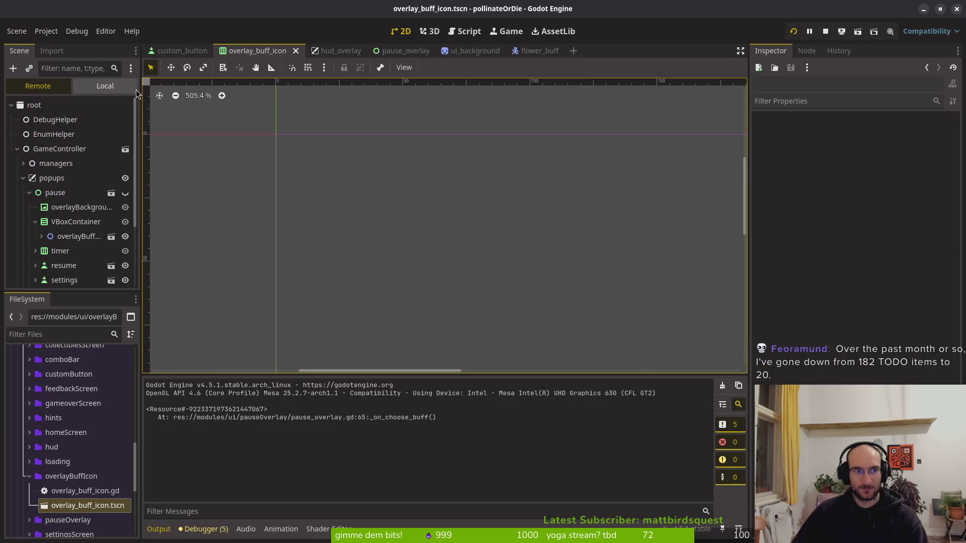
left_click(105, 85)
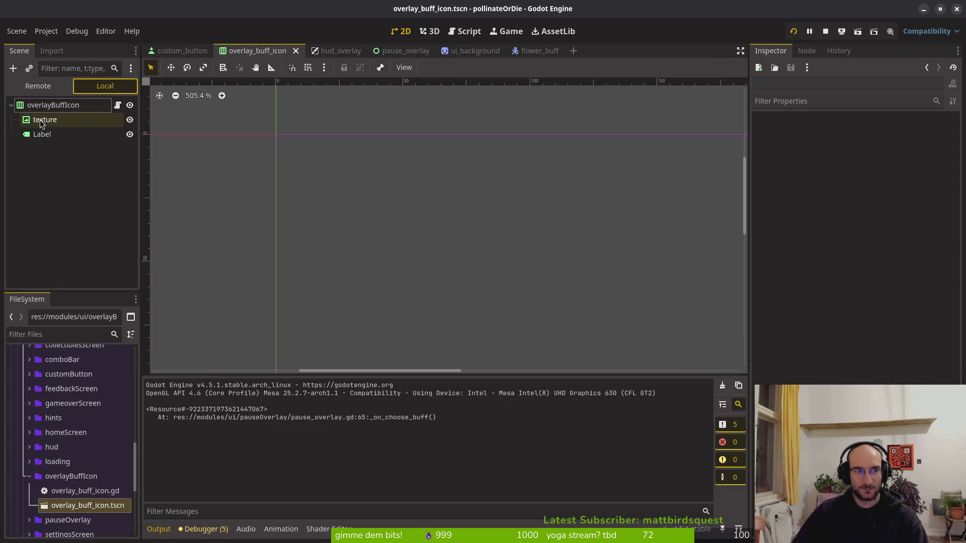
left_click(40, 120)
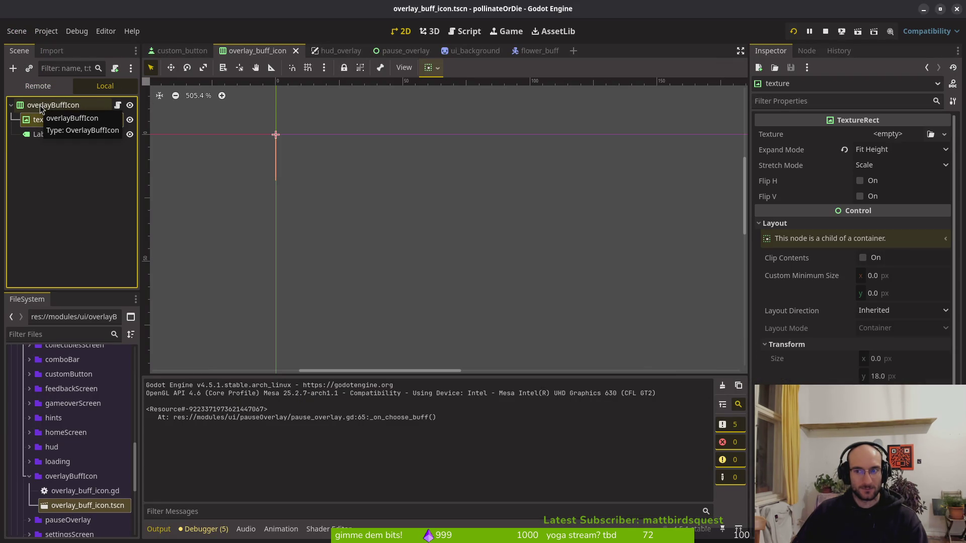
left_click(869, 151)
left_click(888, 134)
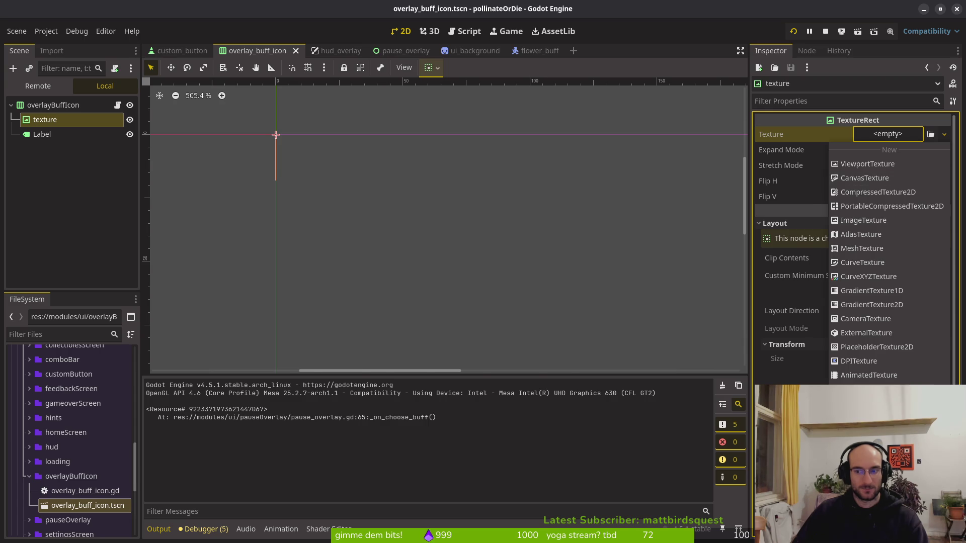
left_click(865, 403)
double_click(412, 225)
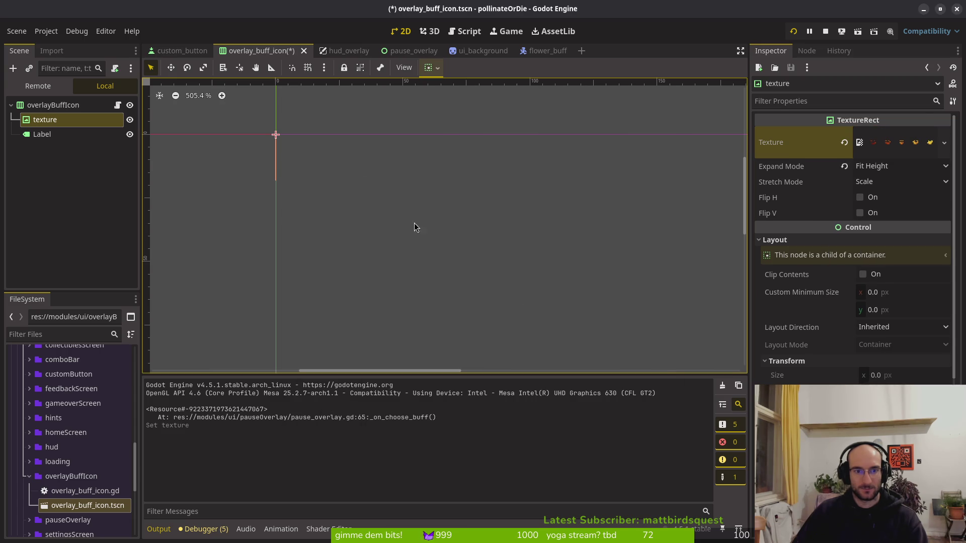
left_click(879, 150)
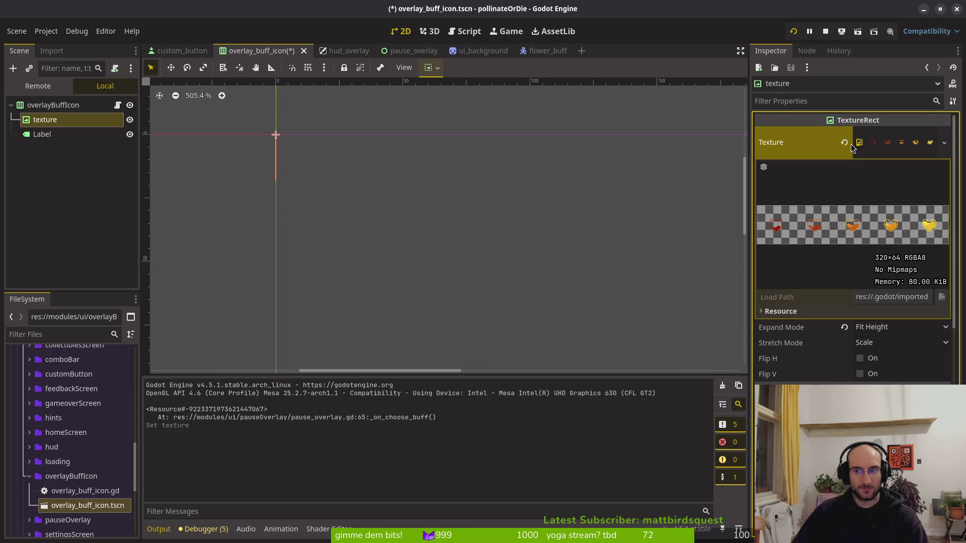
Replace the texture with a new AtlasTexture with a 32×32 region, and save.
left_click(843, 143)
left_click(888, 134)
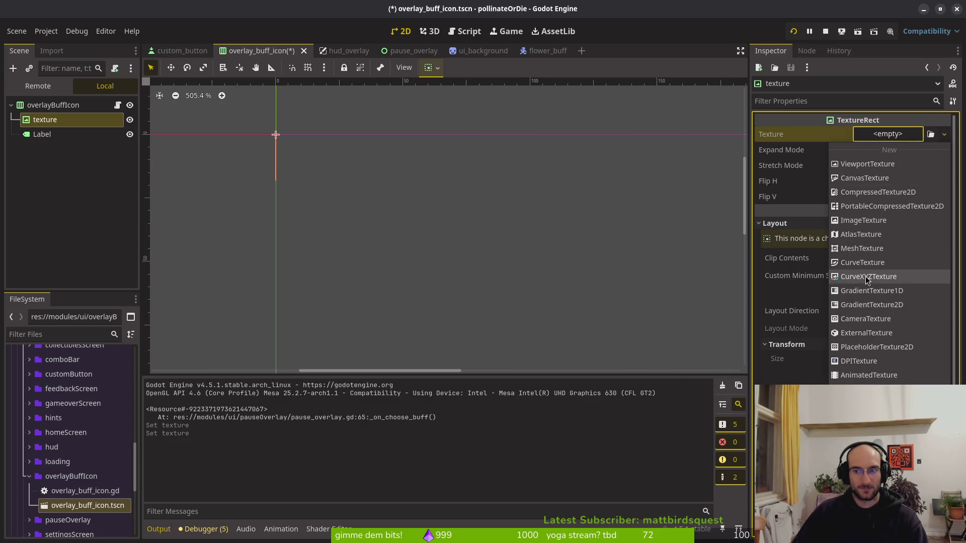
left_click(875, 234)
left_click(820, 326)
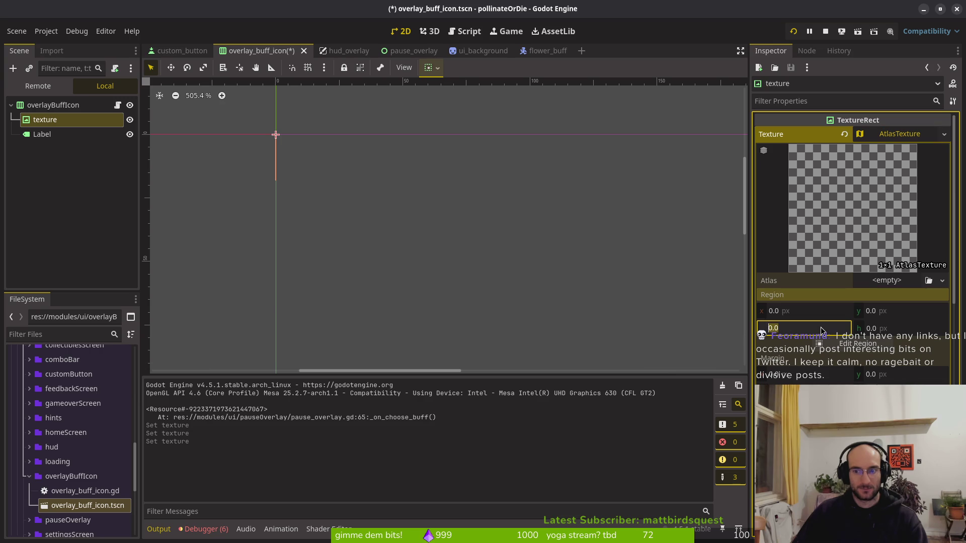
type("32")
key("Tab")
type("32")
key("Return")
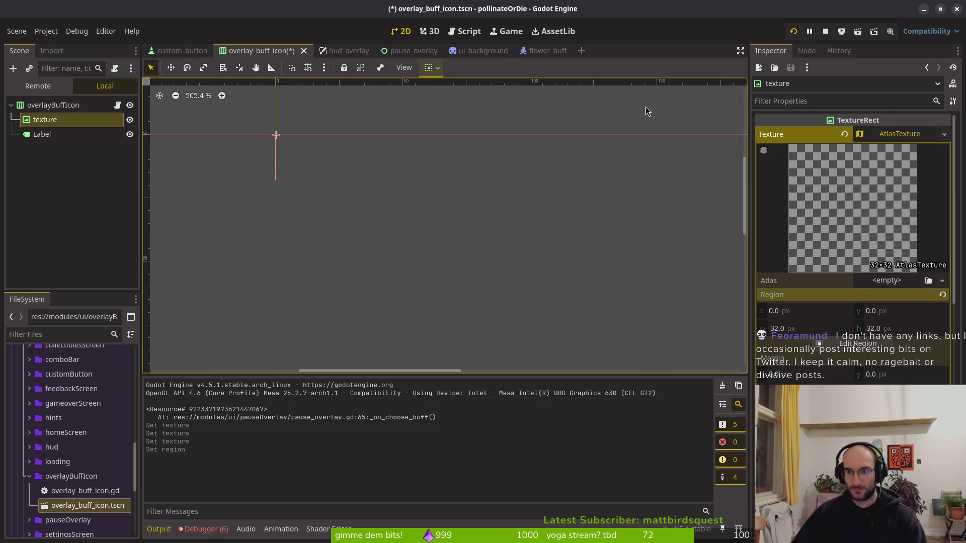
key("ctrl+s")
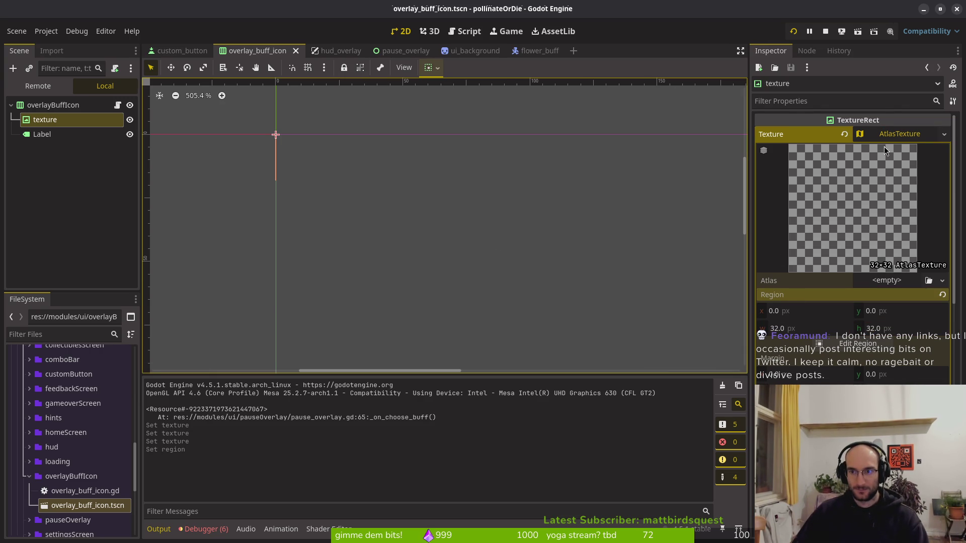
Use flower_fullheal.png as the AtlasTexture's atlas.
left_click(888, 281)
left_click(865, 508)
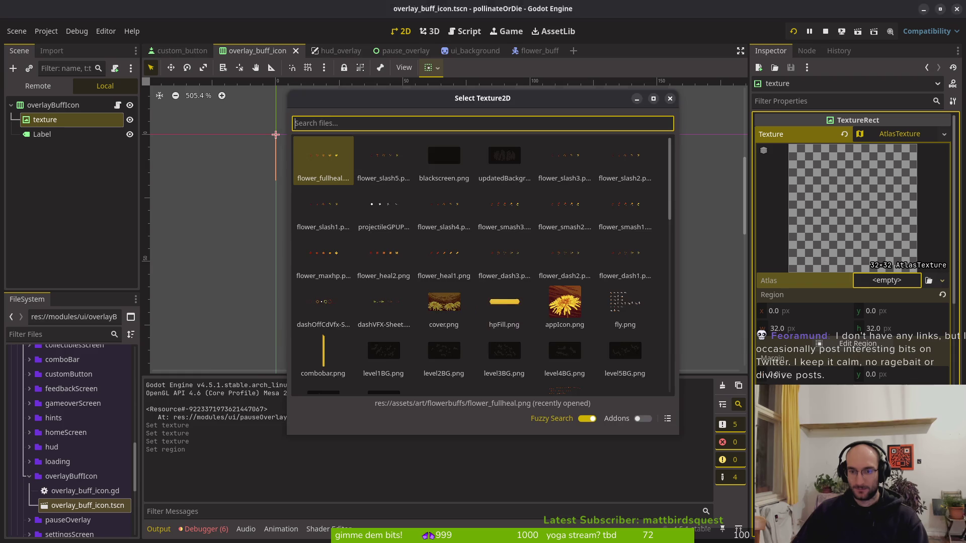
double_click(495, 240)
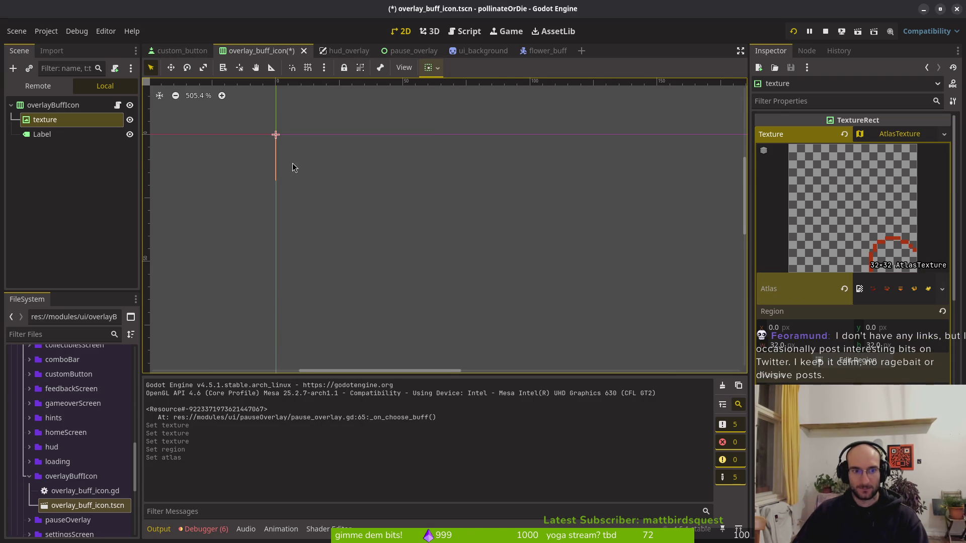
left_click(883, 360)
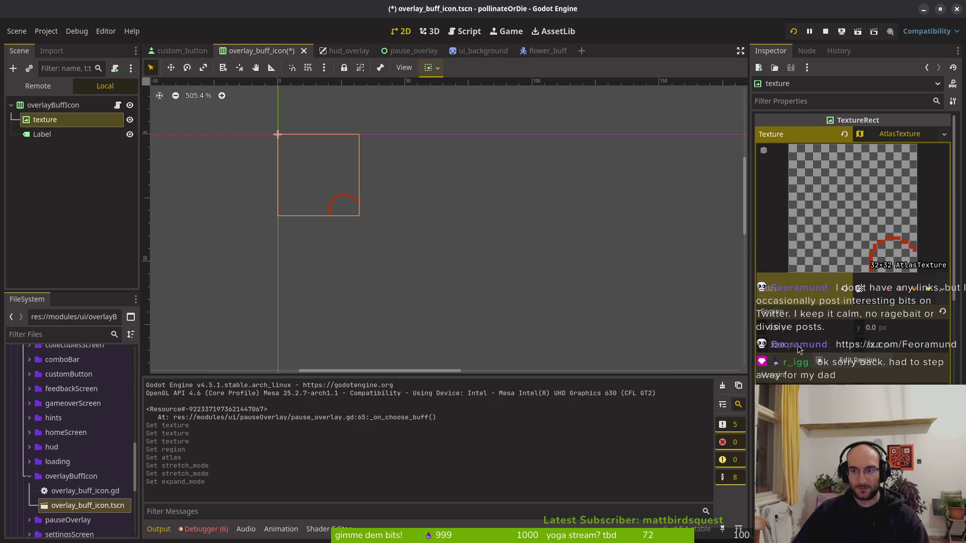
Set the atlas region width and height to 64 and save the scene.
left_click(798, 345)
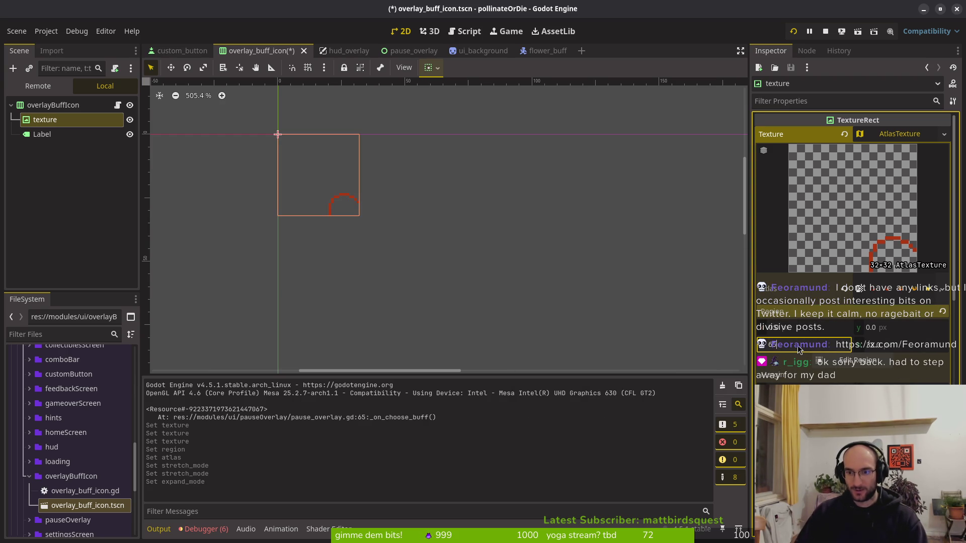
type("4")
key("Return")
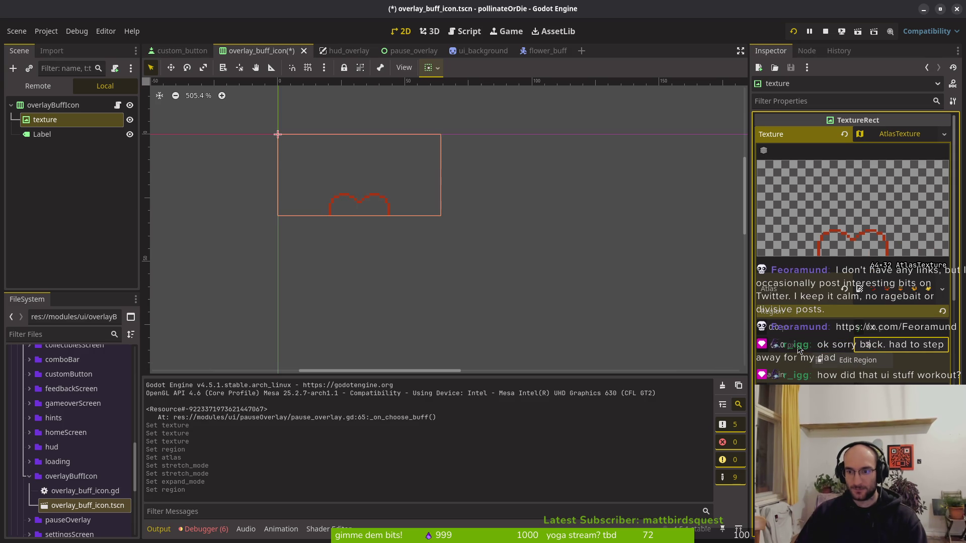
key("Return")
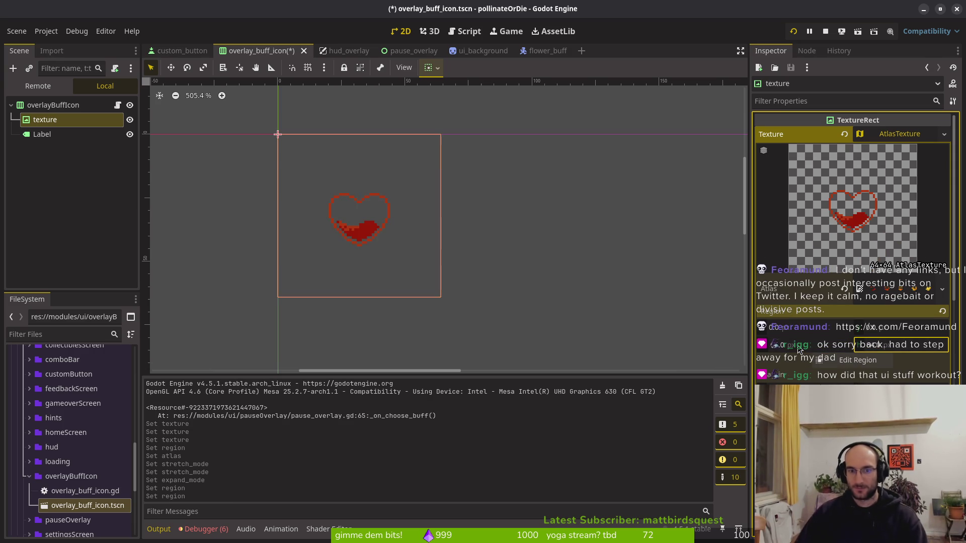
key("ctrl+s")
Set the texture's Expand Mode to Fit Width and select the overlayBuffIcon root.
scroll(799, 351, "down", 5)
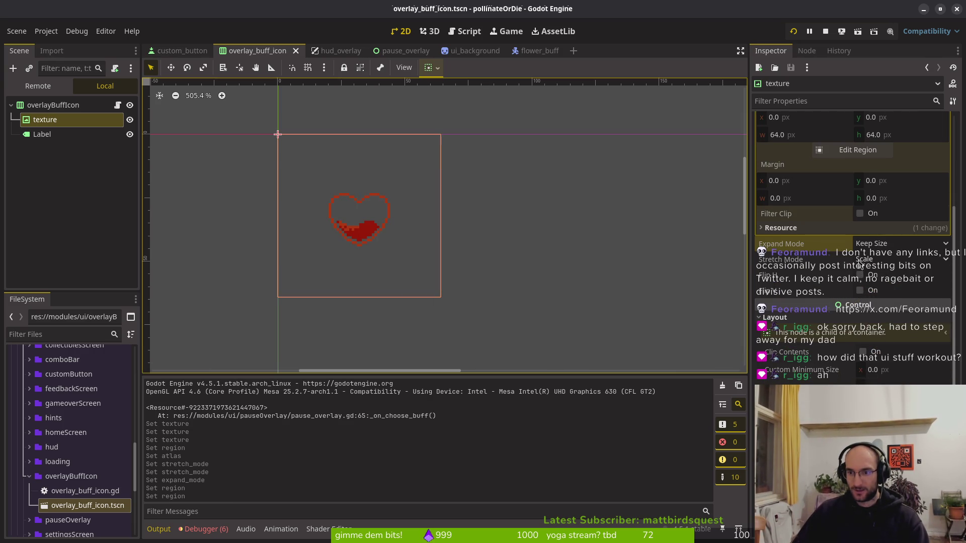
left_click(774, 318)
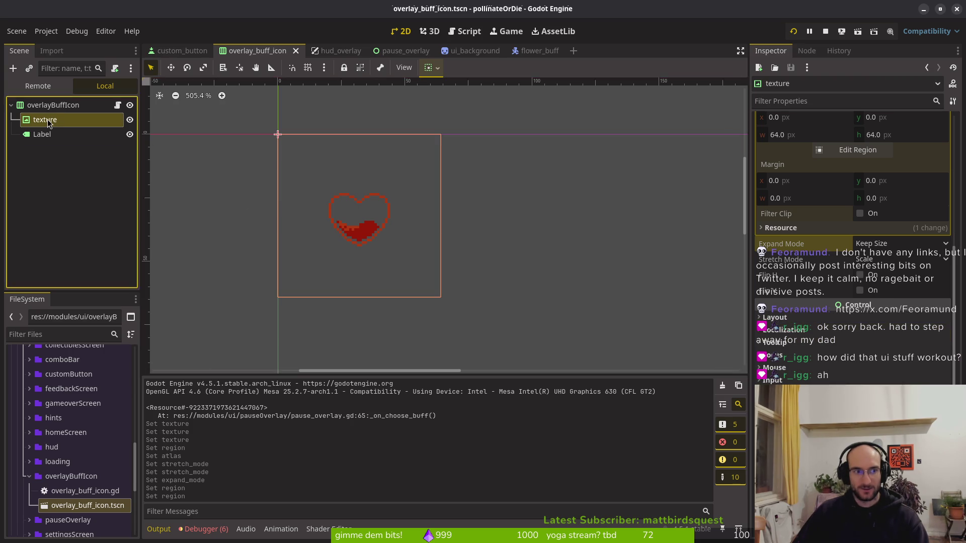
left_click(873, 244)
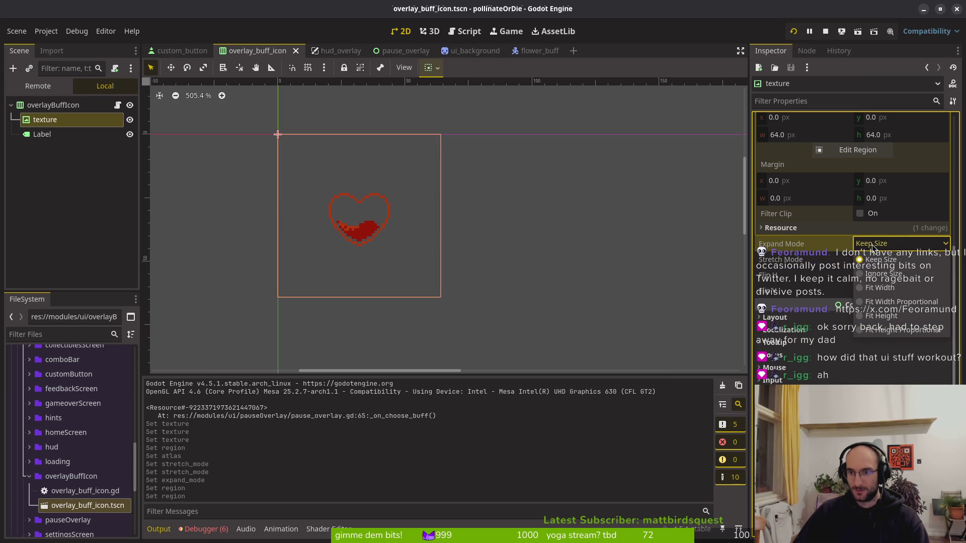
left_click(879, 288)
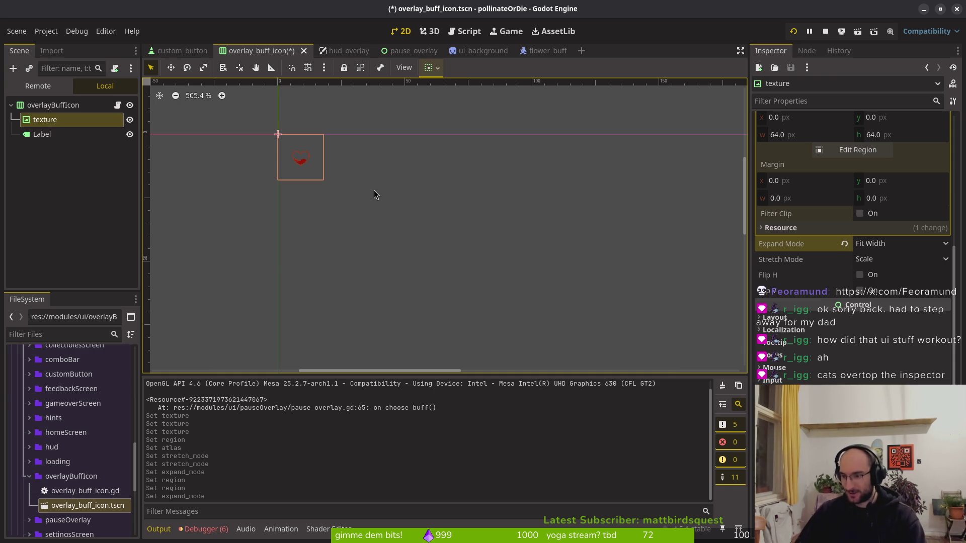
left_click(46, 107)
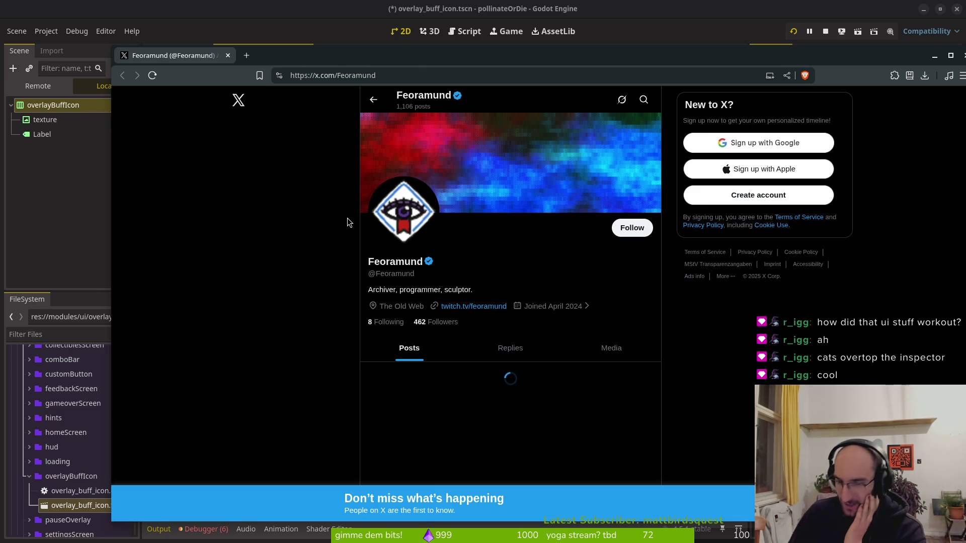
Scroll down through the X profile's Posts feed, then return to Godot.
scroll(396, 386, "down", 3)
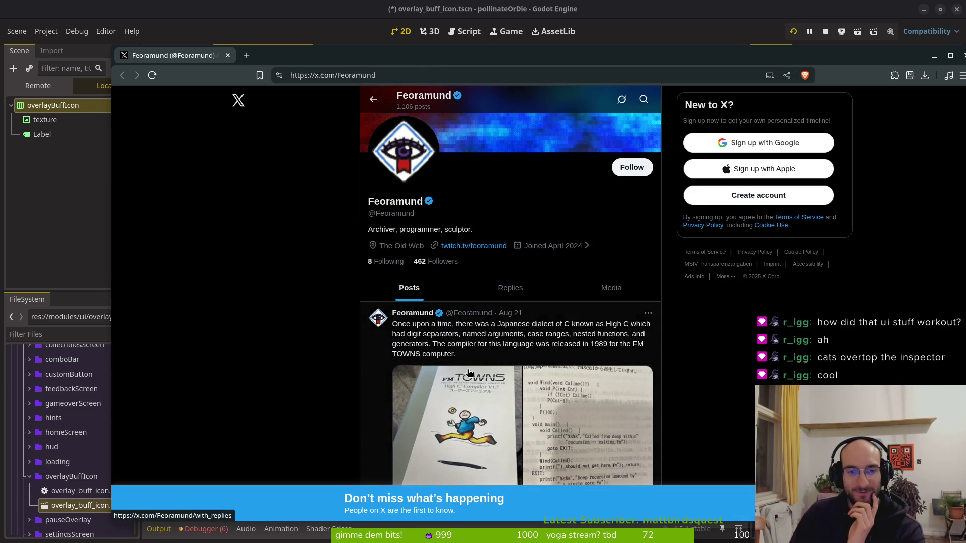
scroll(378, 391, "down", 5)
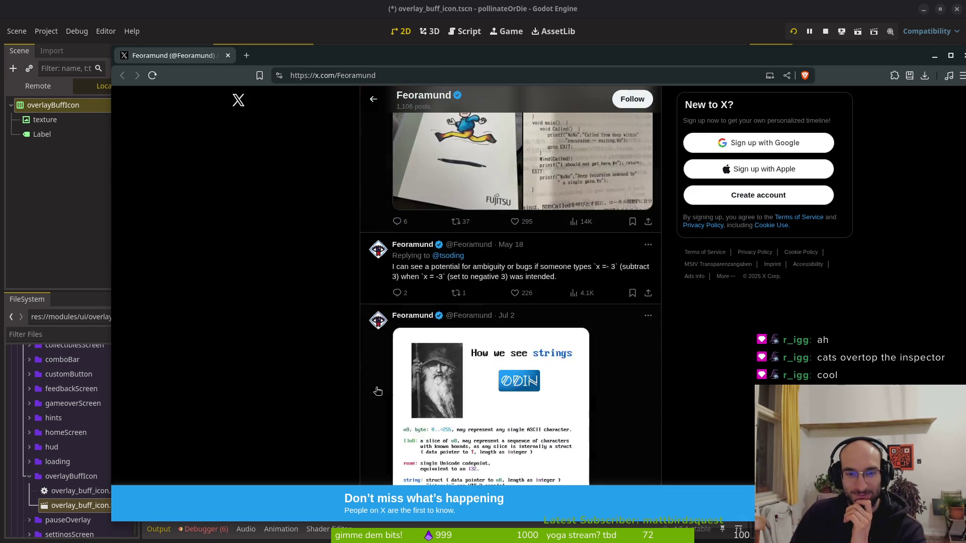
scroll(378, 390, "down", 1)
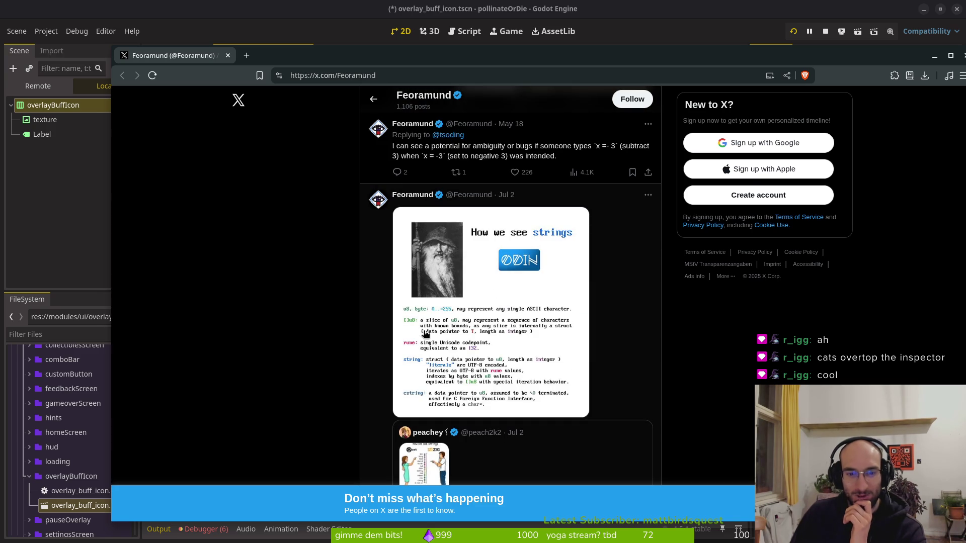
scroll(491, 266, "down", 3)
scroll(368, 313, "down", 4)
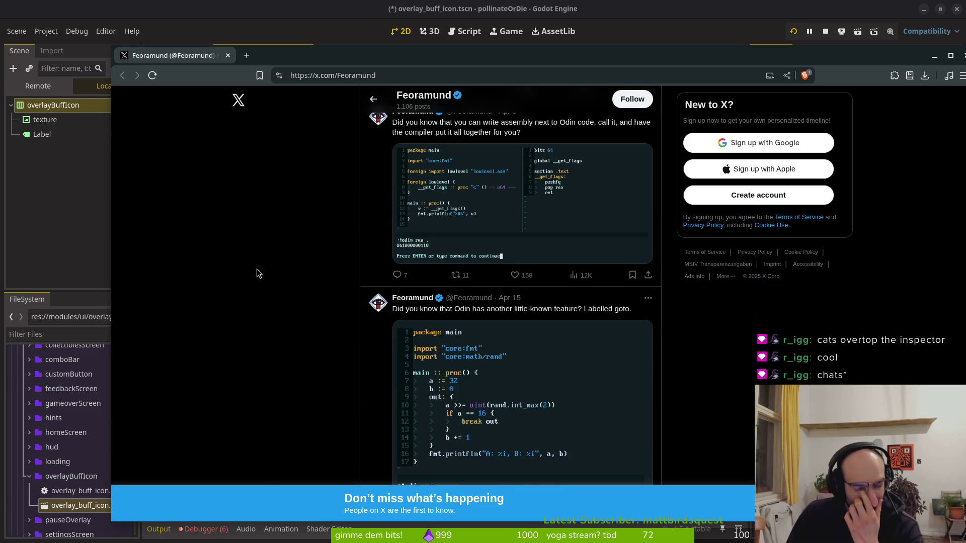
scroll(313, 324, "down", 2)
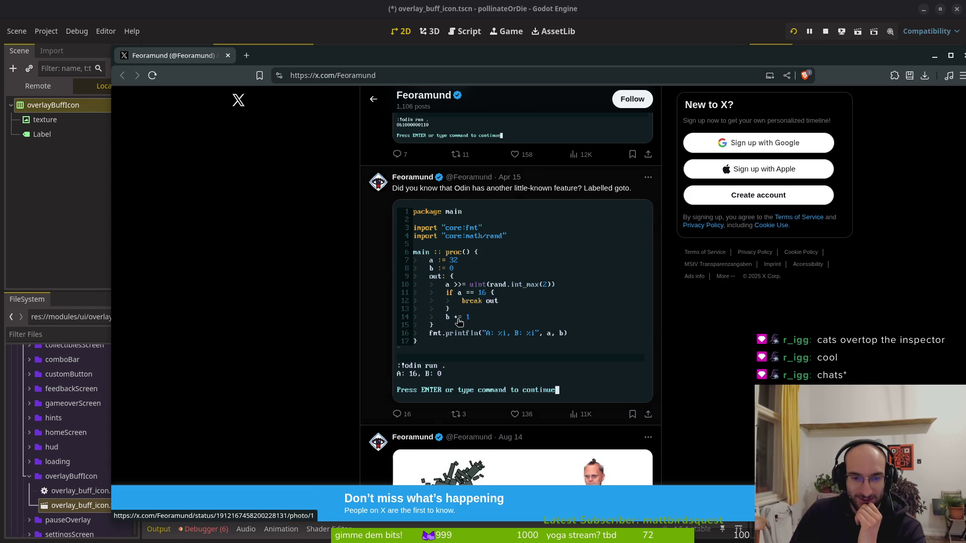
scroll(459, 322, "down", 4)
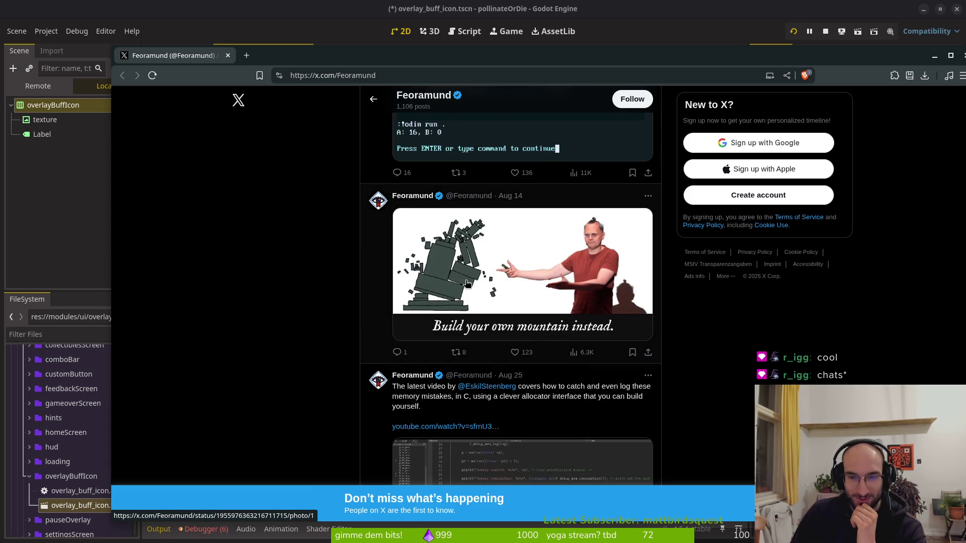
scroll(468, 302, "down", 4)
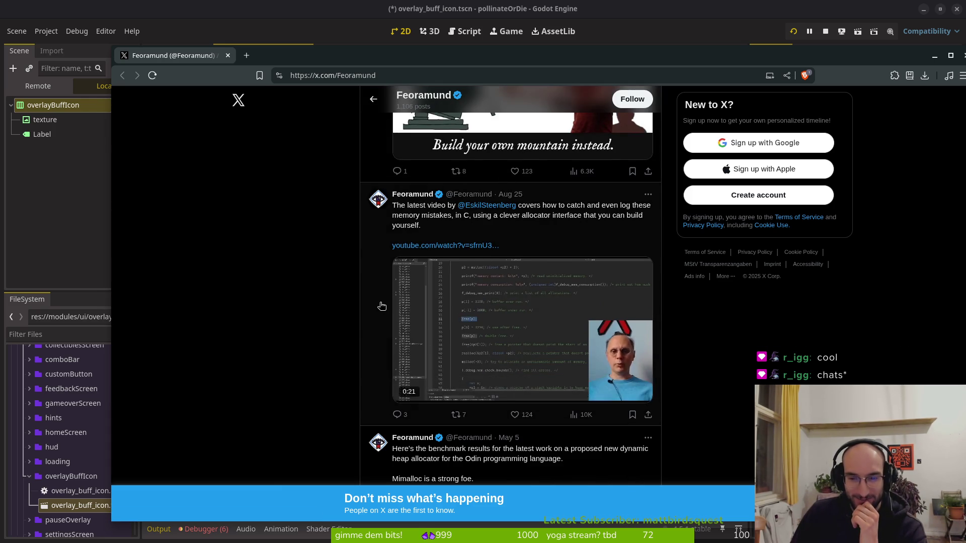
scroll(383, 307, "down", 4)
scroll(383, 317, "down", 1)
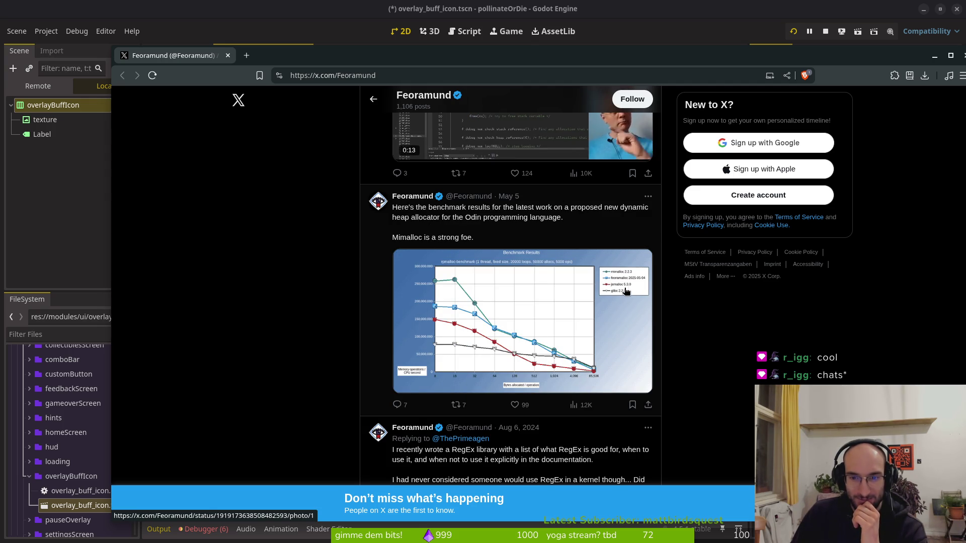
scroll(618, 291, "down", 5)
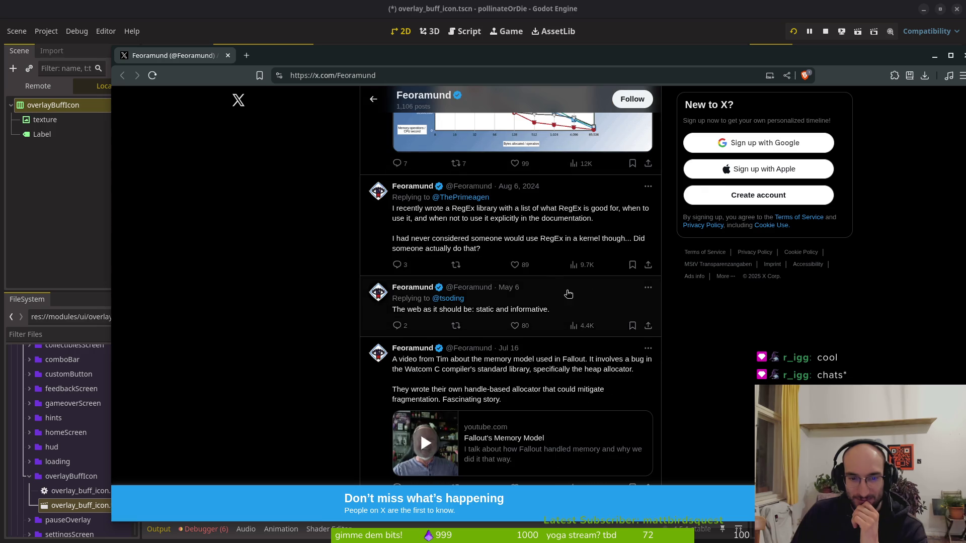
scroll(461, 280, "down", 5)
key("alt+Tab")
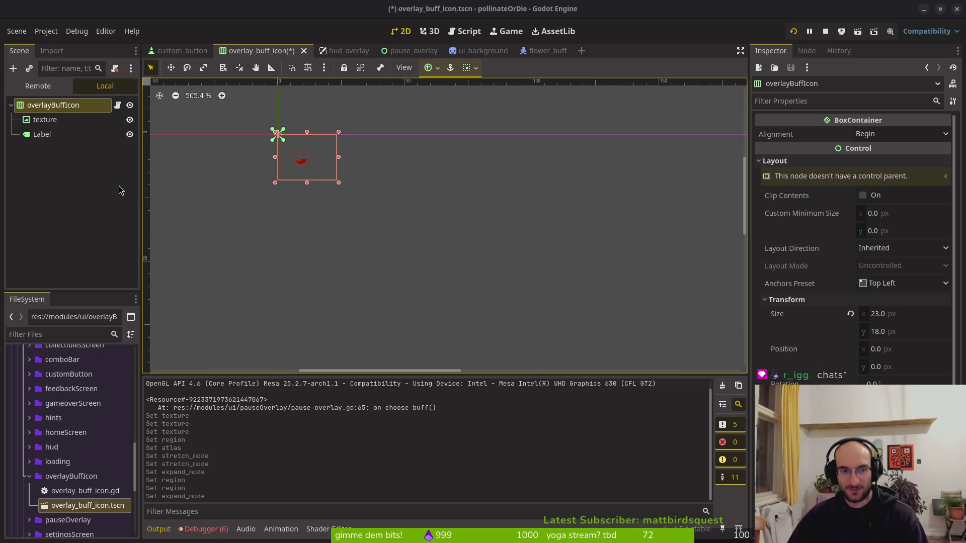
Cancel an accidental rename of the root, keeping the name overlayBuffIcon.
left_click(42, 134)
double_click(53, 104)
type("s")
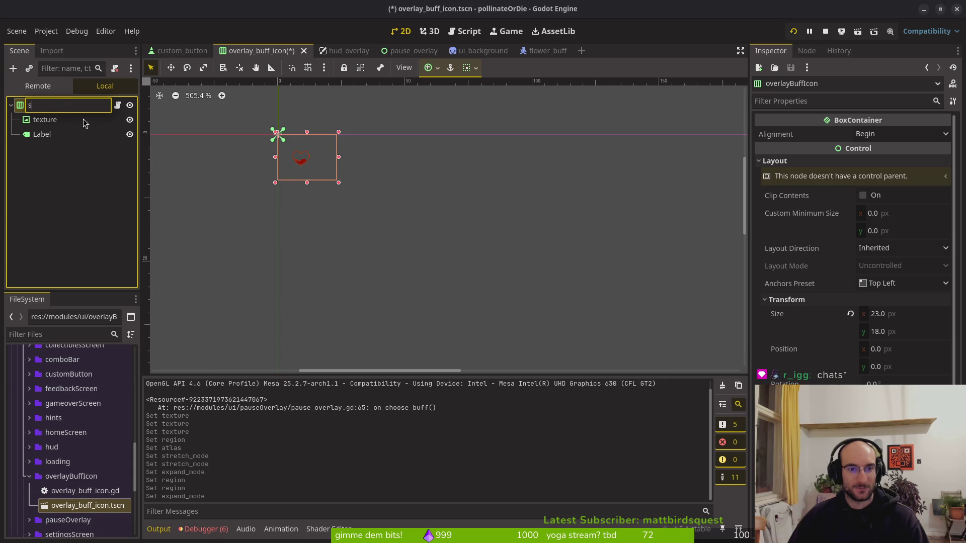
key("ctrl+z")
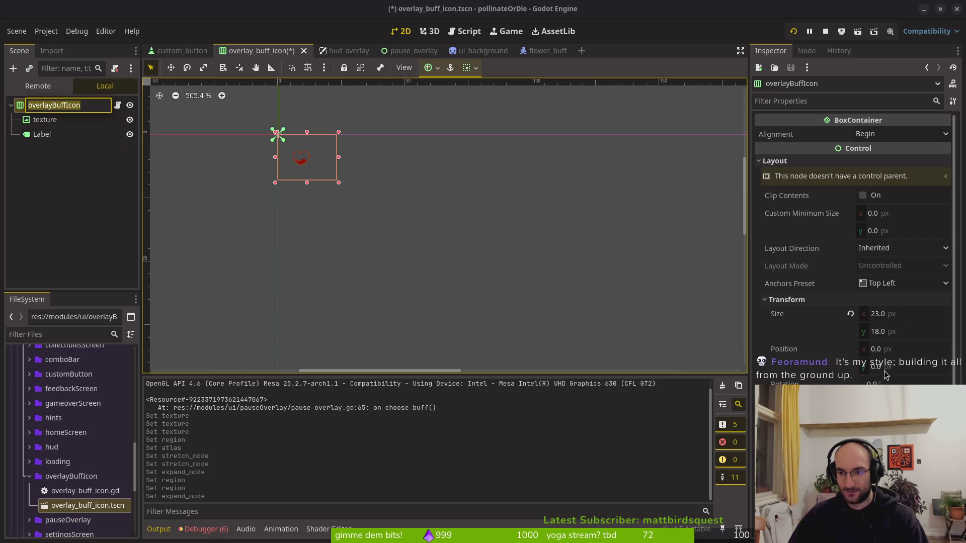
Set the root's height to 18 px, save the scene, and select the Label node.
left_click(899, 332)
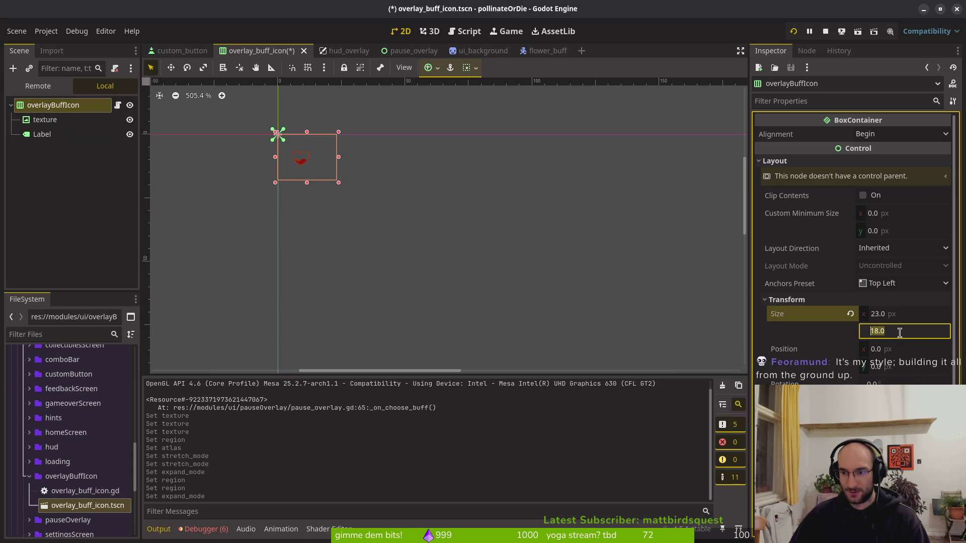
type("18")
key("Return")
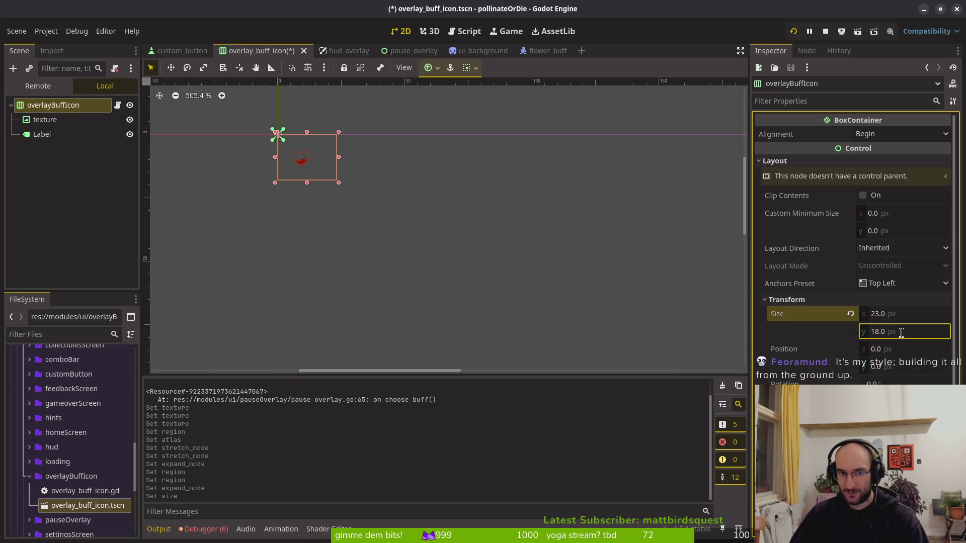
key("ctrl+s")
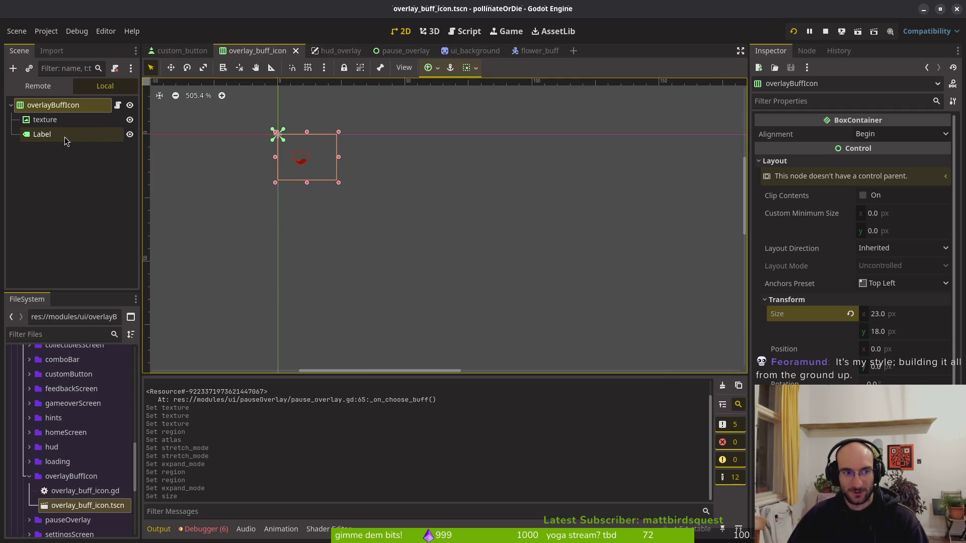
left_click(65, 134)
scroll(902, 262, "down", 5)
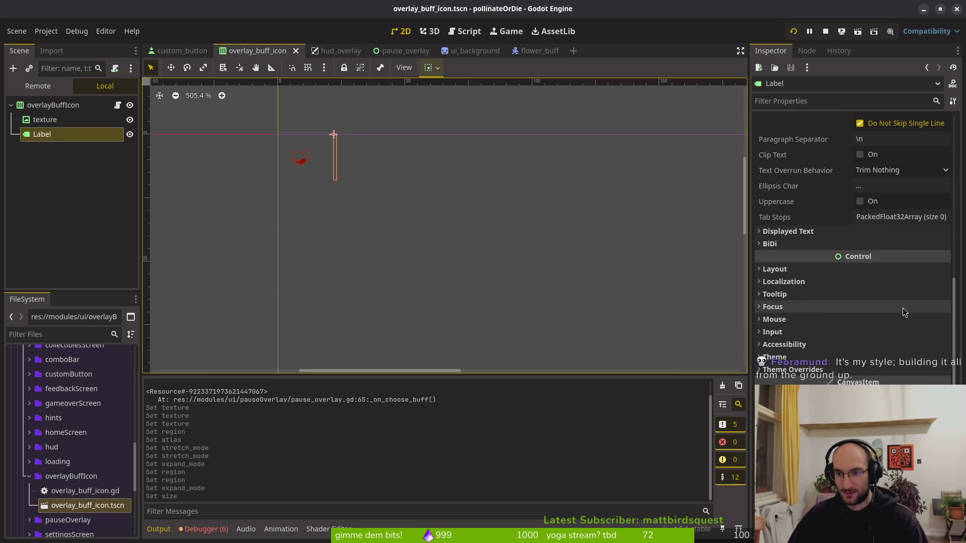
Check the Label's layout properties, then delete the Label node.
scroll(907, 279, "up", 5)
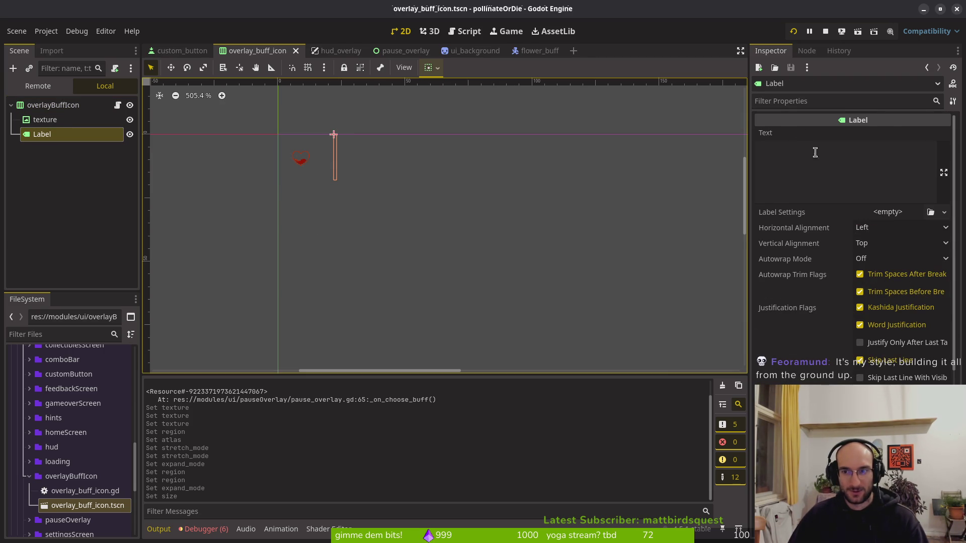
scroll(882, 367, "down", 5)
left_click(825, 269)
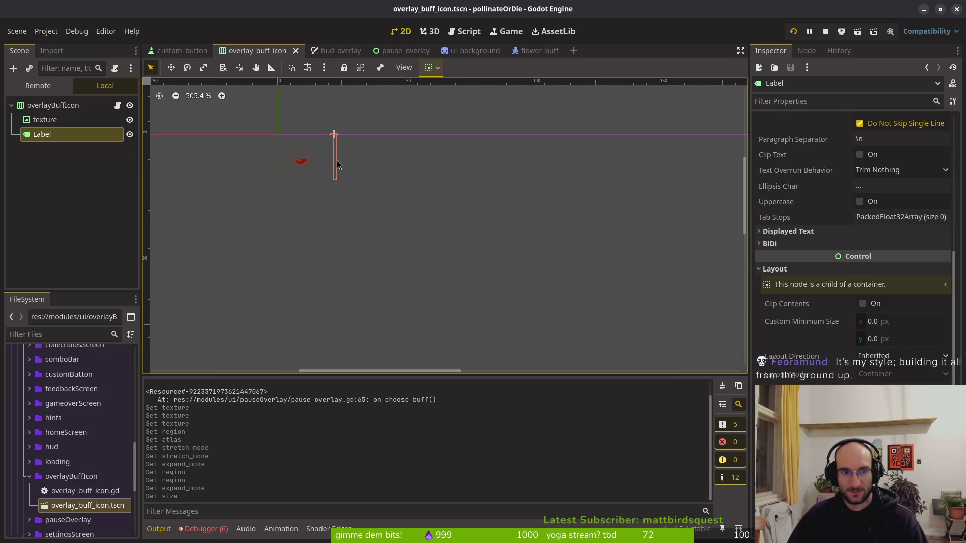
left_click(44, 110)
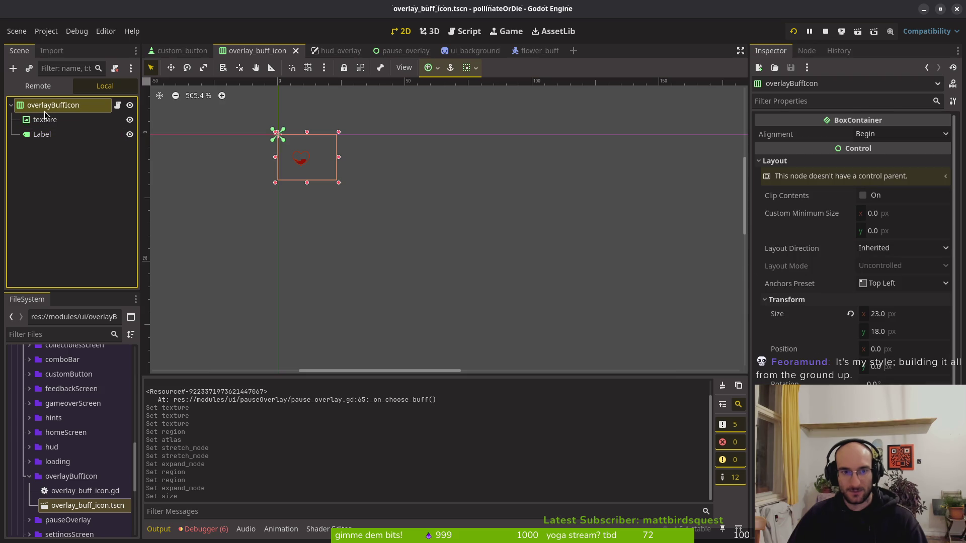
left_click(35, 136)
key("Delete")
key("Return")
Set the root's height to 16 and save the scene.
left_click(54, 105)
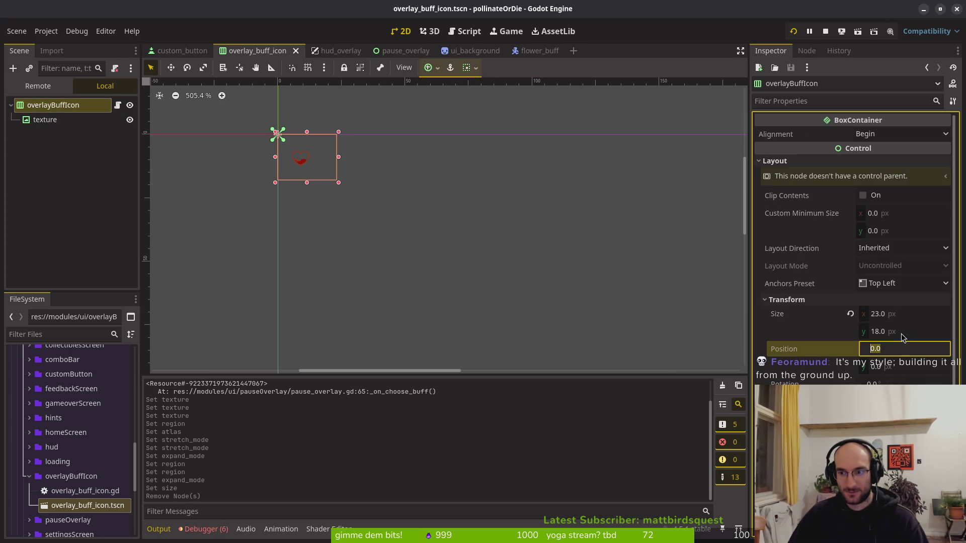
left_click(901, 335)
key("Return")
key("ctrl+s")
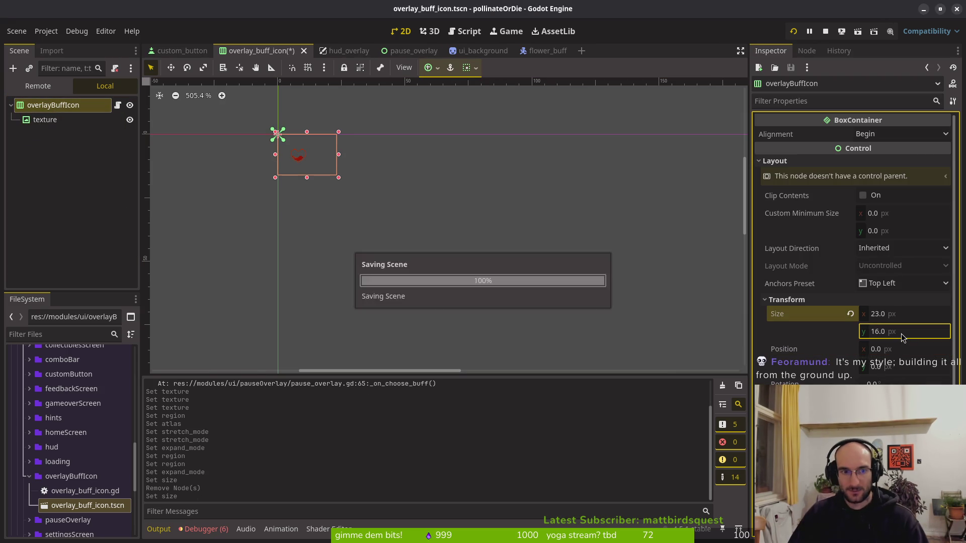
scroll(319, 154, "up", 3)
scroll(312, 166, "up", 3)
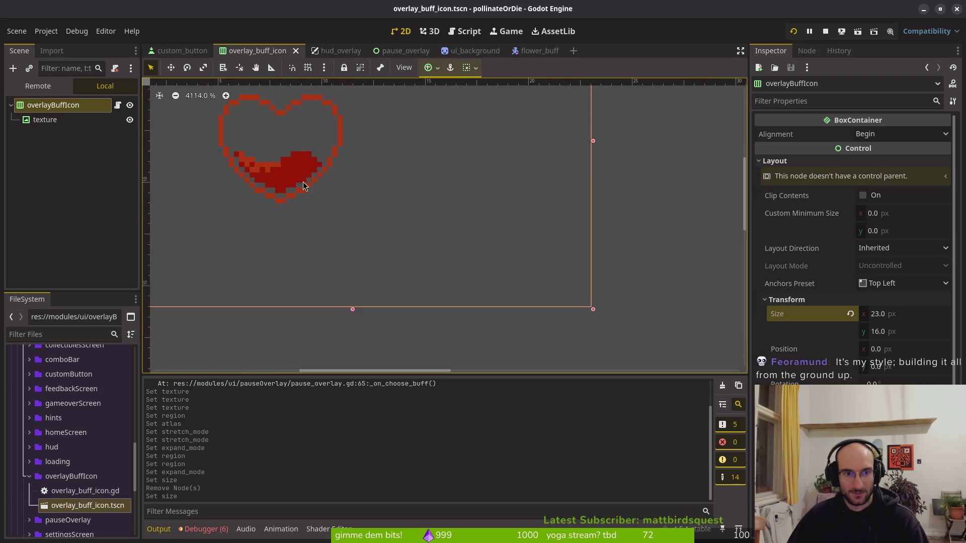
scroll(533, 269, "down", 3)
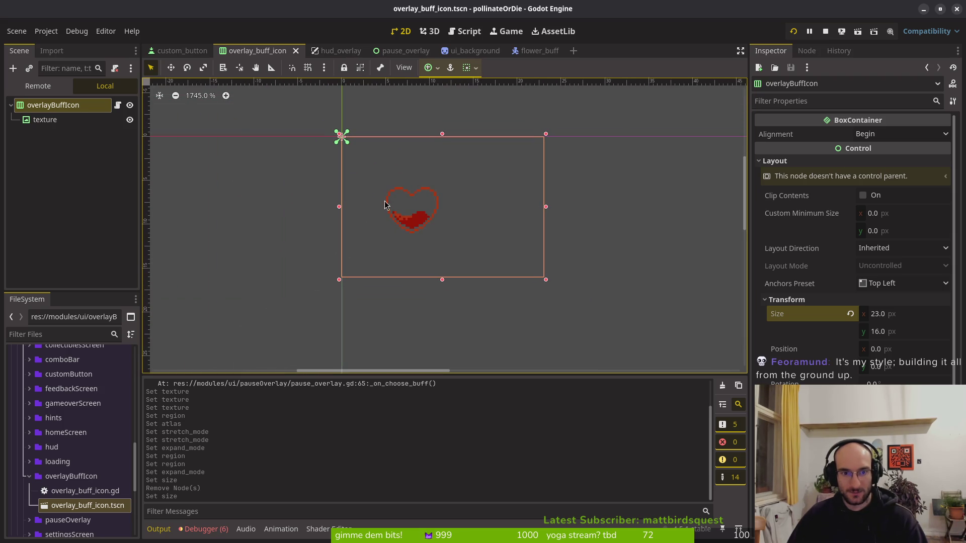
Undo back to the Label and 23×18 size, save, and open the Debugger panel.
key("ctrl+z")
key("ctrl+z")
key("ctrl+s")
left_click(31, 135)
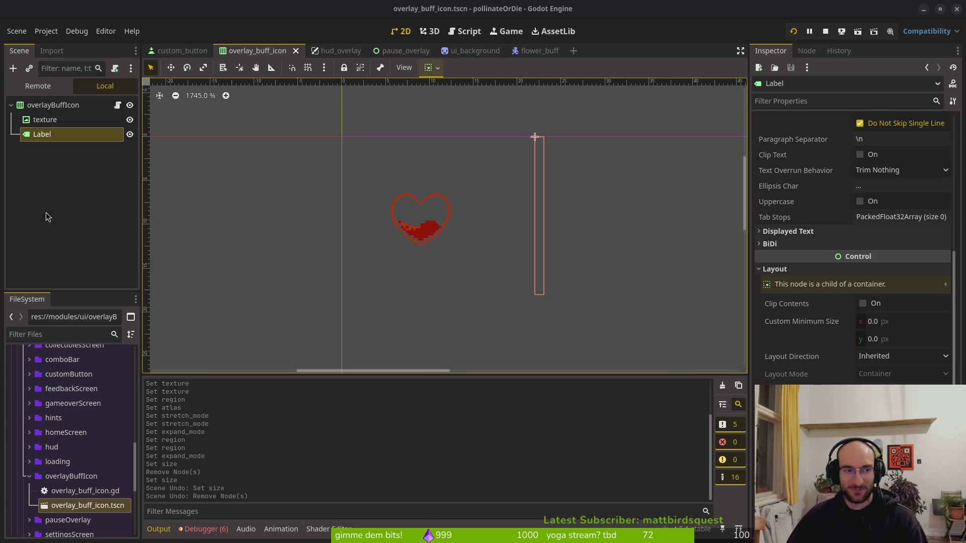
left_click(372, 202)
left_click(211, 529)
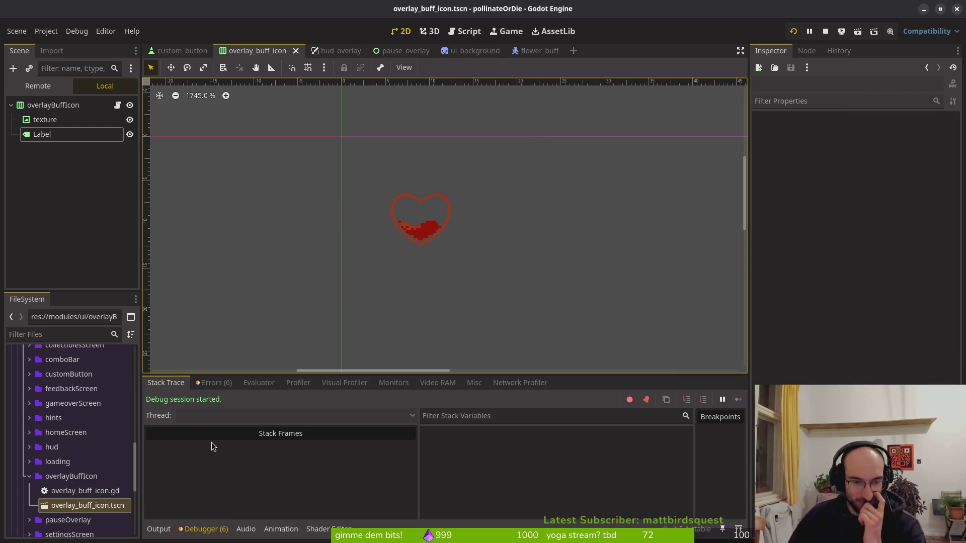
Review the missing-resource error in the Errors list and save the buff icon scene.
left_click(199, 383)
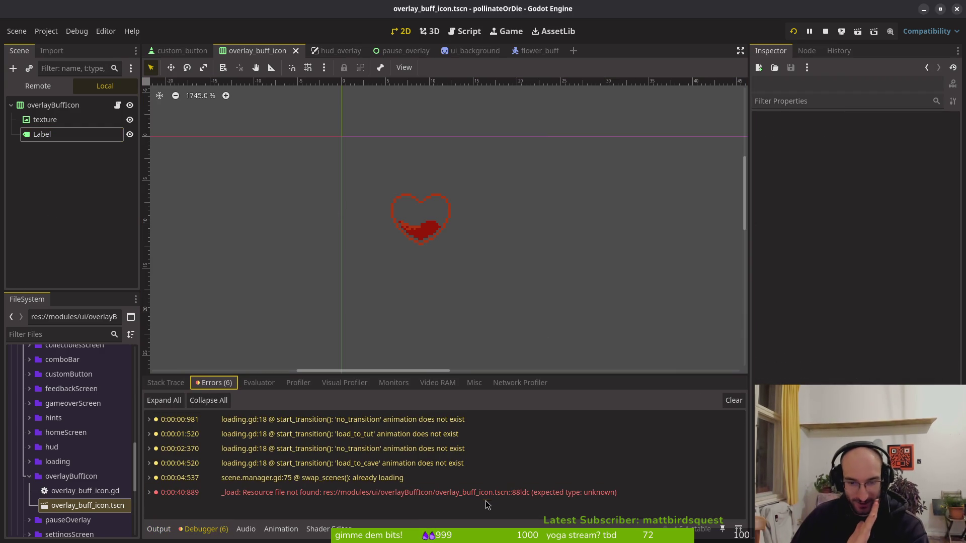
mouse_move(479, 501)
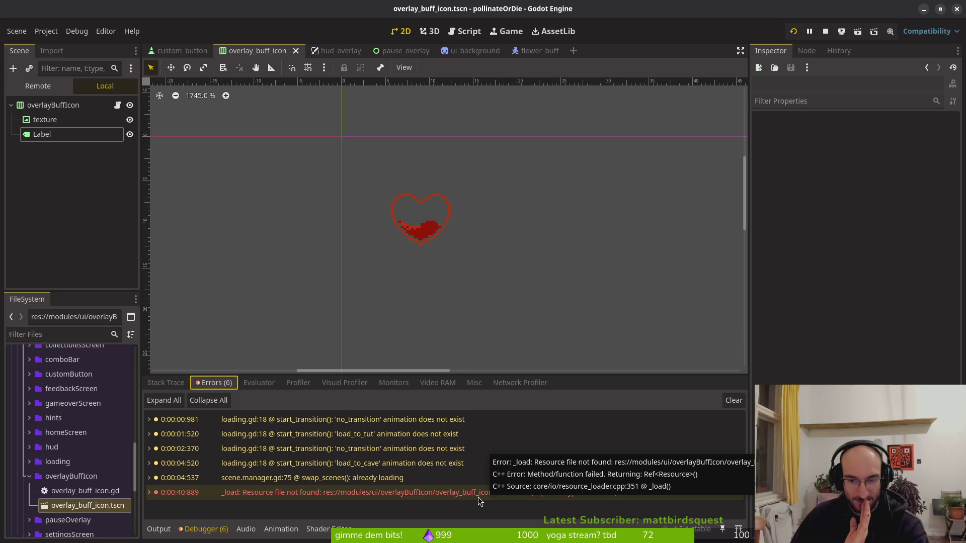
left_click(71, 105)
key("ctrl+s")
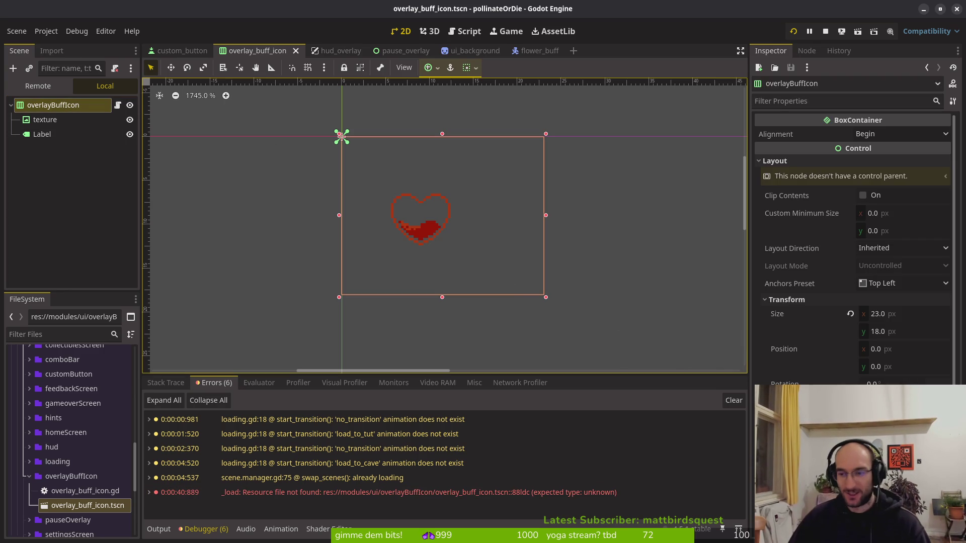
Reset the root's Size to its default, save, and relaunch the game.
left_click(850, 314)
key("ctrl+s")
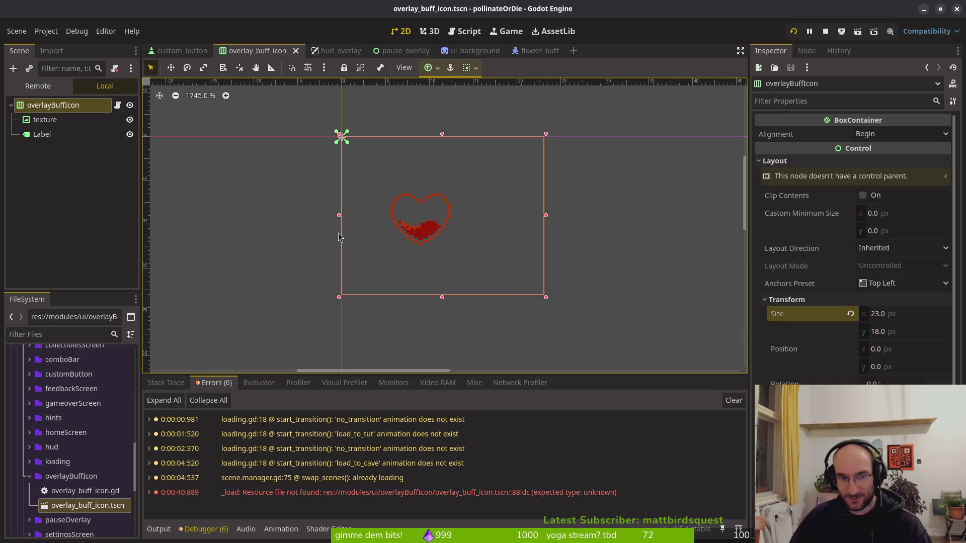
key("ctrl+s")
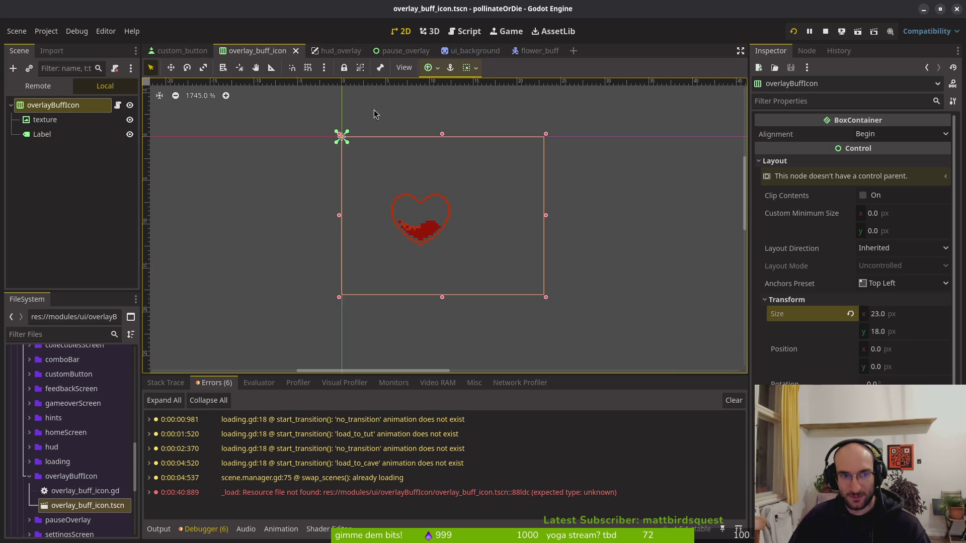
left_click(793, 31)
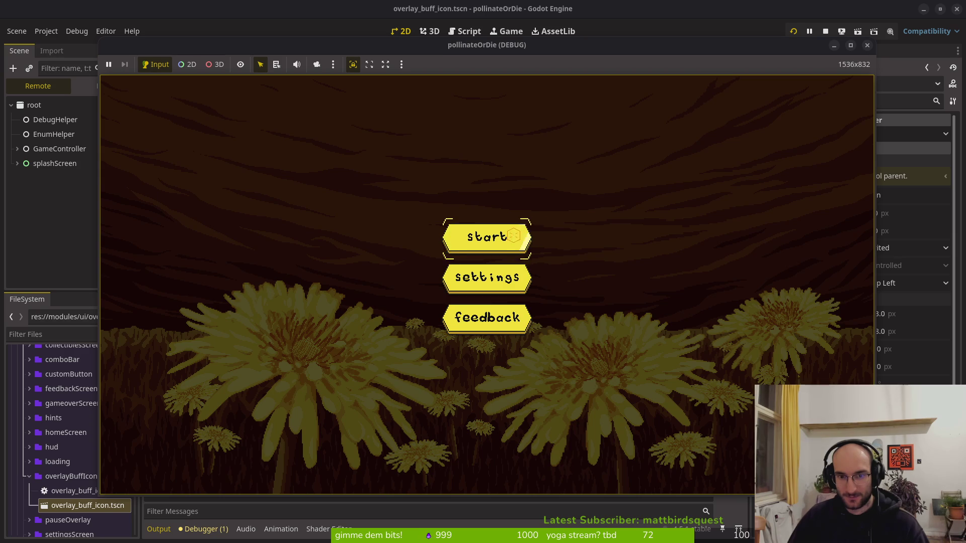
Start a run, collect the +10% buff, and pause to confirm 10% dash is listed.
left_click(538, 243)
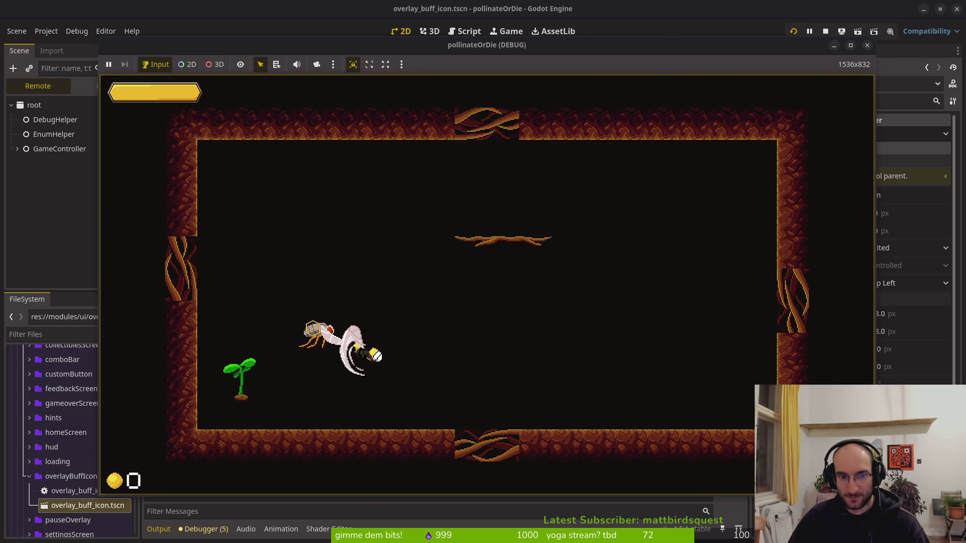
mouse_move(274, 313)
mouse_move(244, 242)
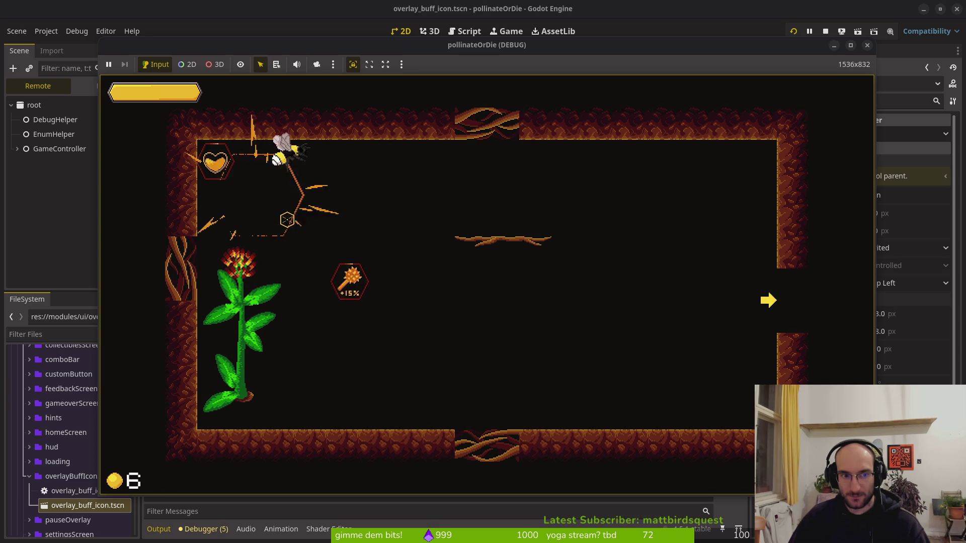
key("Escape")
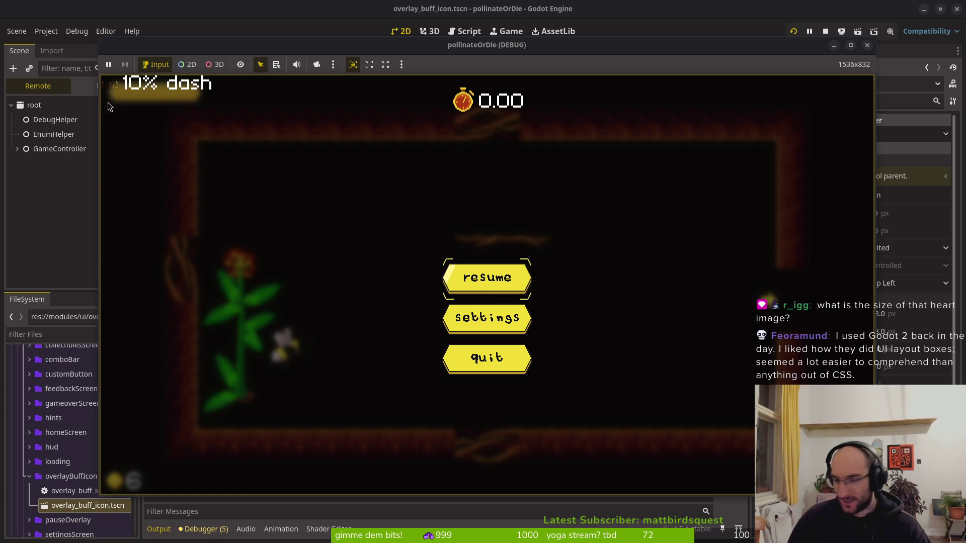
key("Escape")
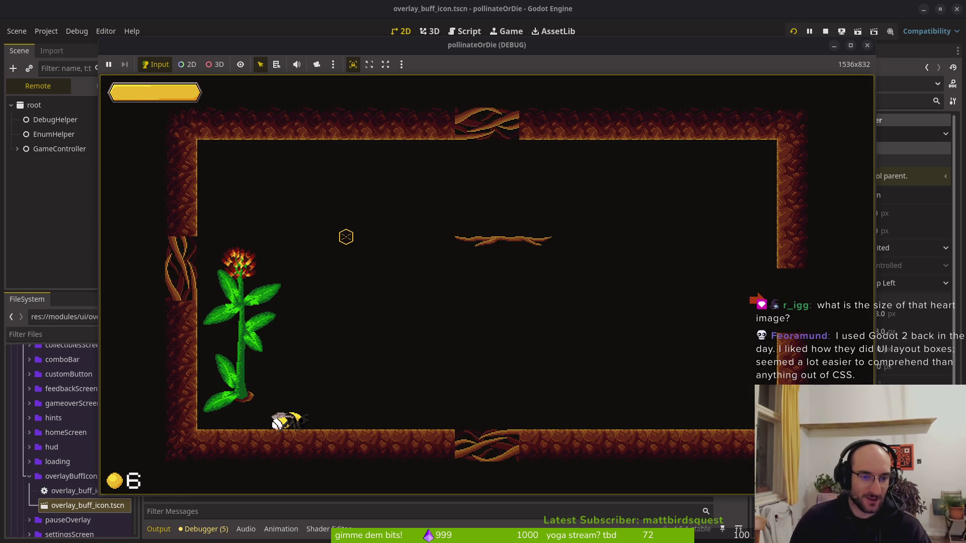
key("alt+Tab")
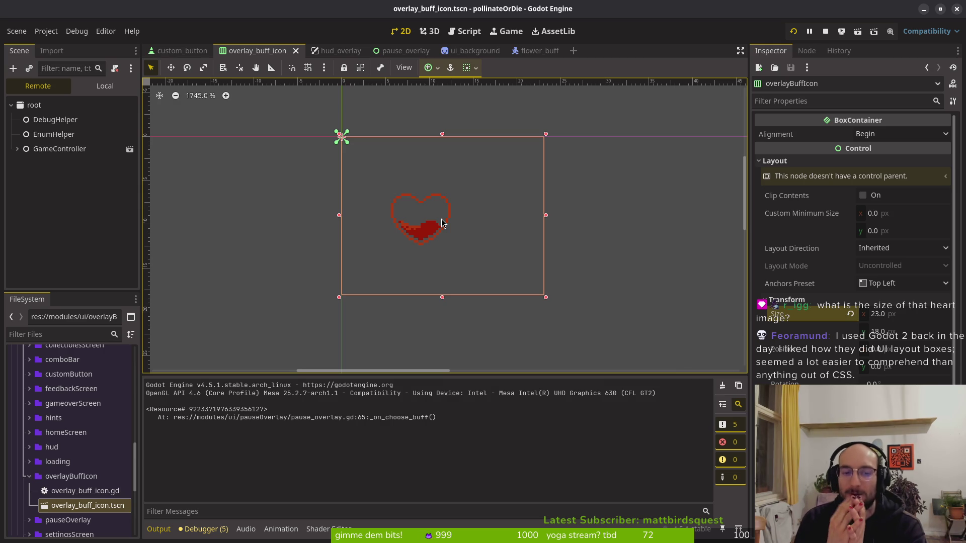
Relaunch the game and enter the dev level, pausing to check the buff list.
left_click(105, 86)
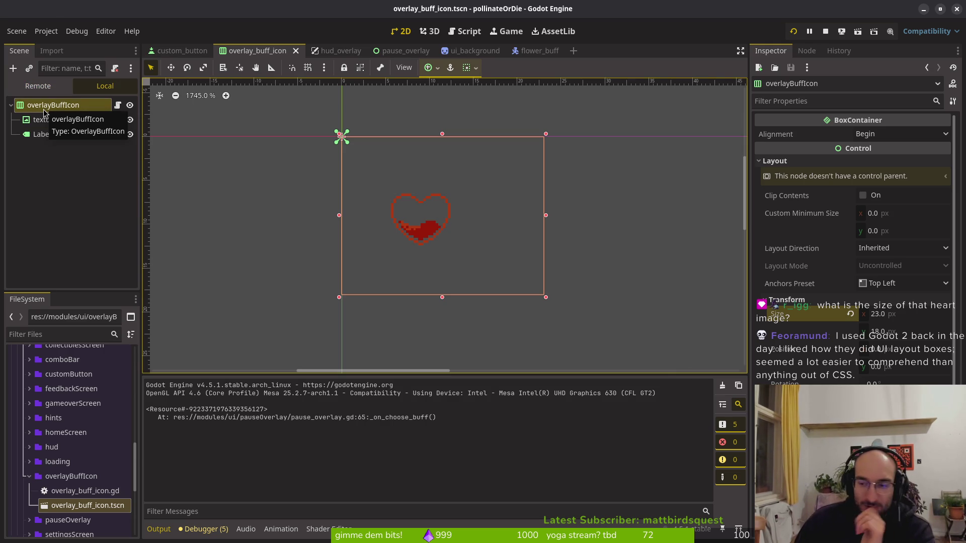
key("F5")
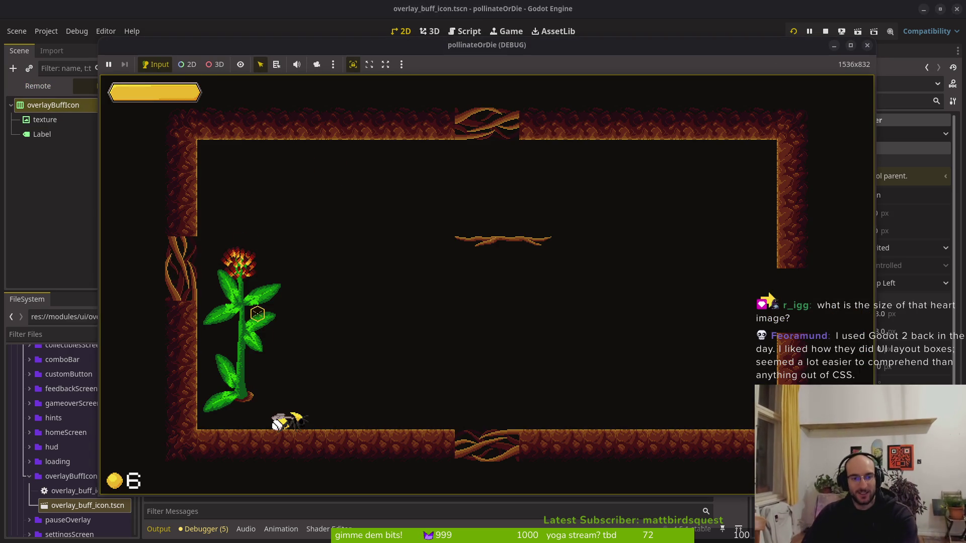
key("Escape")
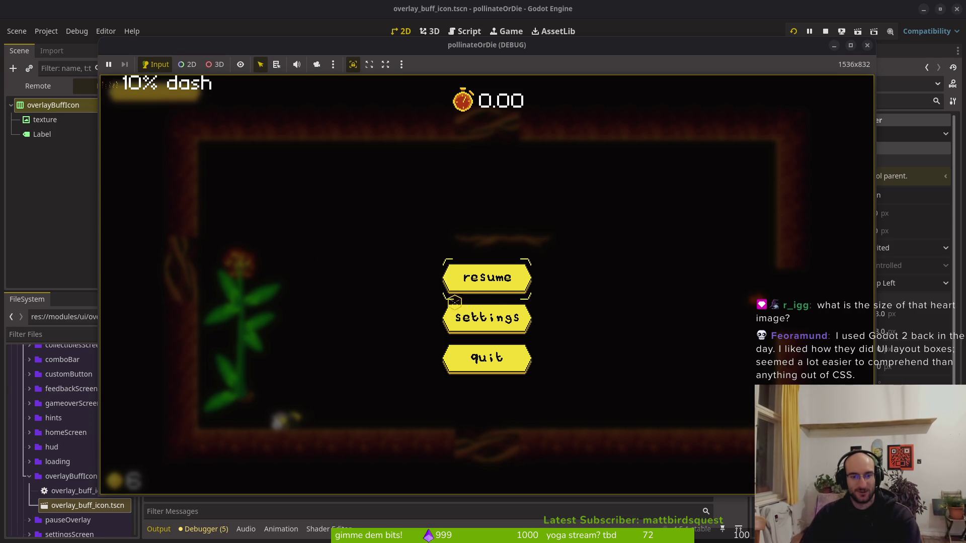
left_click(481, 285)
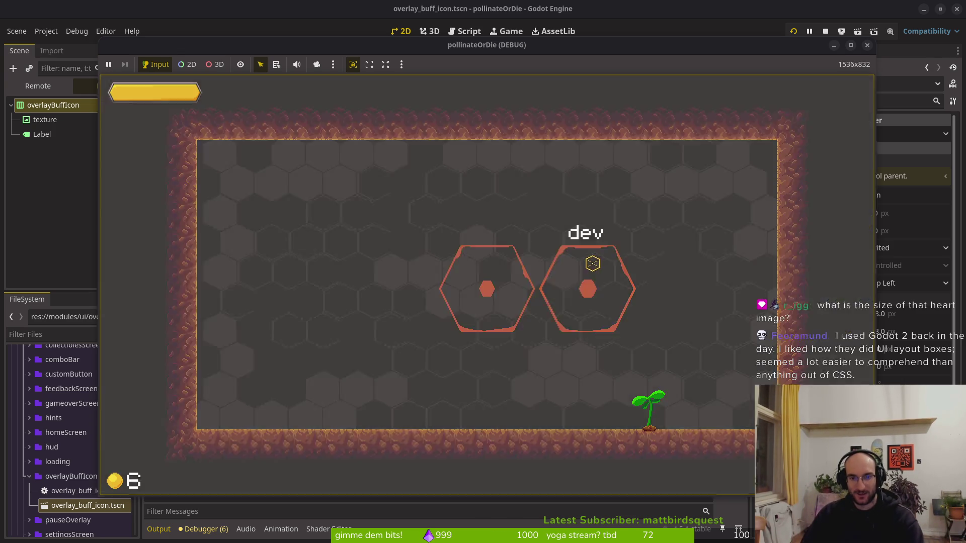
left_click(592, 263)
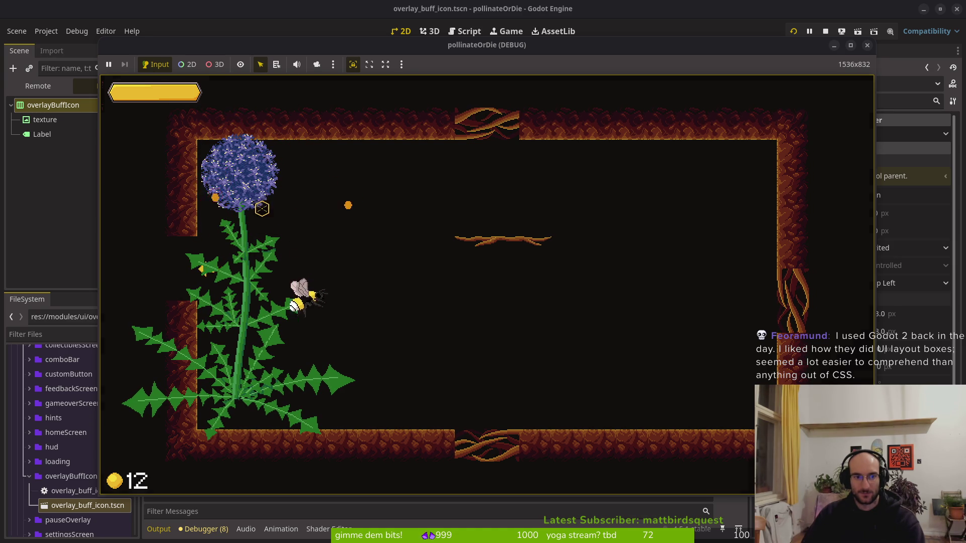
key("Escape")
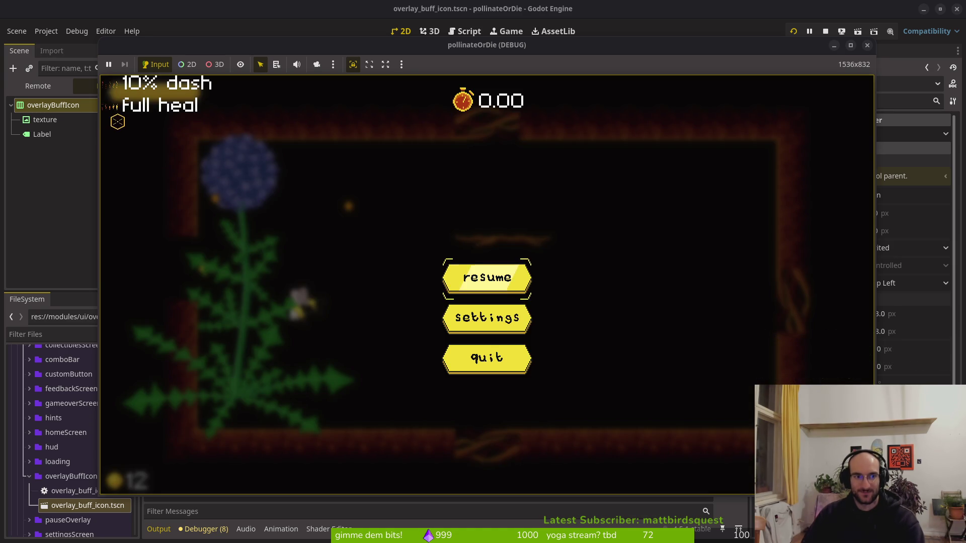
left_click(509, 287)
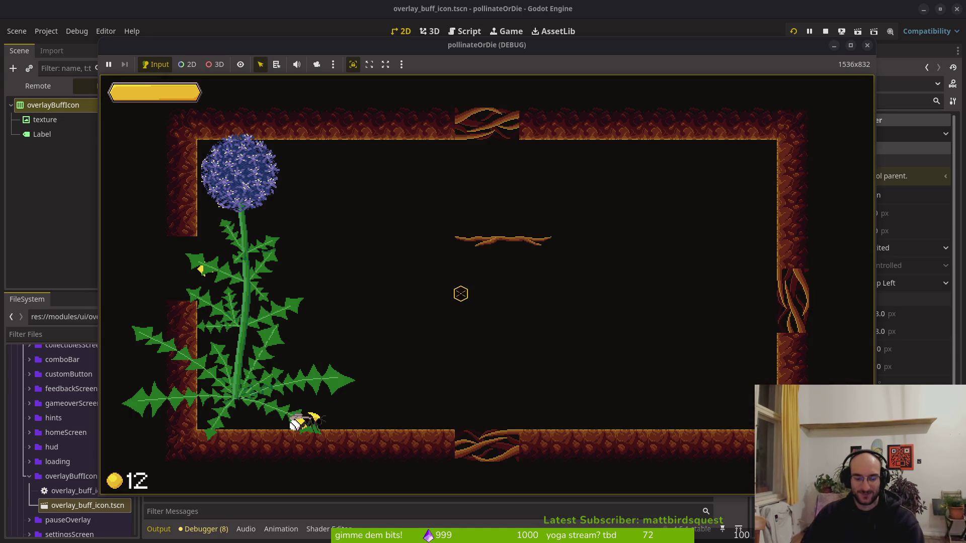
Collect more buffs, confirm 10% dash, two full heals and medium heal are listed, then stop.
left_click(597, 257)
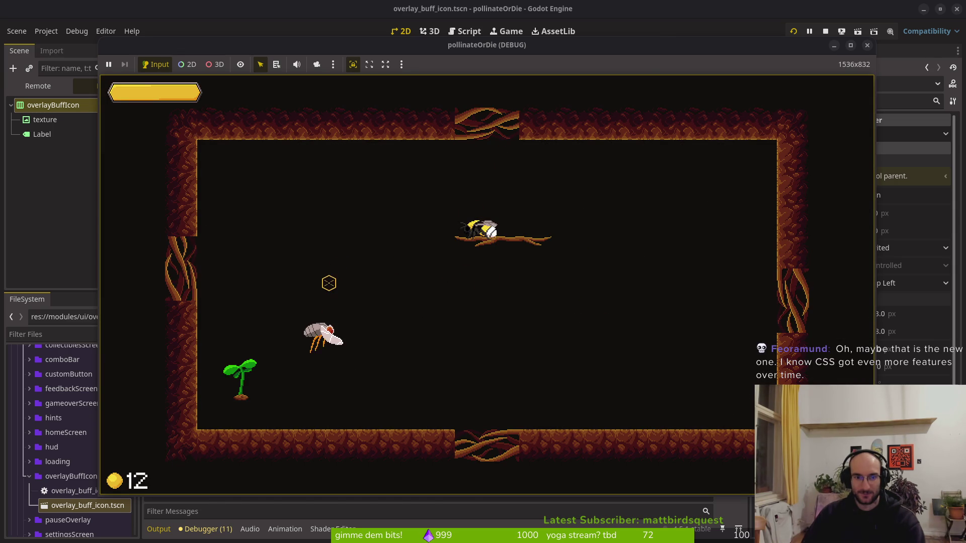
left_click(311, 220)
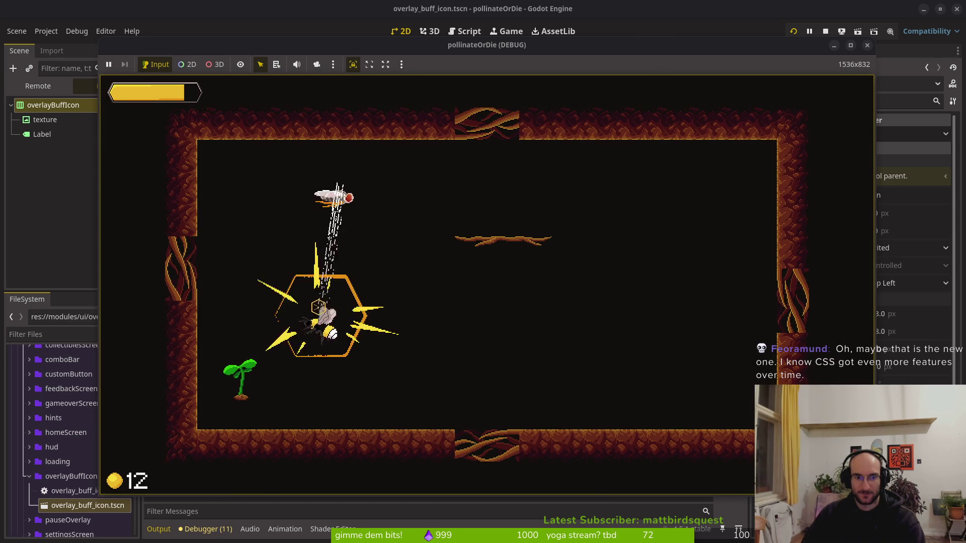
left_click(268, 345)
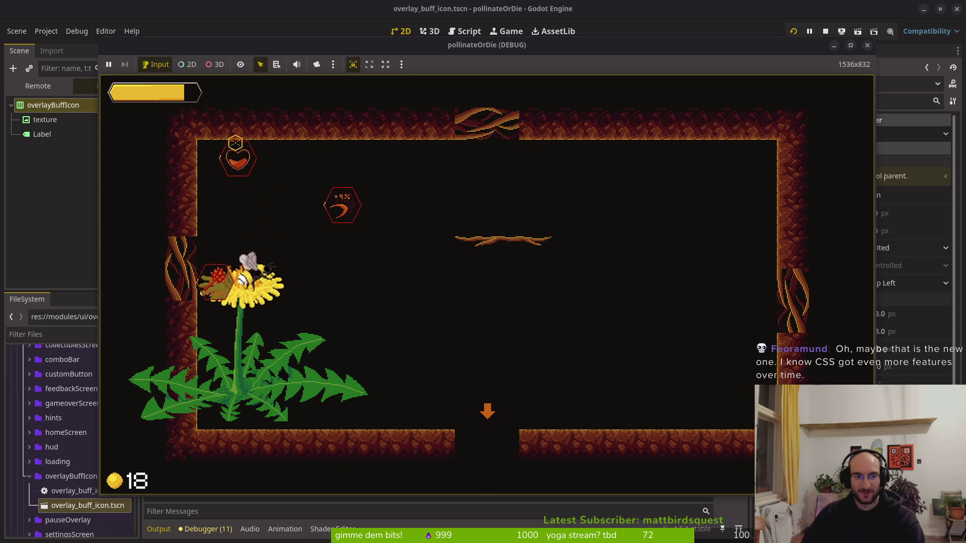
key("Escape")
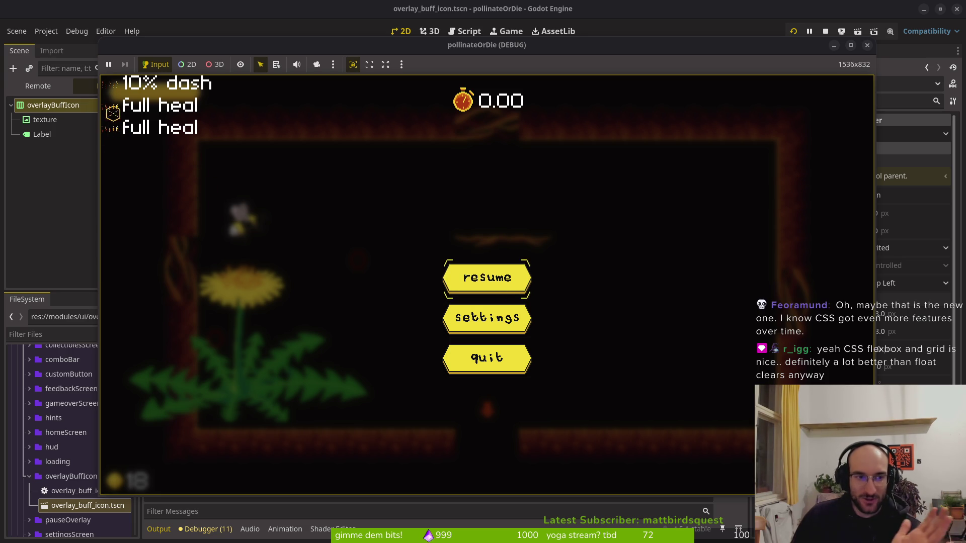
left_click(482, 275)
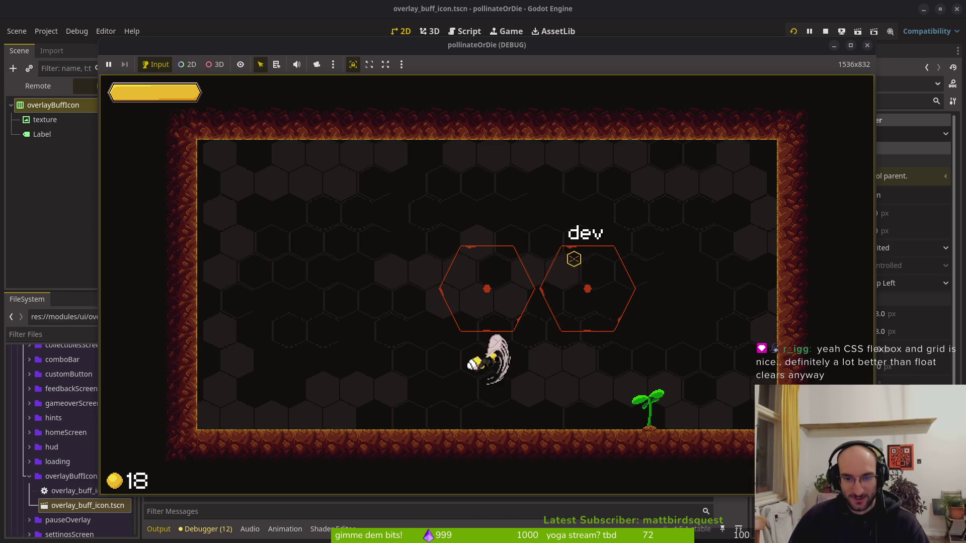
mouse_move(583, 270)
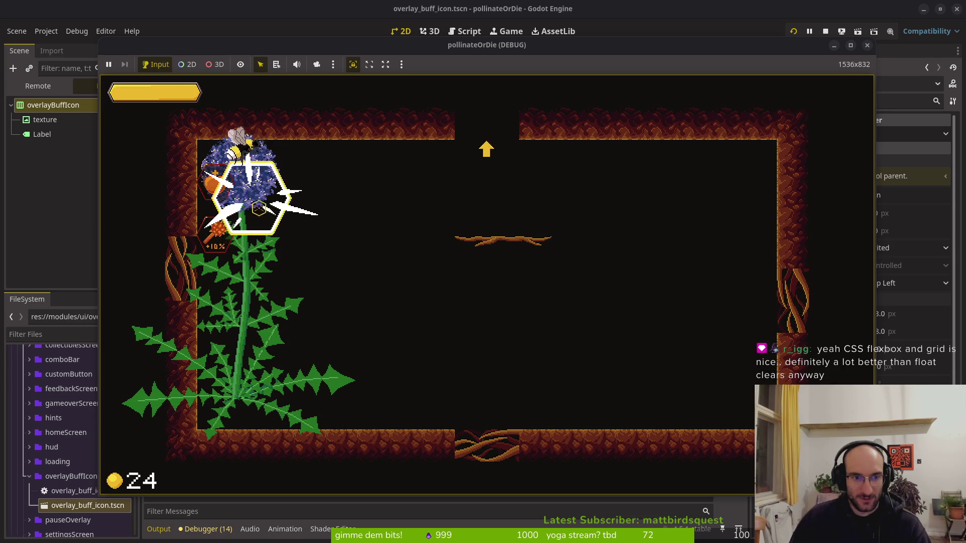
key("Escape")
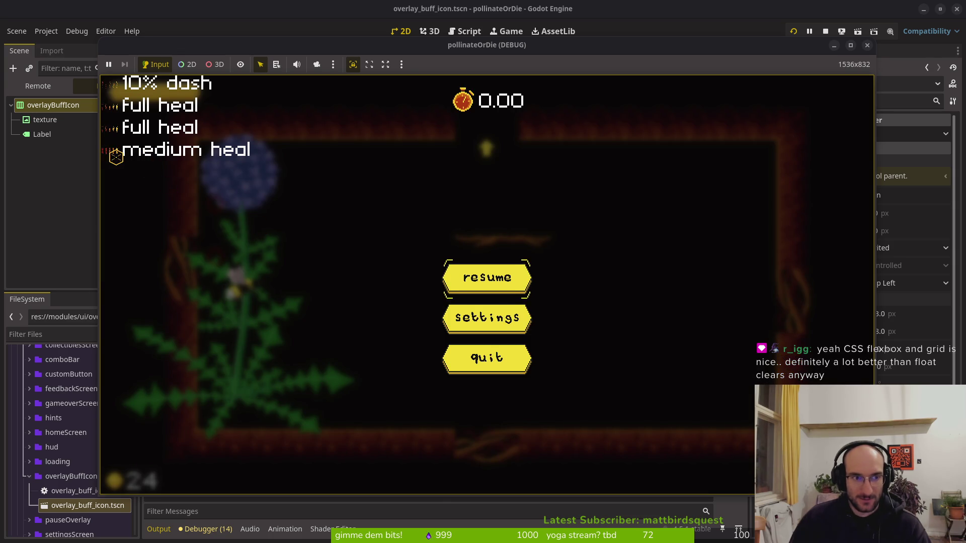
key("F8")
left_click(54, 120)
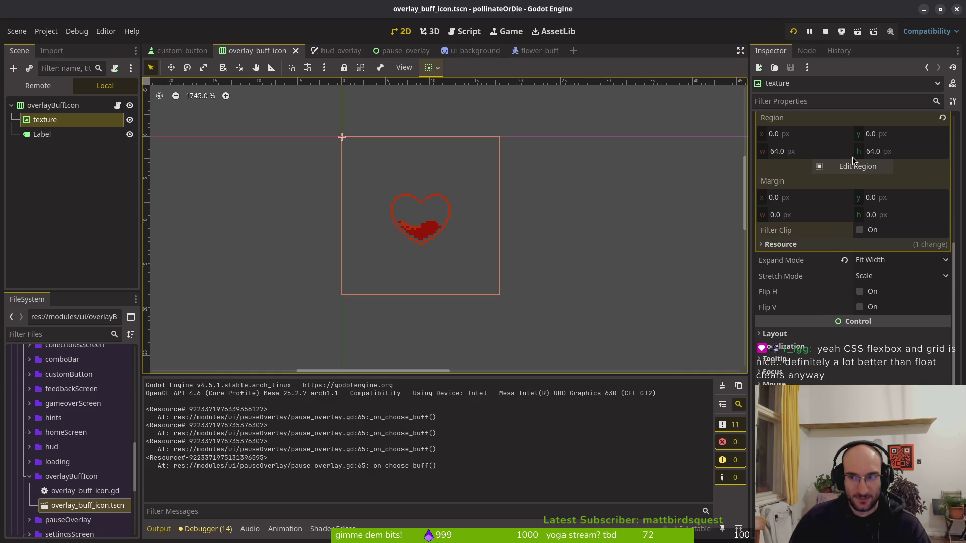
Inspect the icon's AtlasTexture preview in the editor, then return to overlay_buff_icon.gd in Vim.
scroll(851, 160, "up", 5)
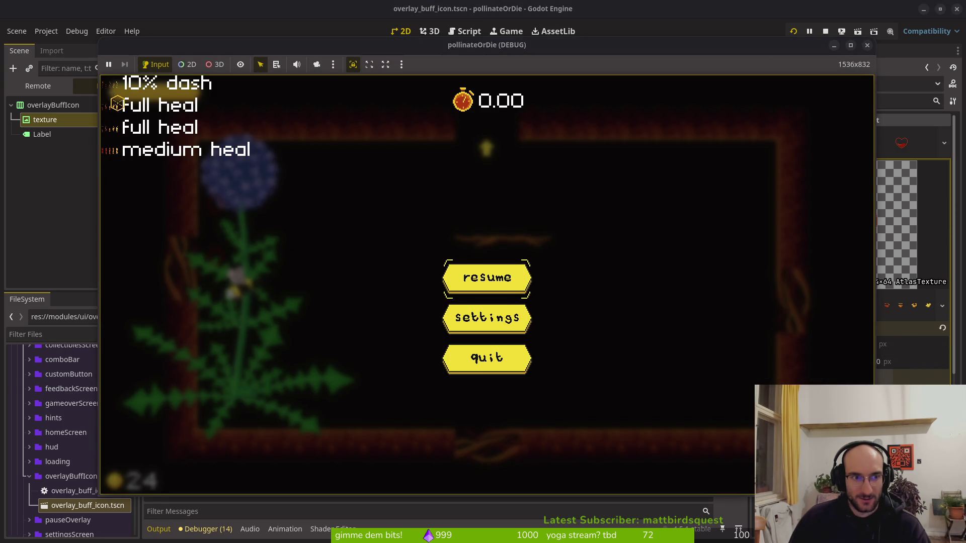
left_click(926, 318)
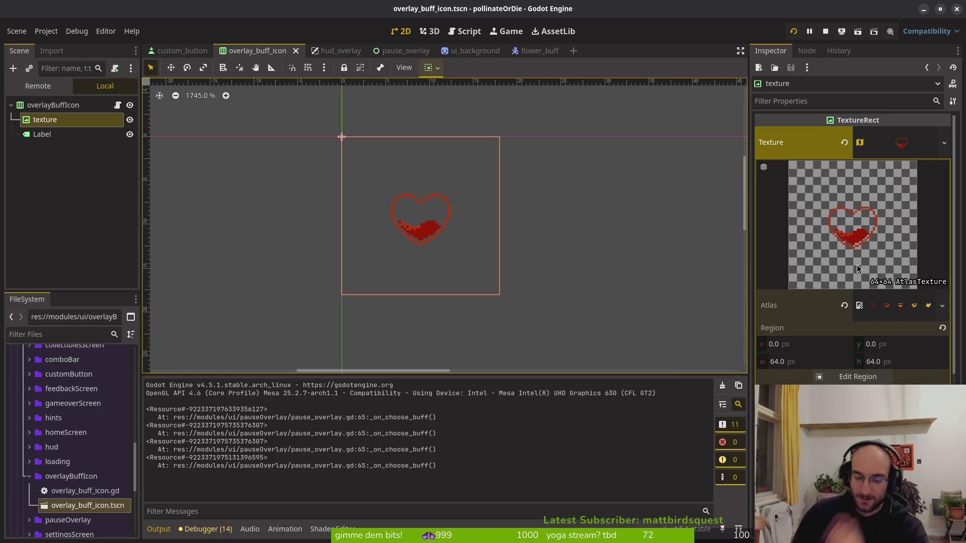
key("alt+Tab")
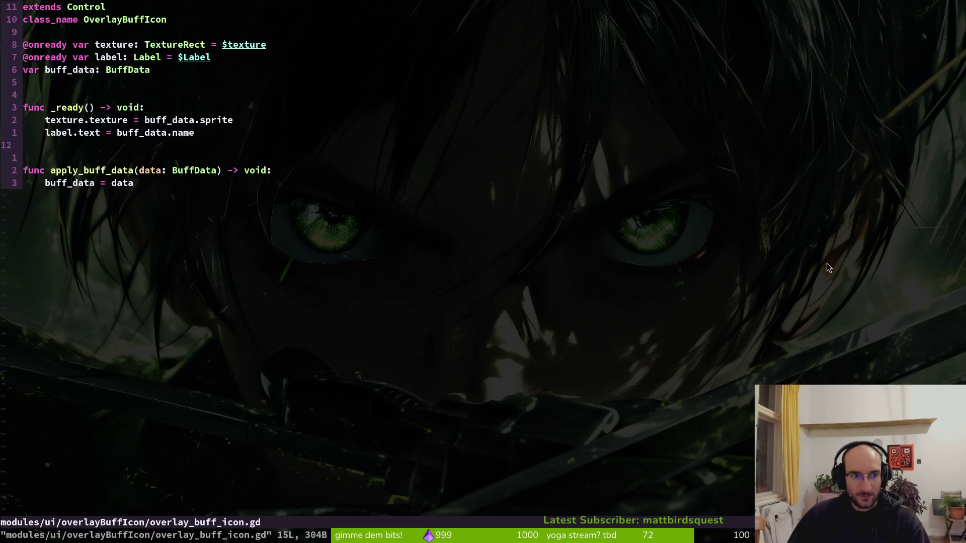
Try changing the property name on the texture line, then undo the change.
key("k")
key("Return")
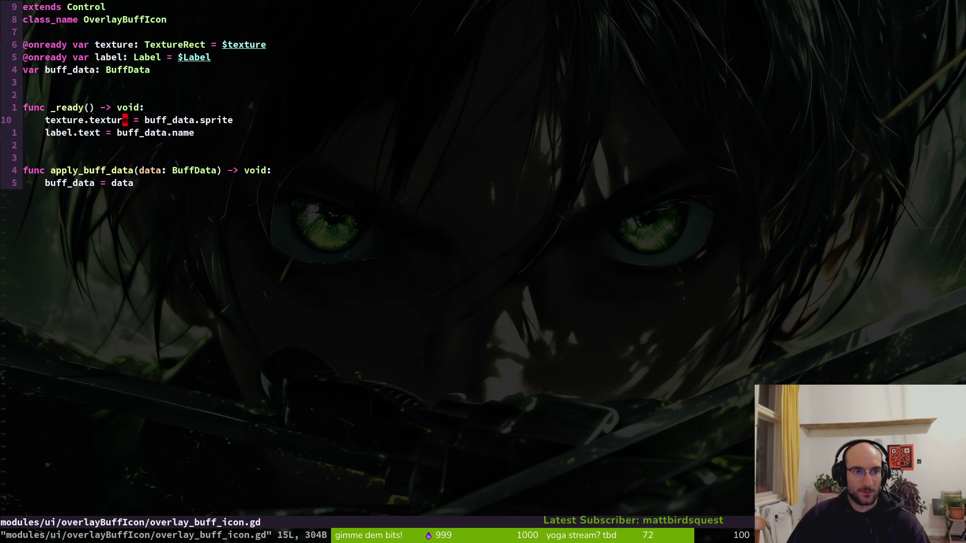
type("ciwatod")
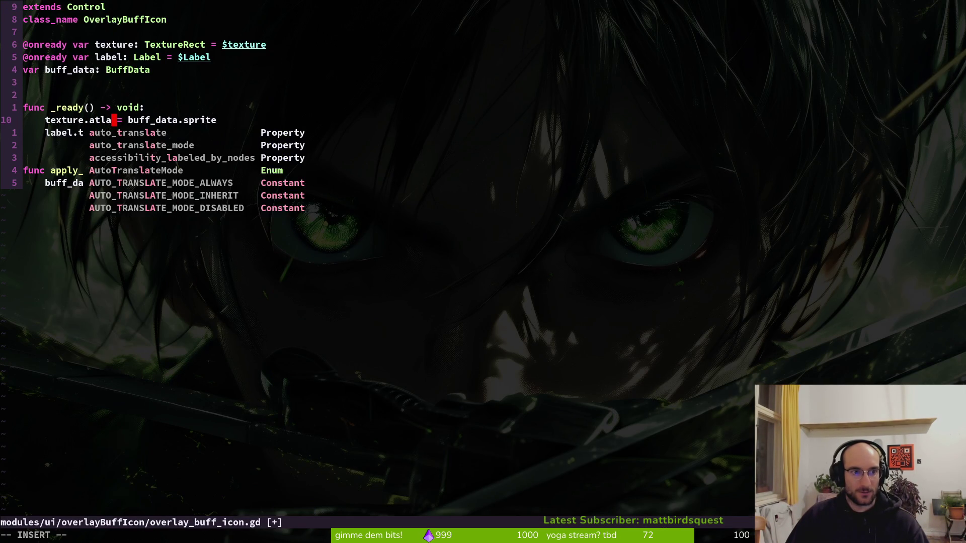
key("BackSpace")
key("BackSpace")
key("BackSpace")
key("BackSpace")
type("t")
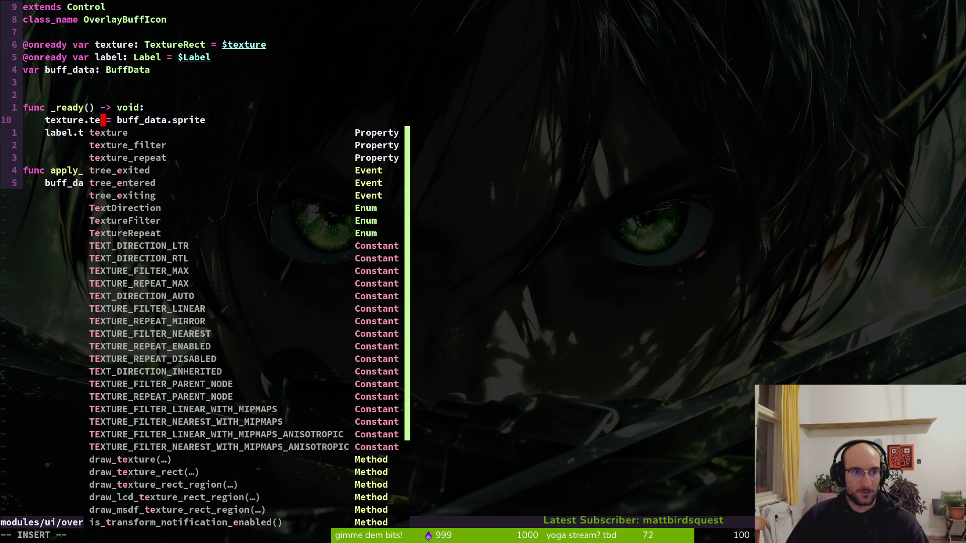
key("BackSpace")
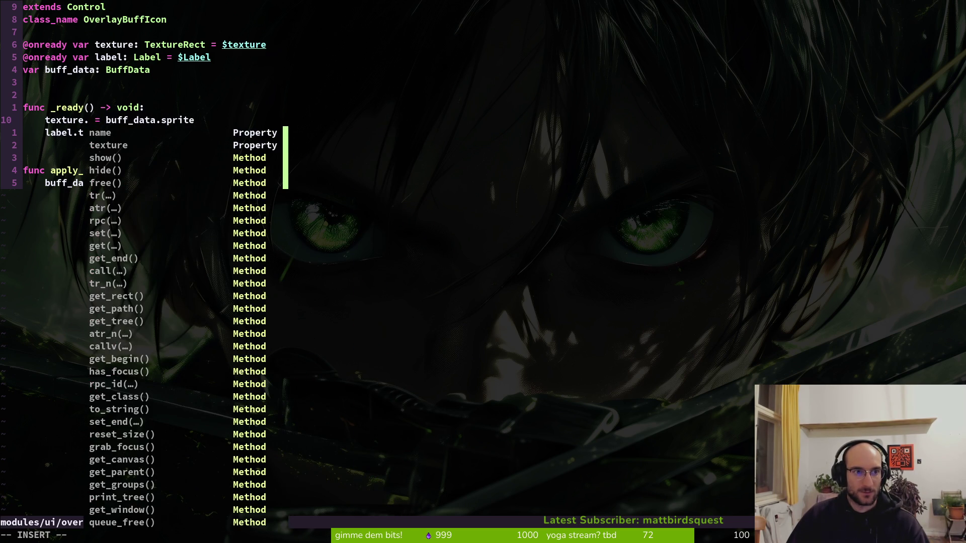
key("Escape")
key("u")
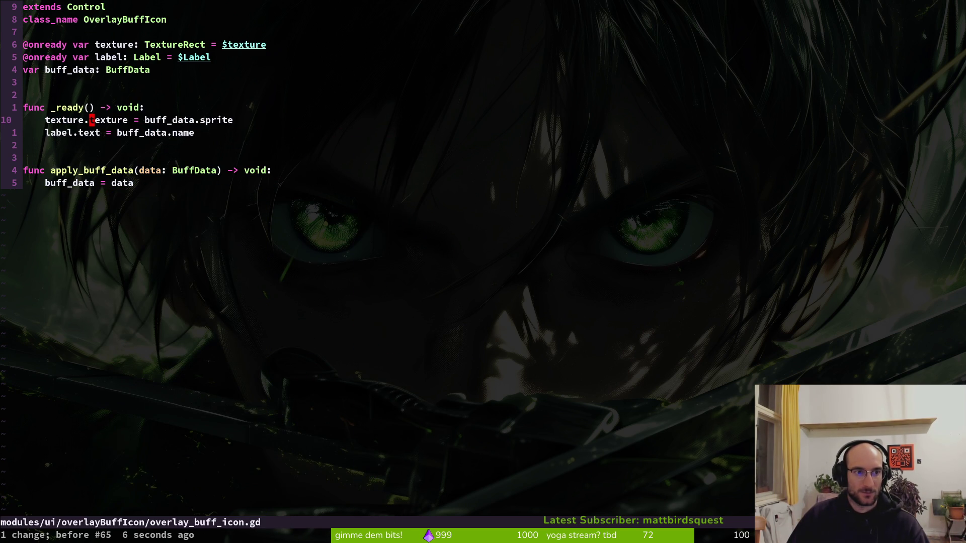
Clear the buff_data.sprite value after the equals sign on line 10.
key("alt+Tab")
key("alt+Tab")
key("w")
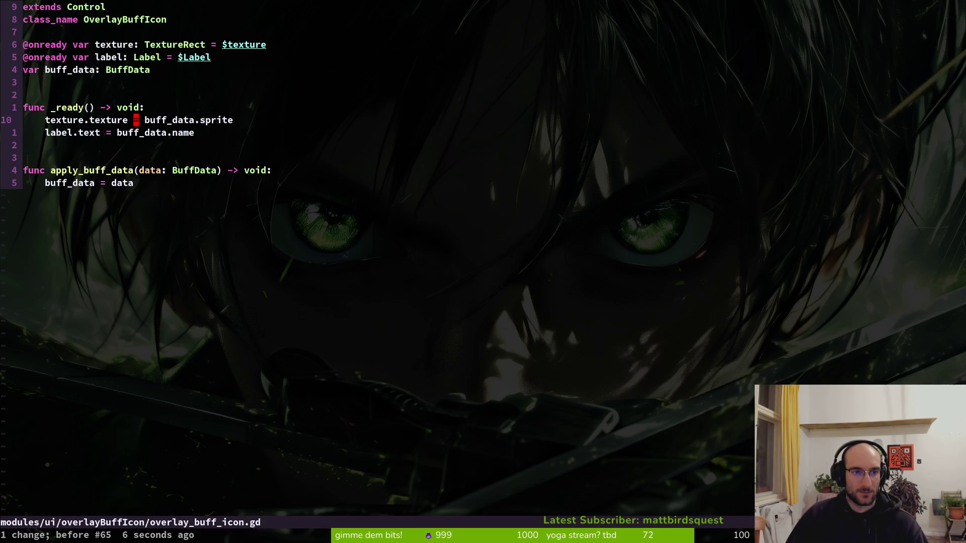
key("w")
key("c")
key("f")
key("period")
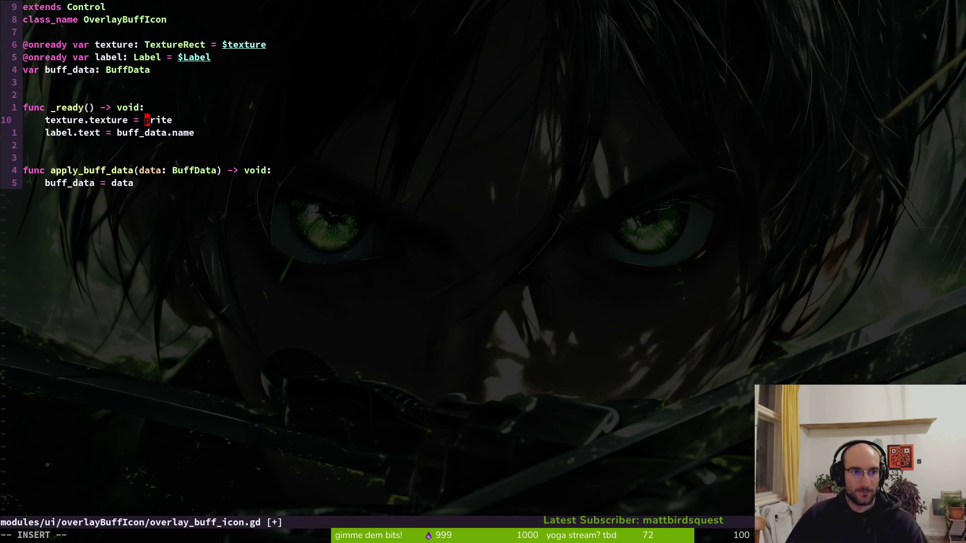
type("bu")
key("BackSpace")
key("BackSpace")
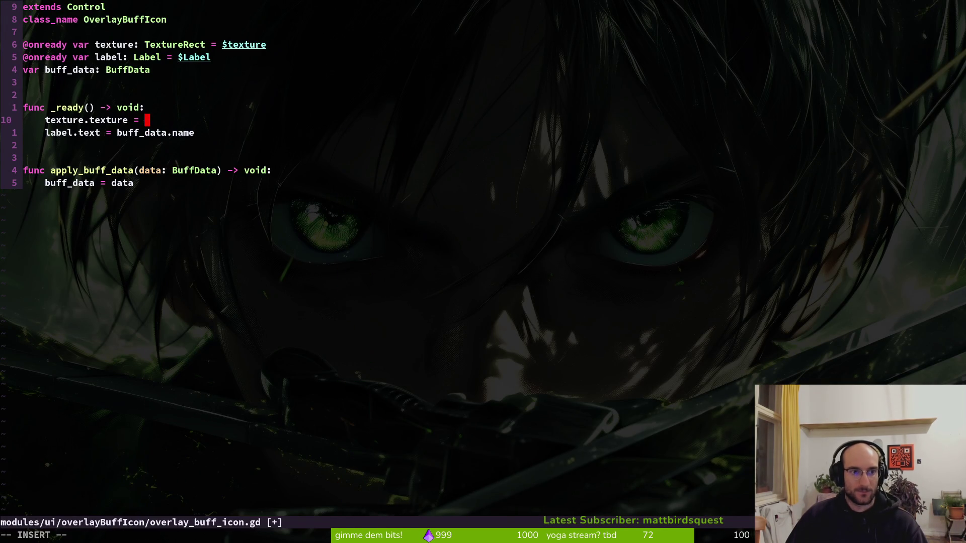
type(".A")
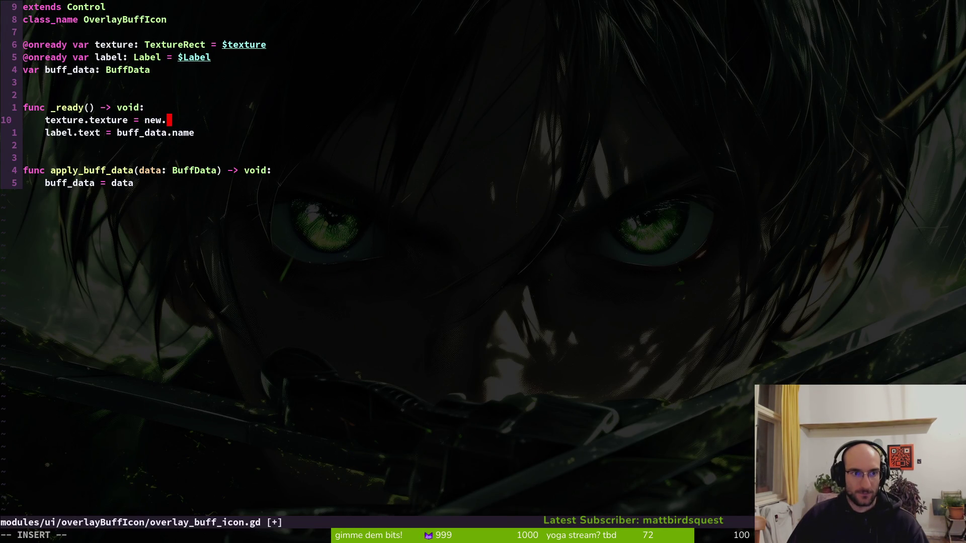
key("BackSpace")
key("BackSpace")
type("al")
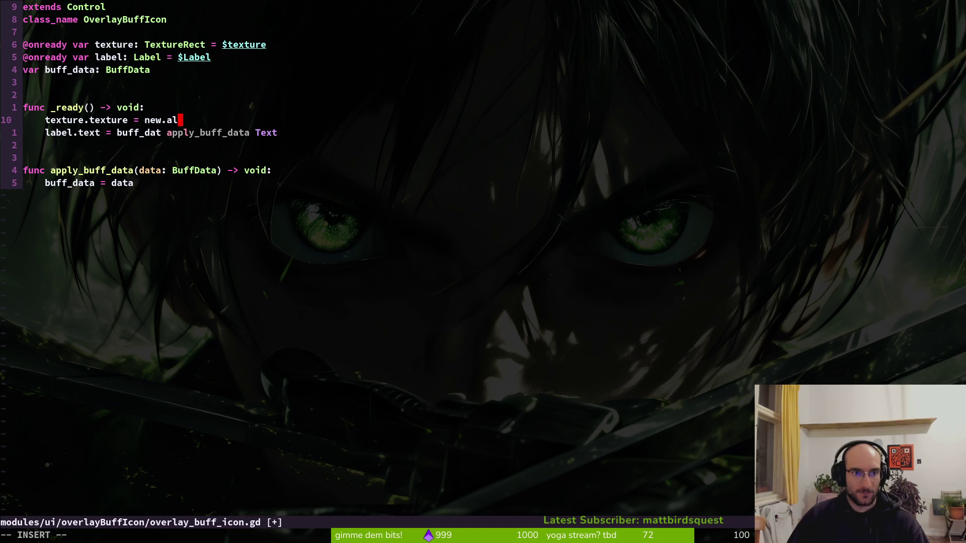
type("l")
key("BackSpace")
key("BackSpace")
key("BackSpace")
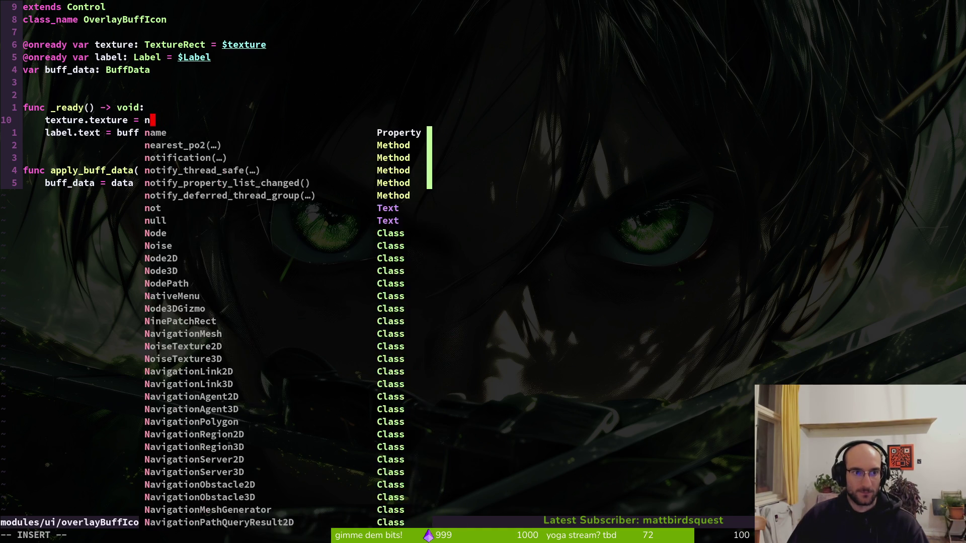
Assign AtlasTexture.new(buff_data.sprite) to the texture and save the script.
type("AtlasTexture.")
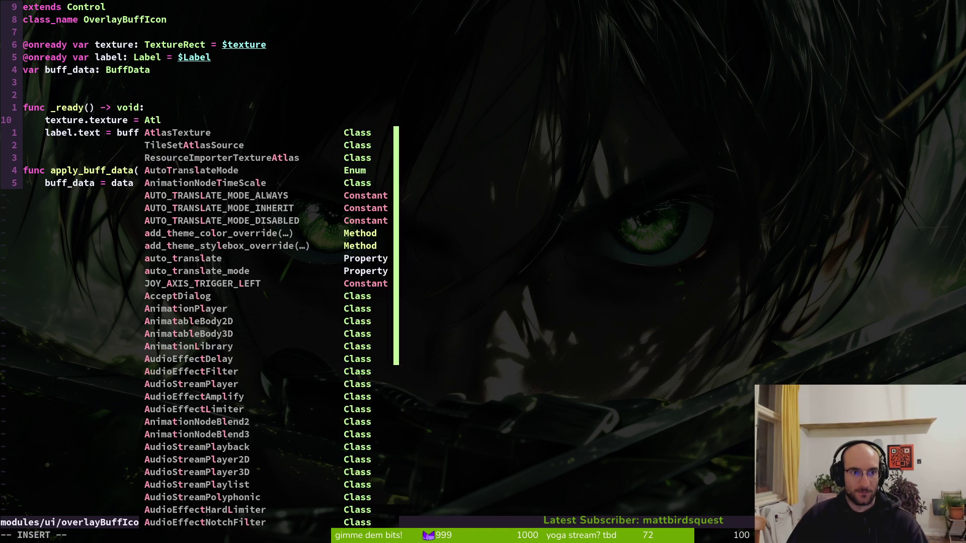
type("new(")
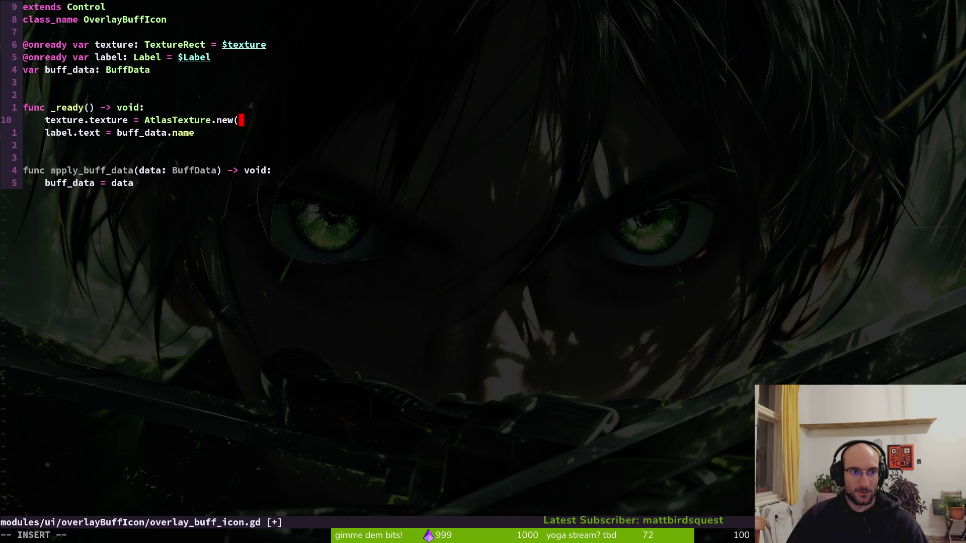
type("buff_data.p")
key("BackSpace")
type("sp")
key("Tab")
key("Return")
type(")")
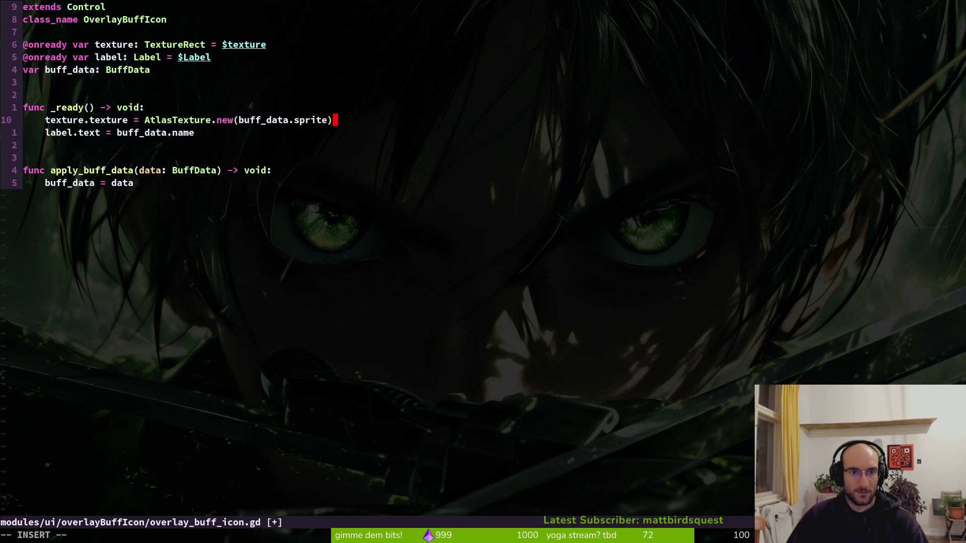
key("Escape")
type(":w")
key("Return")
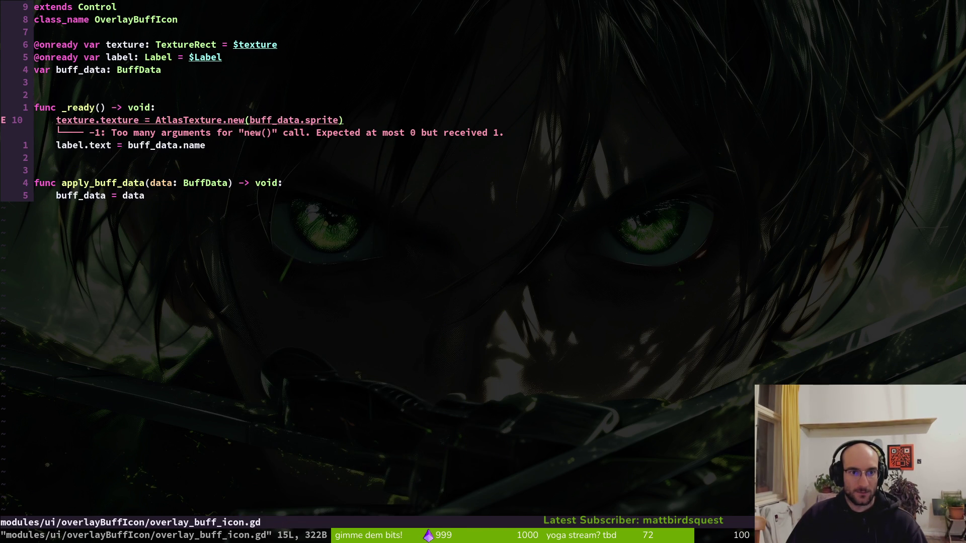
Remove the argument so the line reads AtlasTexture.new(), and save again.
key("a")
key("BackSpace")
key("BackSpace")
key("BackSpace")
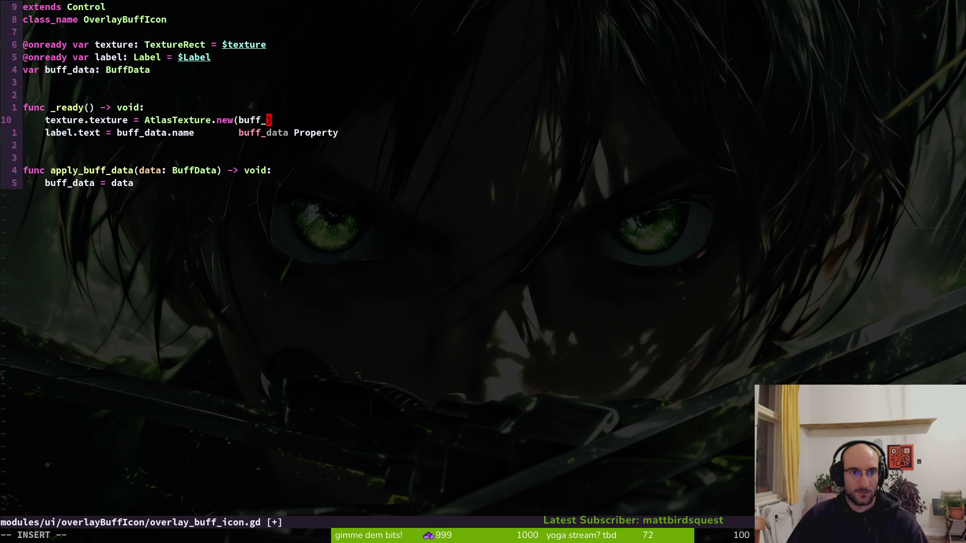
key("Escape")
type(":w")
key("Return")
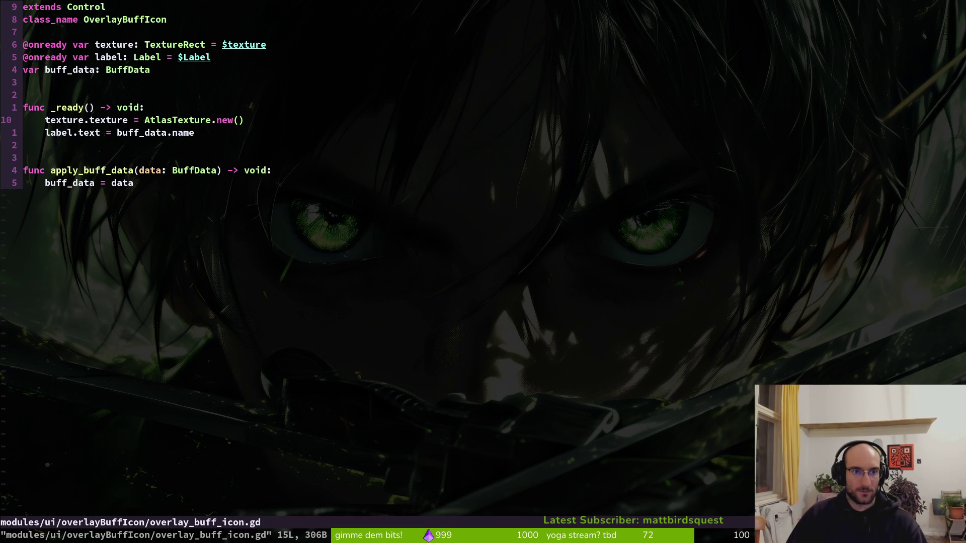
Turn the texture line into var atlas = AtlasTexture.new() and save.
key("o")
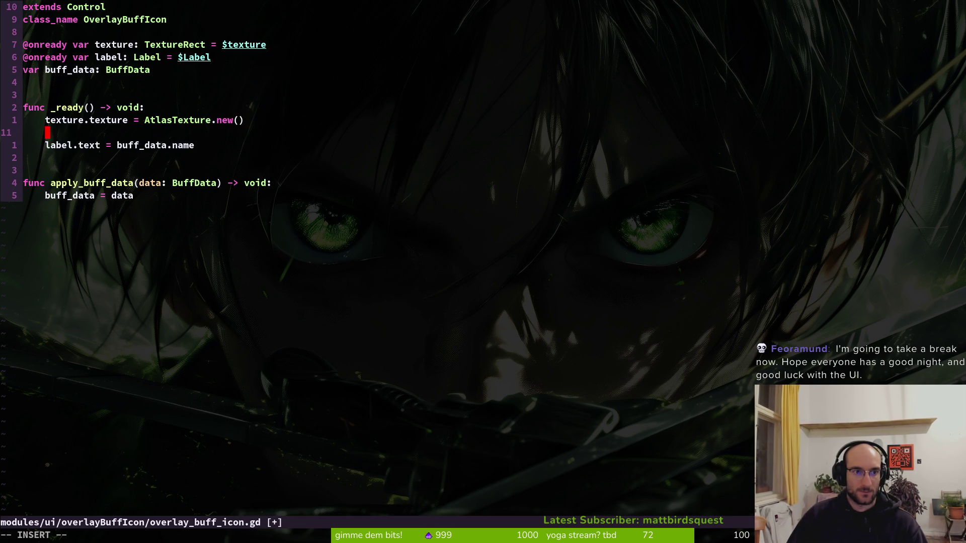
key("Escape")
key("alt+Tab")
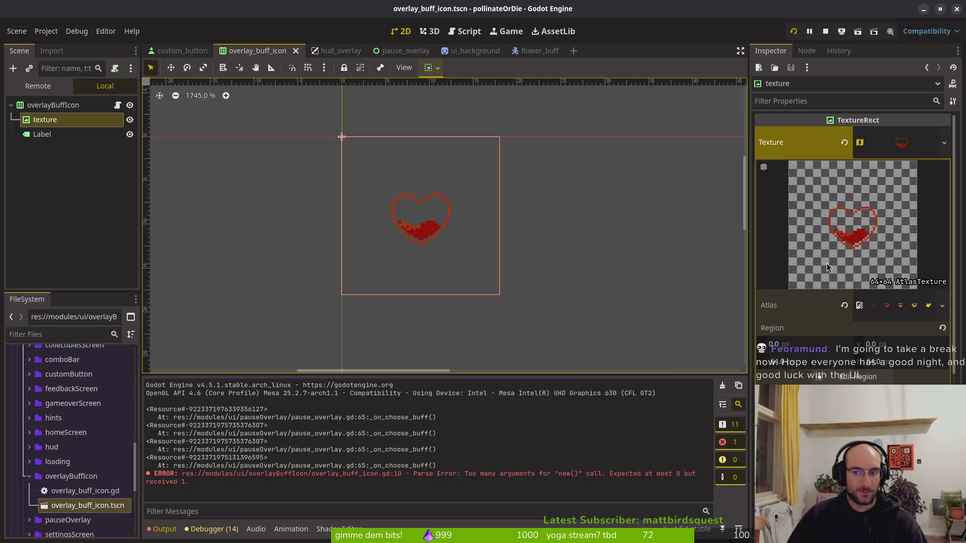
key("alt+Tab")
key("S")
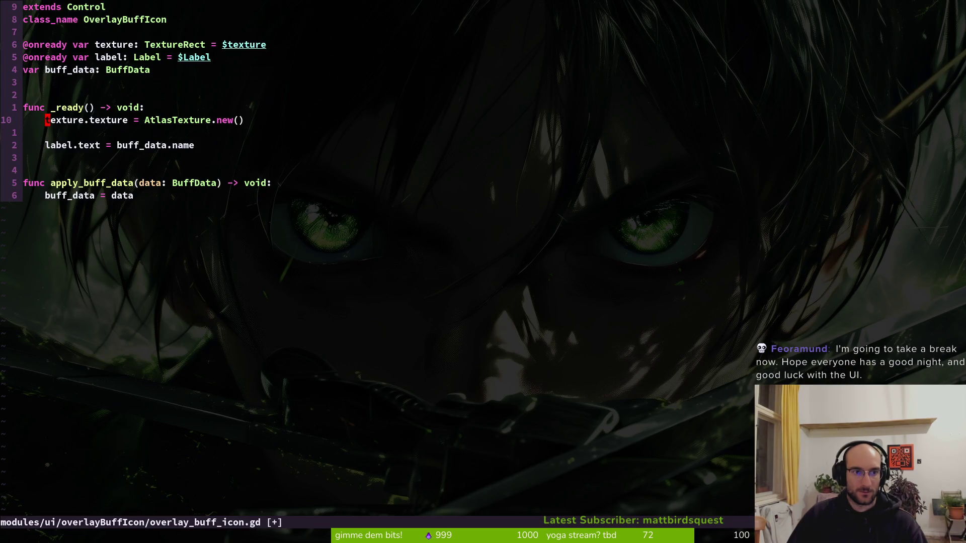
key("Escape")
key("k")
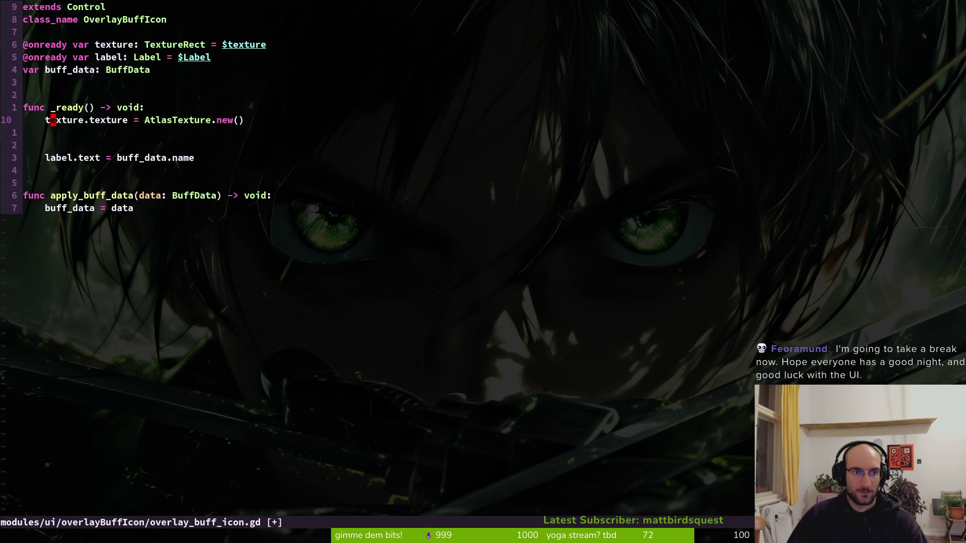
type("ivar a")
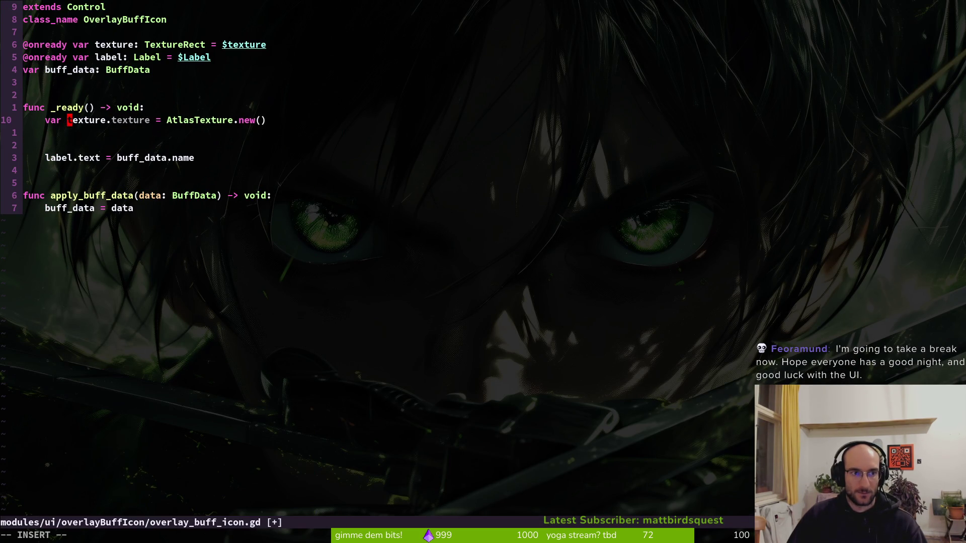
type("tlas =")
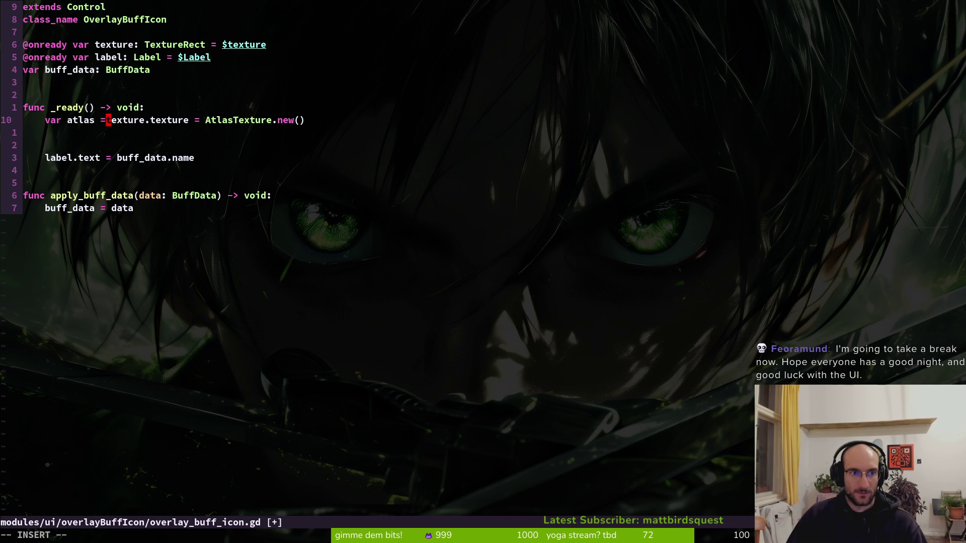
key("Delete")
key("Delete")
key("Delete")
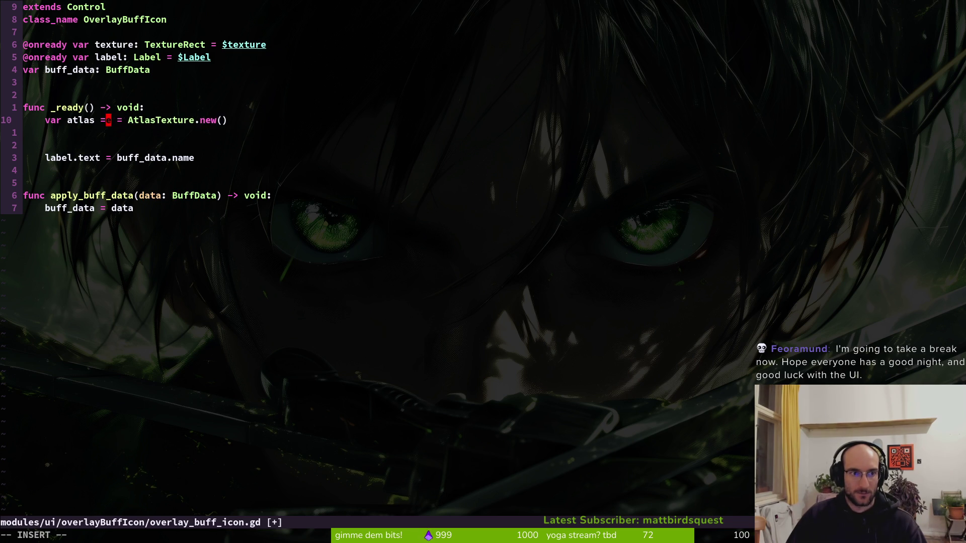
key("Delete")
key("Escape")
type(":w")
key("Return")
Start a new atlas.region line below, checking the region property in Godot.
type("oatlas.w")
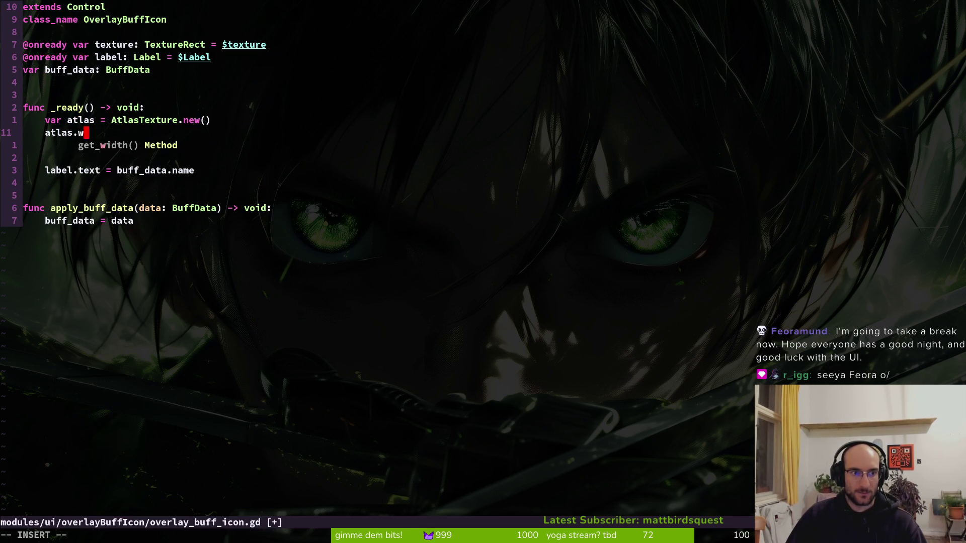
key("Escape")
key("alt+Tab")
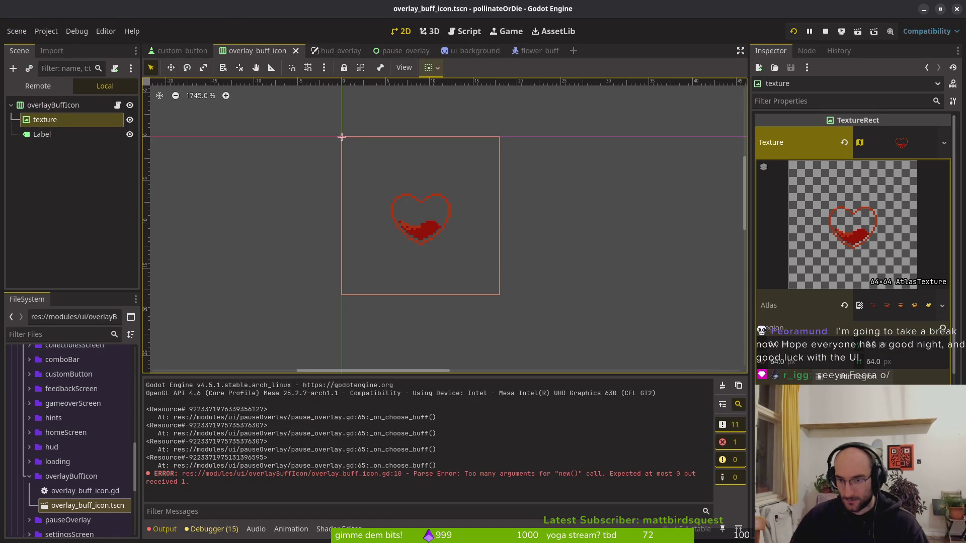
key("alt+Tab")
key("a")
key("BackSpace")
type(".re")
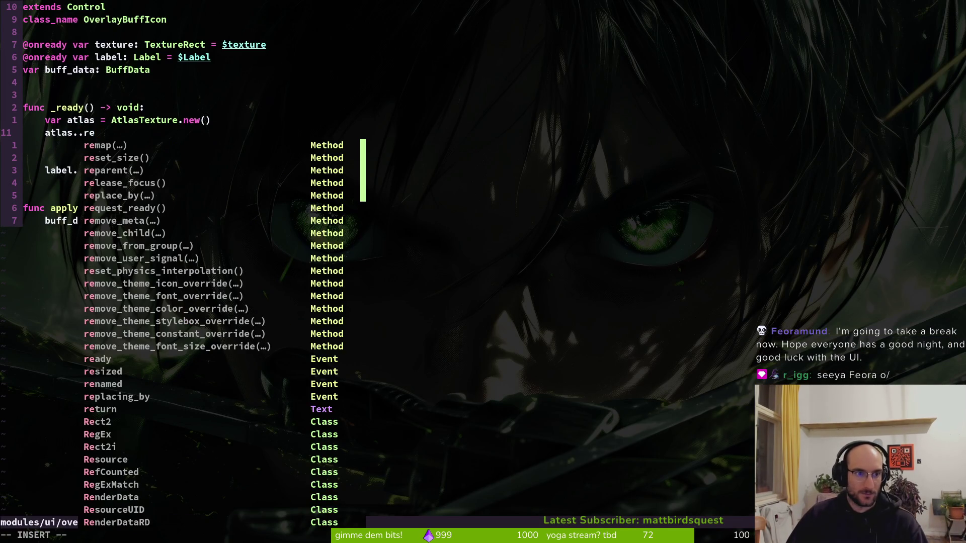
key("BackSpace")
key("BackSpace")
key("BackSpace")
type("region")
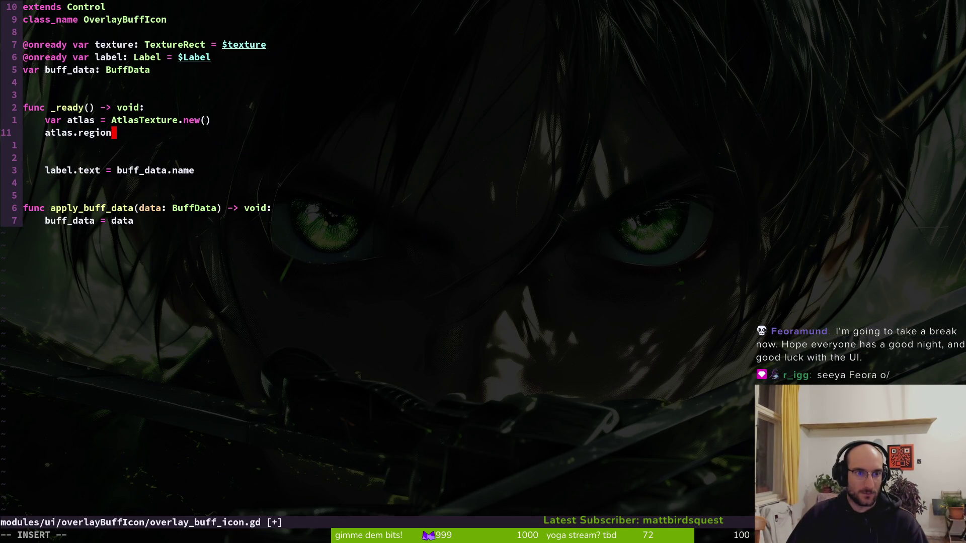
key("alt+Tab")
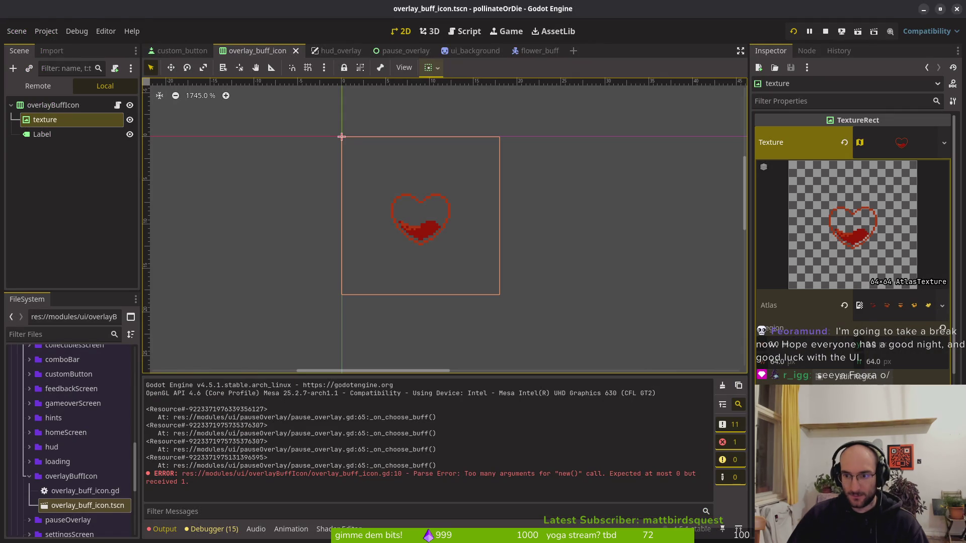
key("alt+Tab")
Complete atlas.region = Rect2(0,0,64,64), save, and delete the extra blank line.
type(".w")
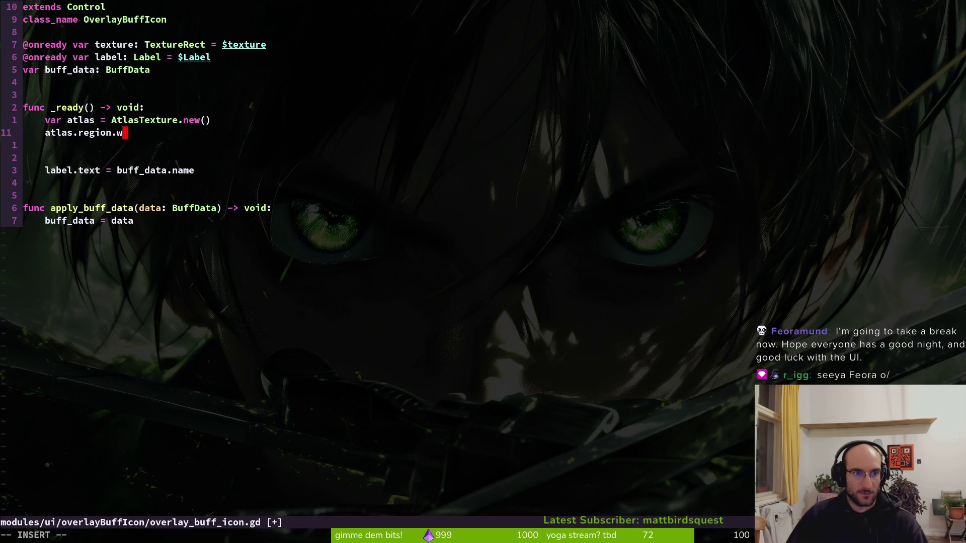
key("alt+Tab")
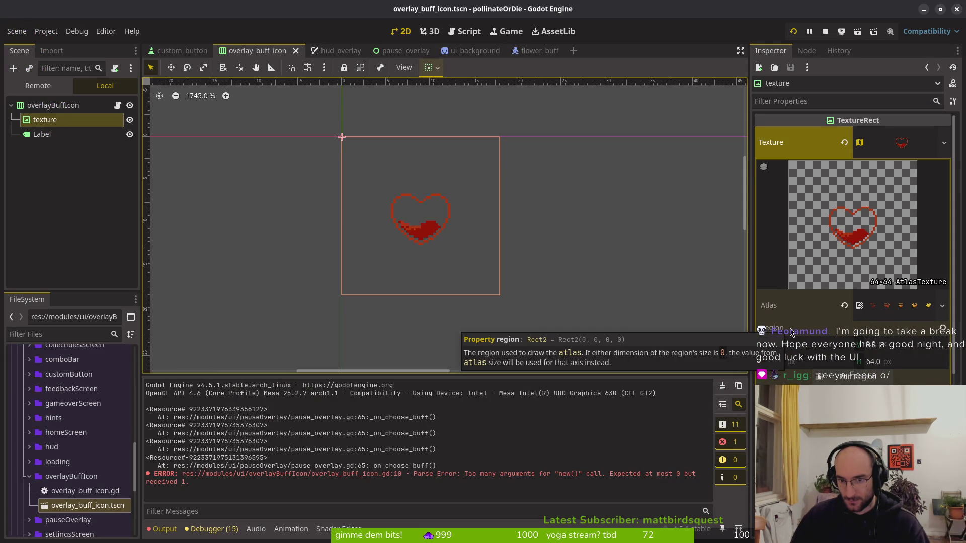
key("alt+Tab")
key("BackSpace")
type("= Rect2")
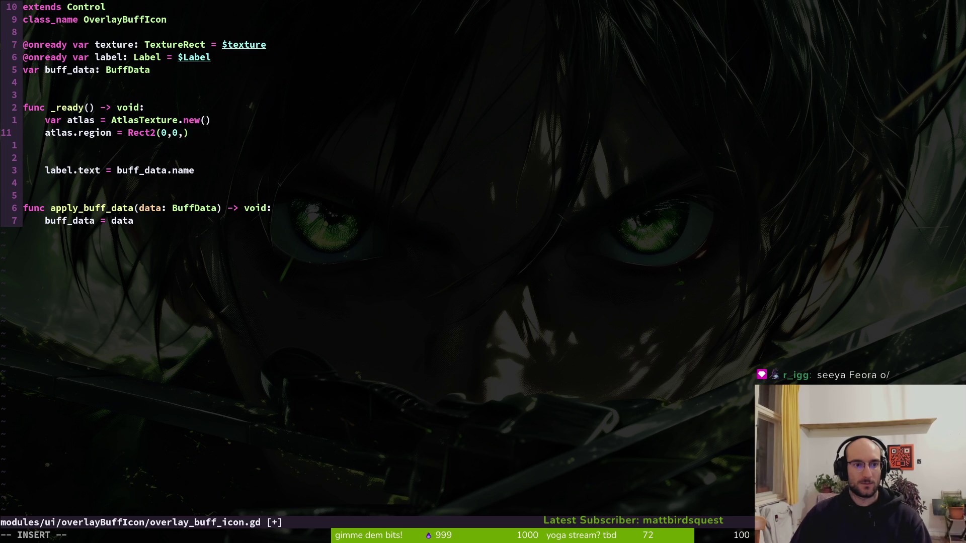
type("64,64")
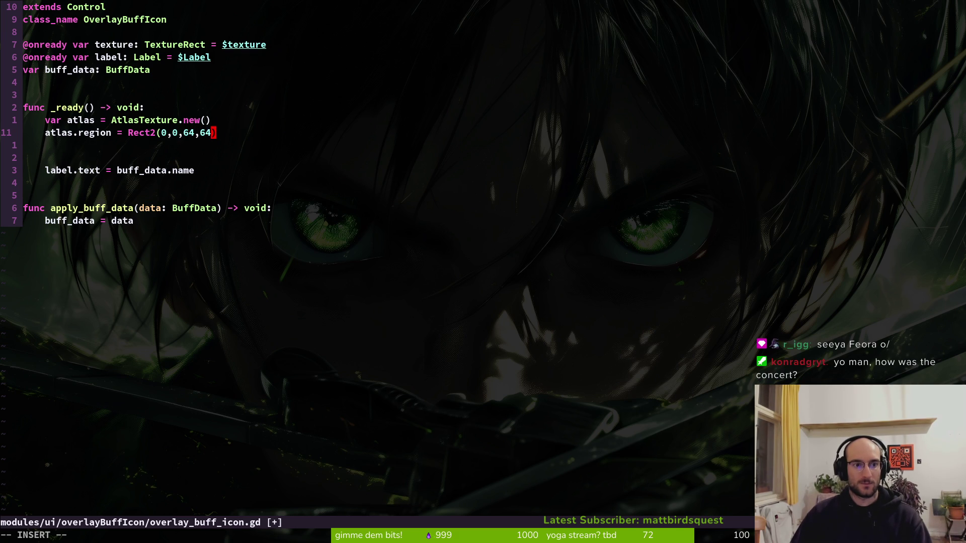
key("Escape")
type(":w")
key("Return")
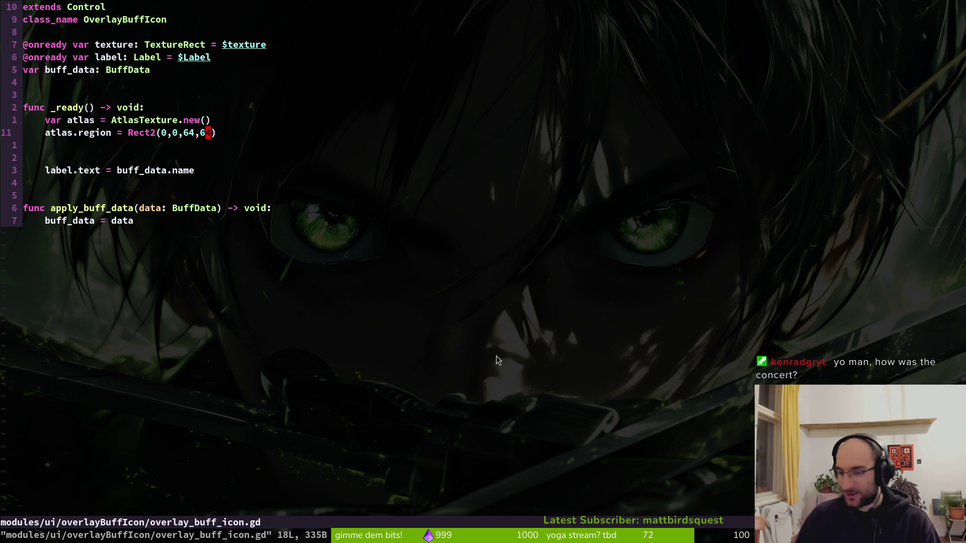
key("j")
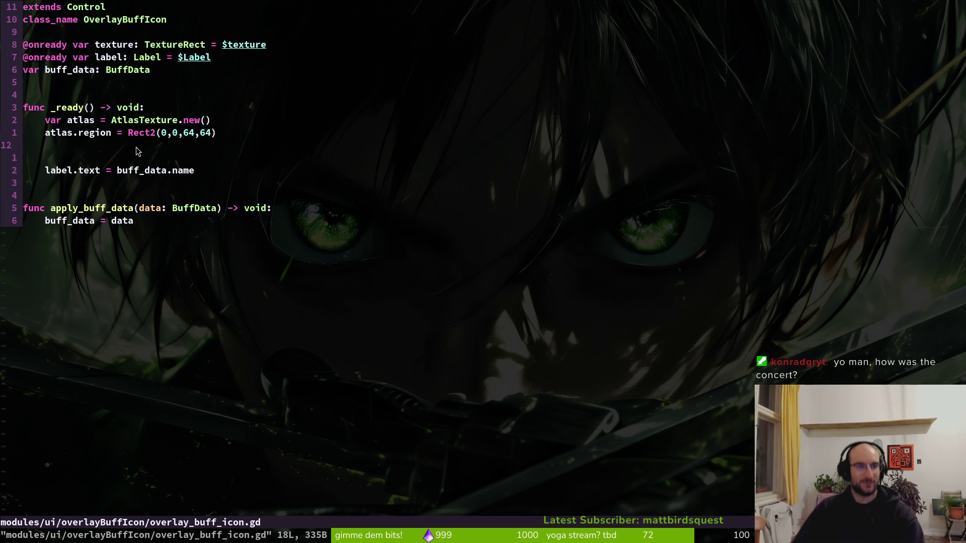
key("d")
key("d")
type(":w")
key("Return")
Add atlas.atlas = buff_data.sprite below the region line and save.
left_click(86, 136)
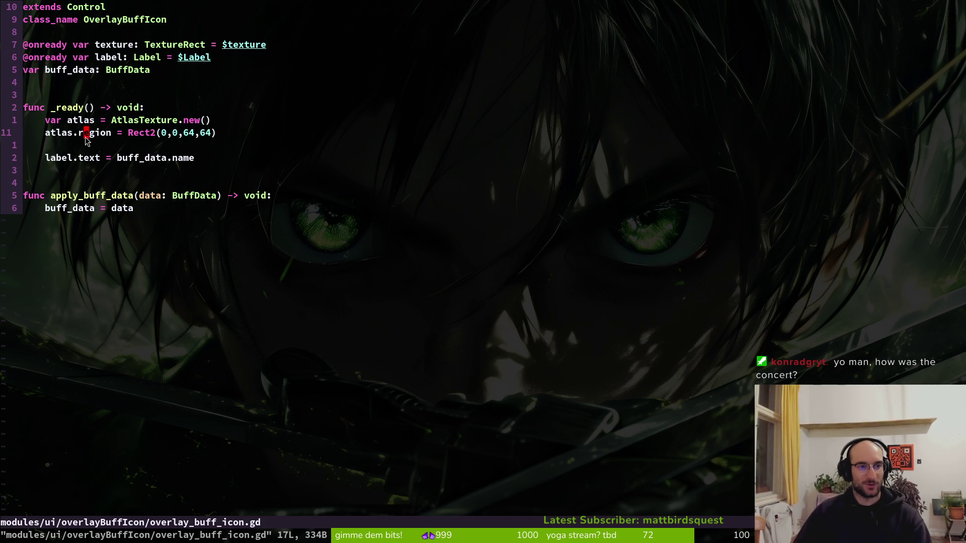
type("oat=.t")
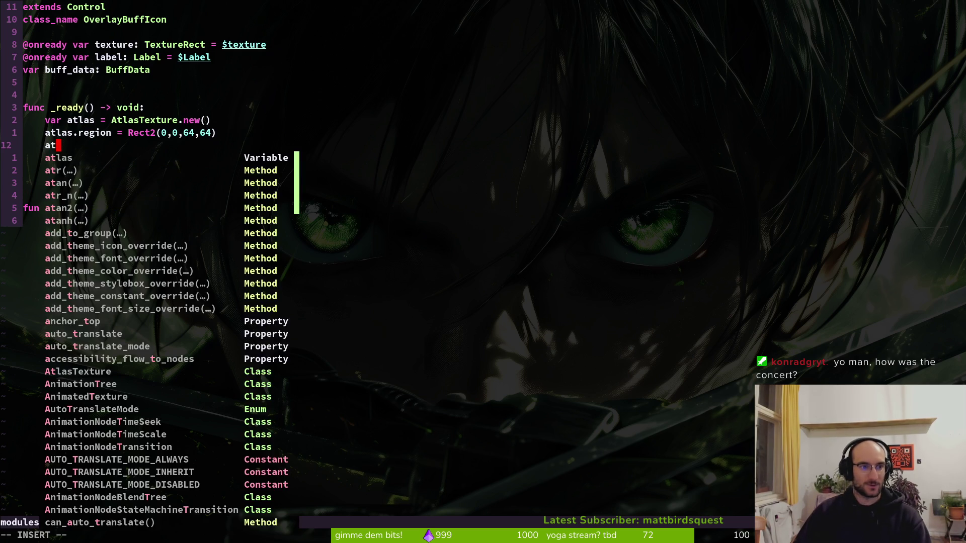
key("BackSpace")
key("BackSpace")
key("BackSpace")
type("las.tes")
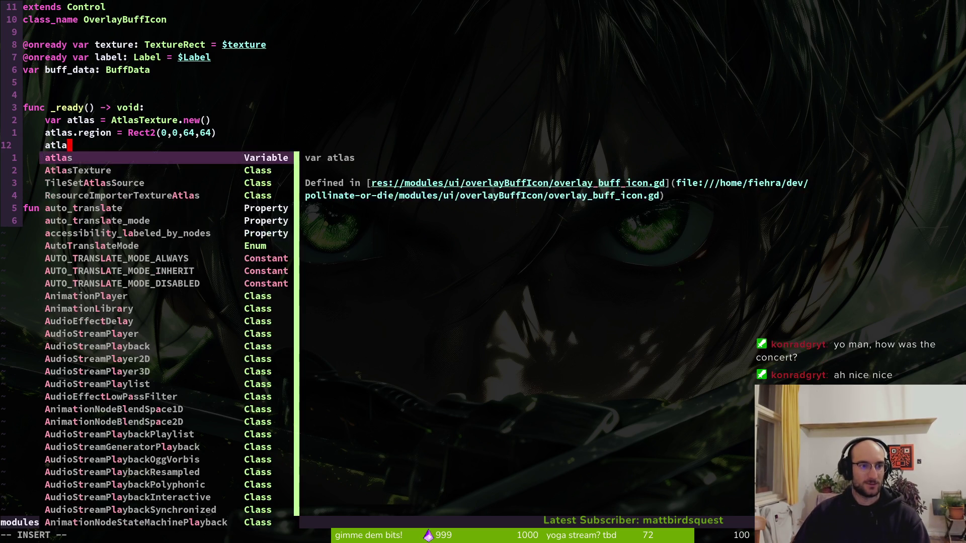
type("ure")
key("alt+Tab")
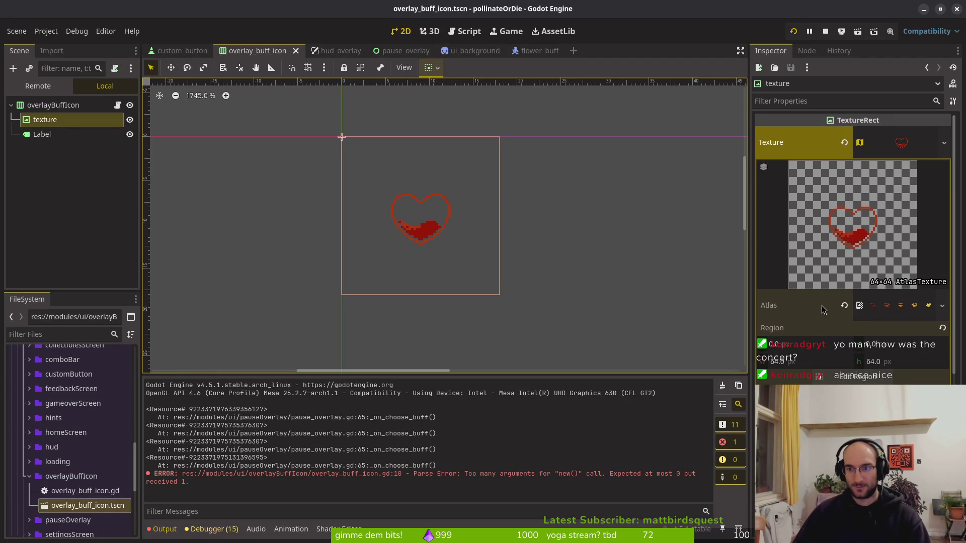
key("alt+Tab")
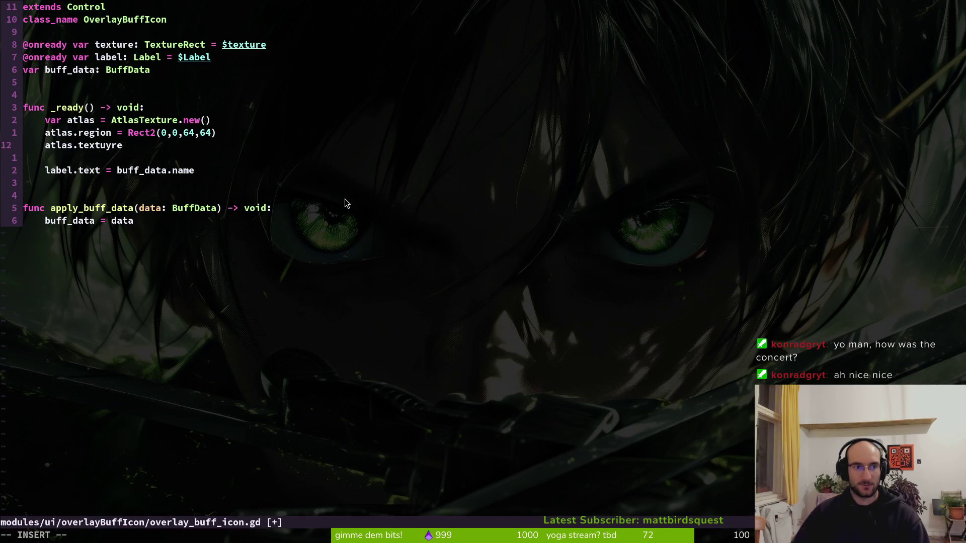
key("BackSpace")
key("BackSpace")
key("BackSpace")
key("BackSpace")
key("BackSpace")
type("at")
key("ctrl+n")
key("Return")
type("= buff_data.sprite")
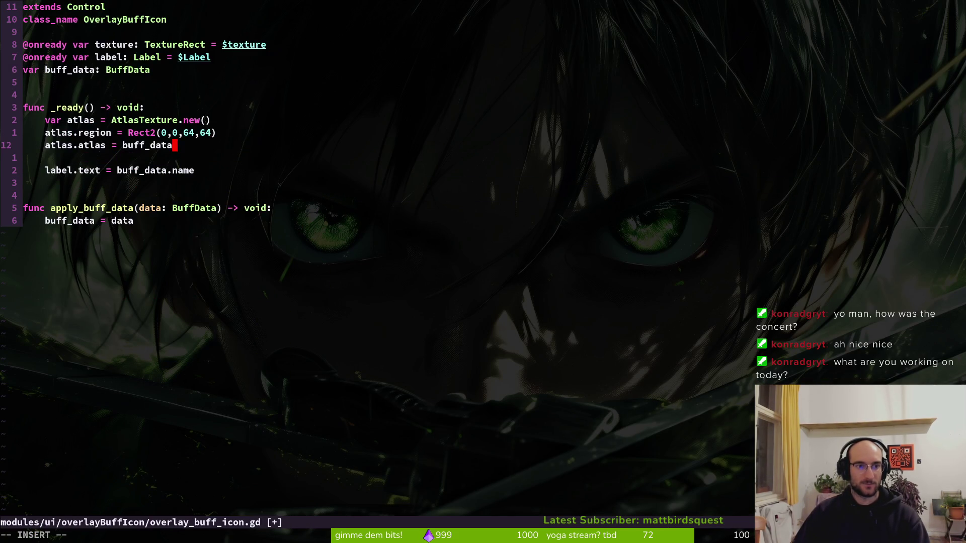
key("Escape")
type(":w")
key("Return")
Delete the leftover blank line, save, and return to Godot.
key("j")
key("j")
key("k")
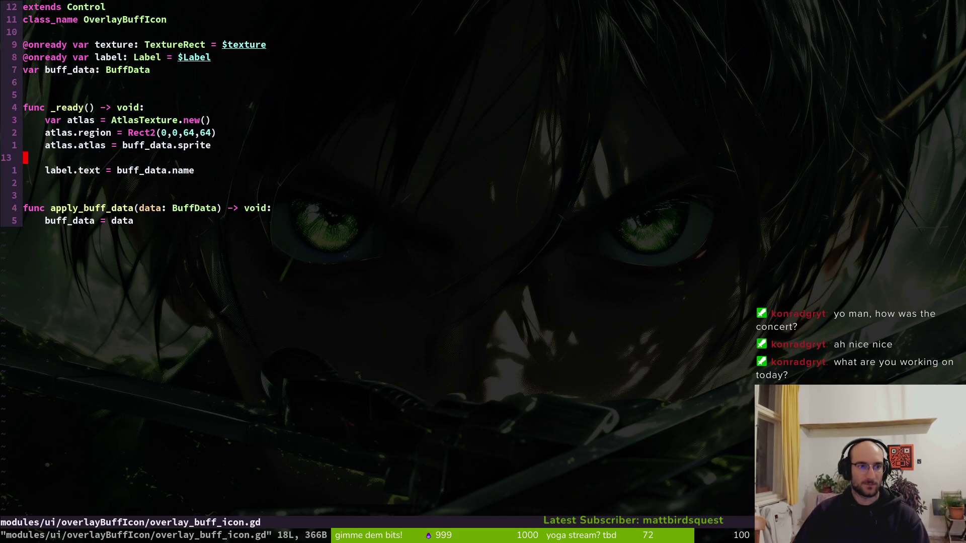
key("j")
key("j")
key("k")
key("k")
key("d")
key("d")
type(":w")
key("Return")
key("alt+Tab")
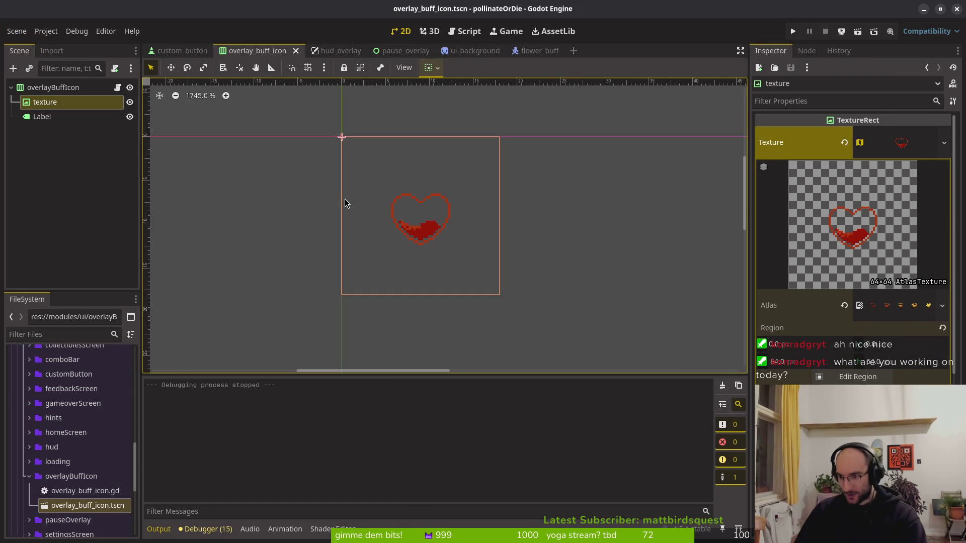
Launch the game with F5 and start the level from the title screen.
key("F5")
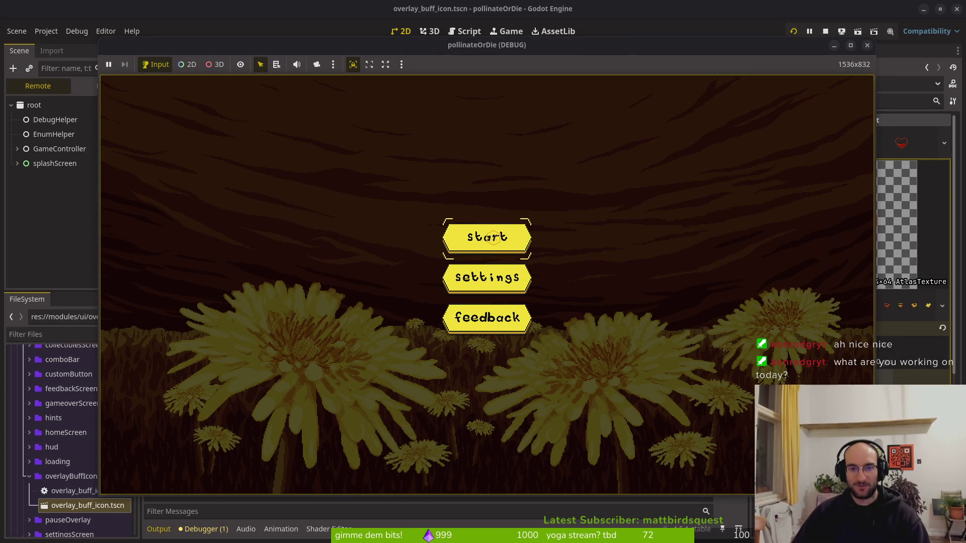
key("space")
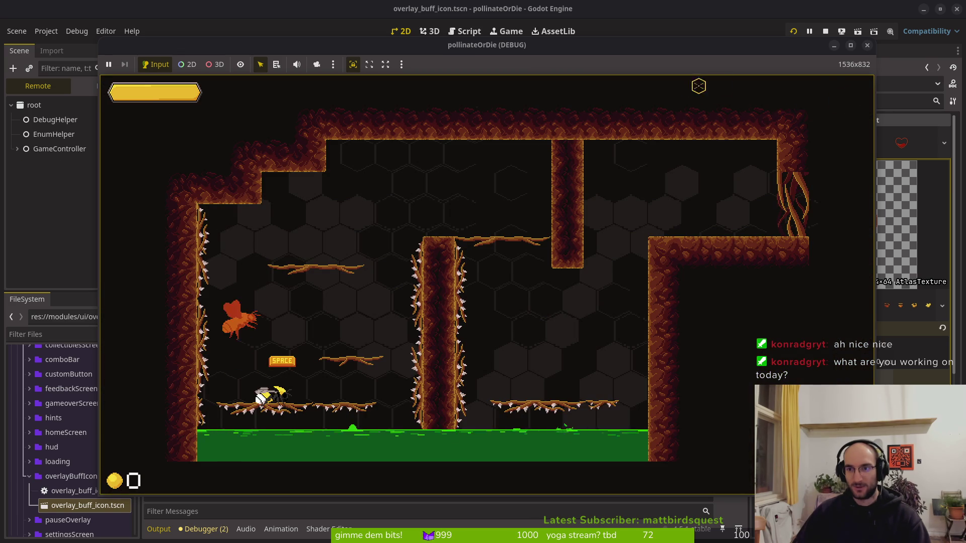
key("Escape")
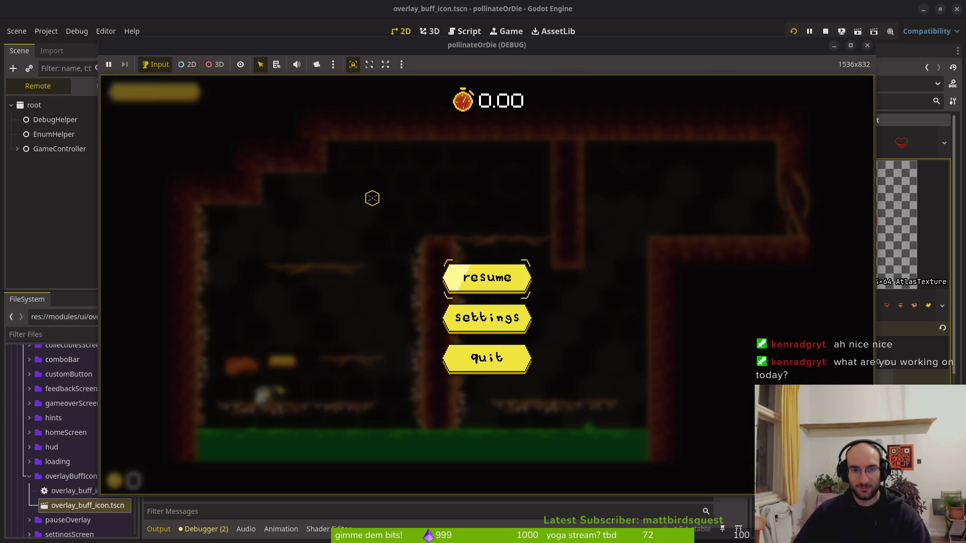
left_click(485, 276)
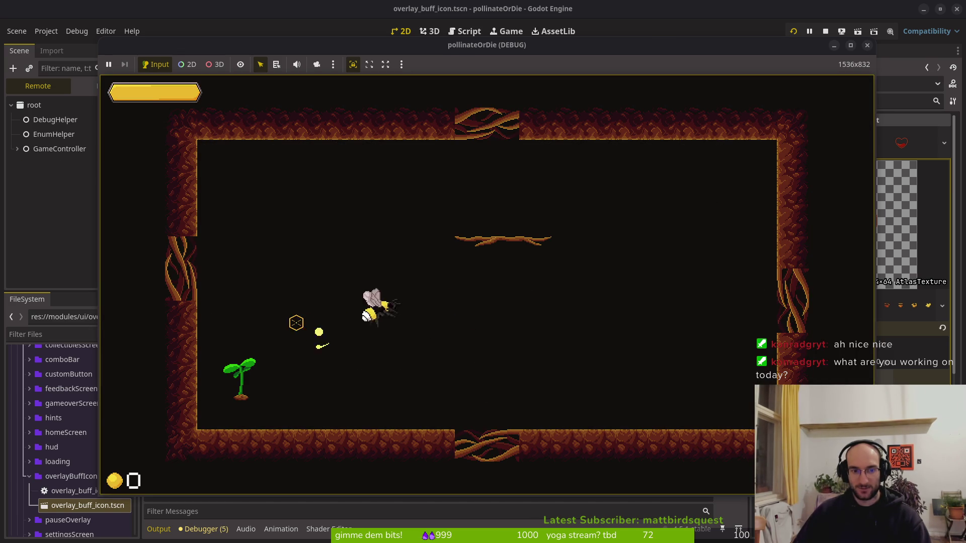
Pollinate the flower, collect the +1 max hp buff, check the pause overlay, then close the game.
left_click(240, 372)
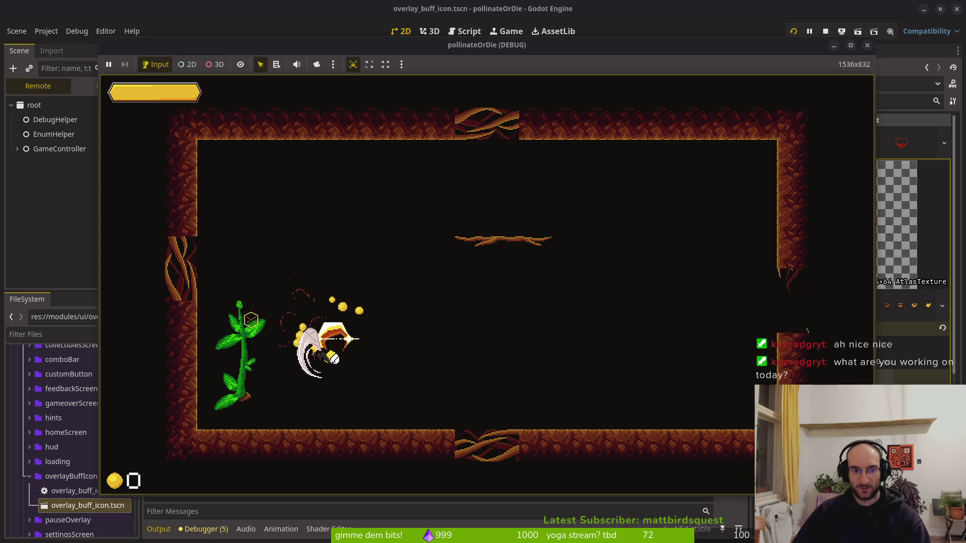
left_click(238, 262)
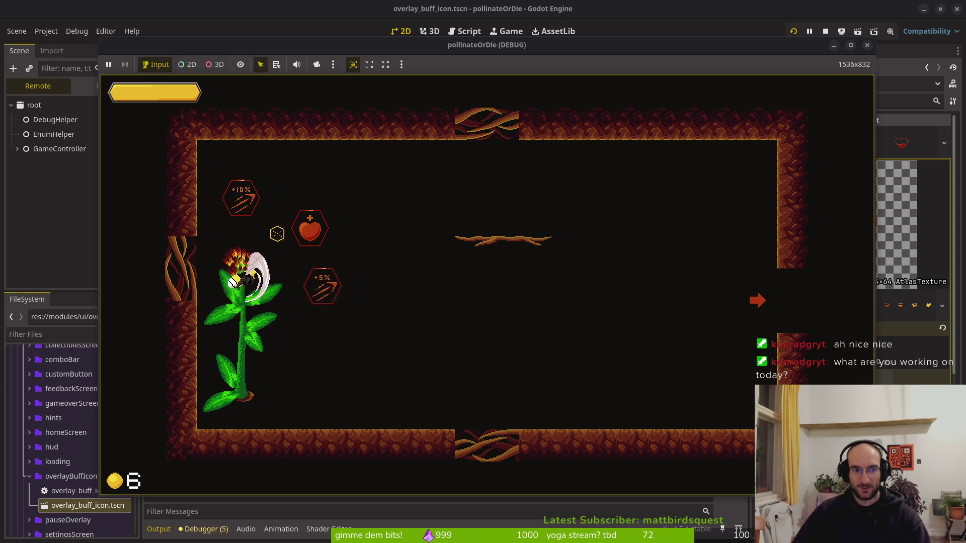
left_click(357, 220)
key("Escape")
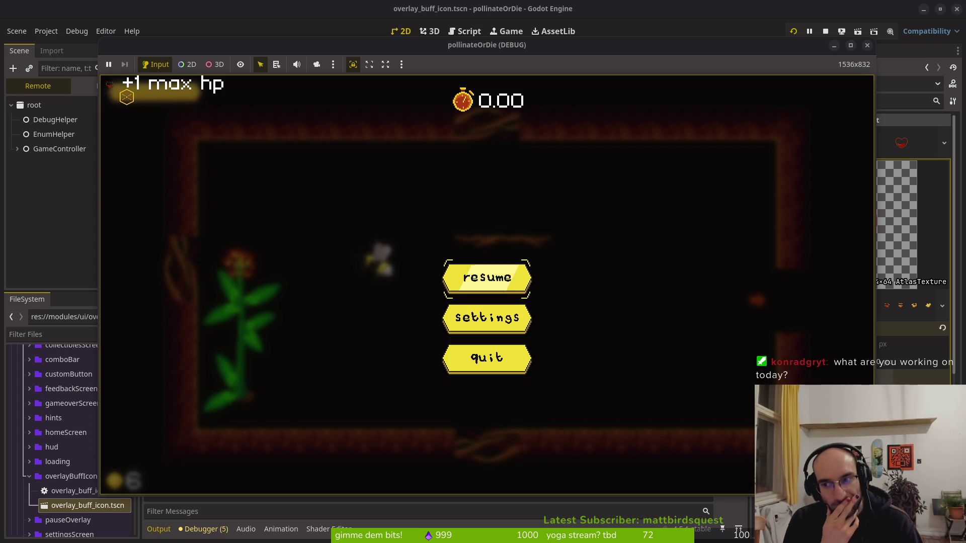
left_click(867, 45)
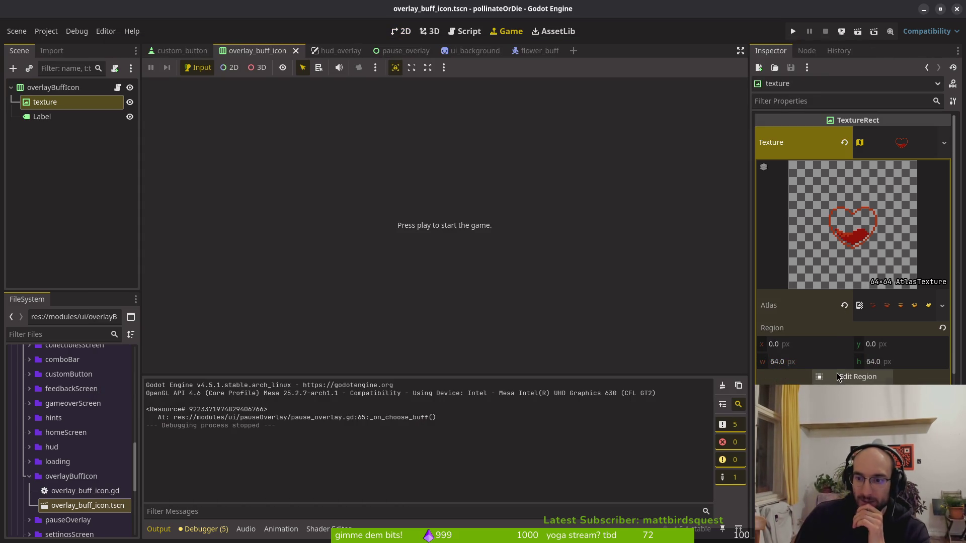
Set the texture's atlas Region to x 16, y 16, w 32, h 32 in the Inspector.
left_click(802, 363)
left_click(790, 347)
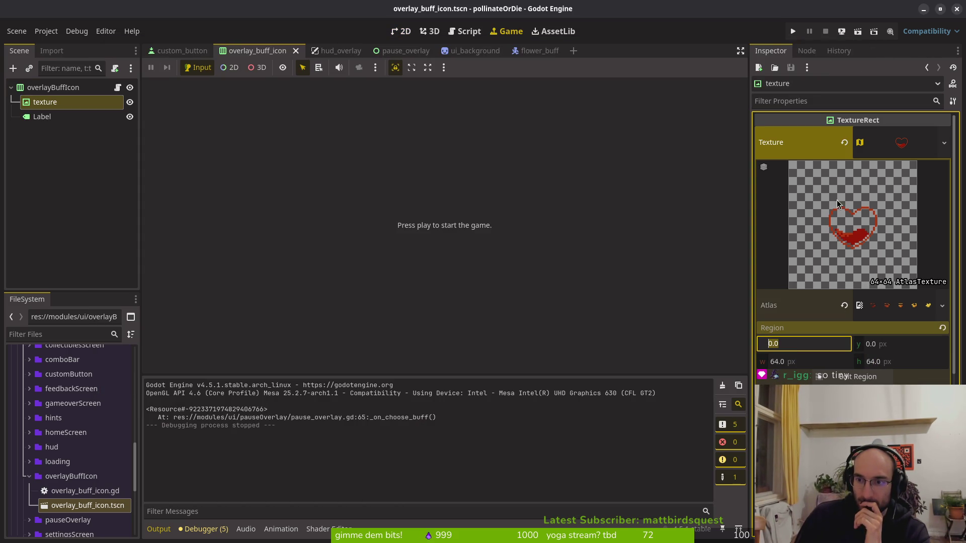
type("16")
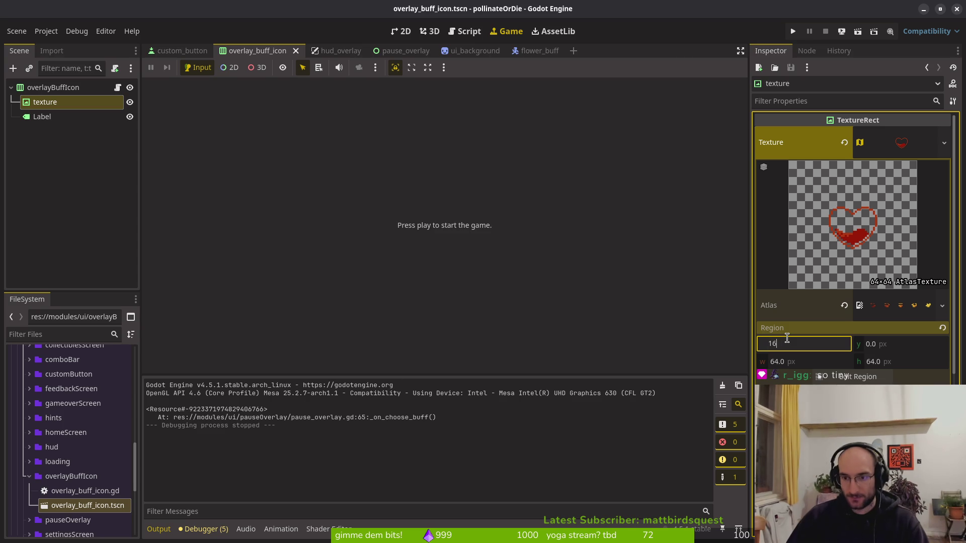
key("Tab")
key("Return")
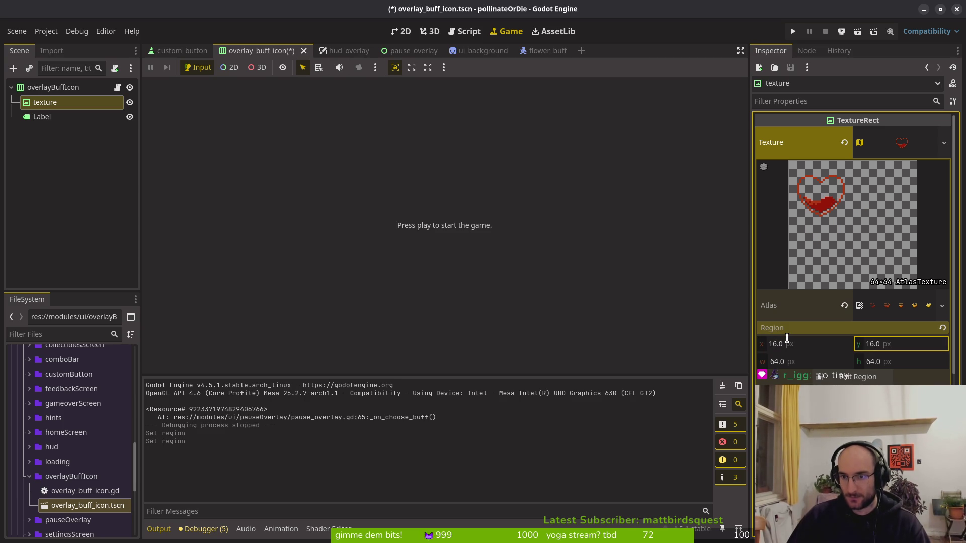
key("Tab")
type("32")
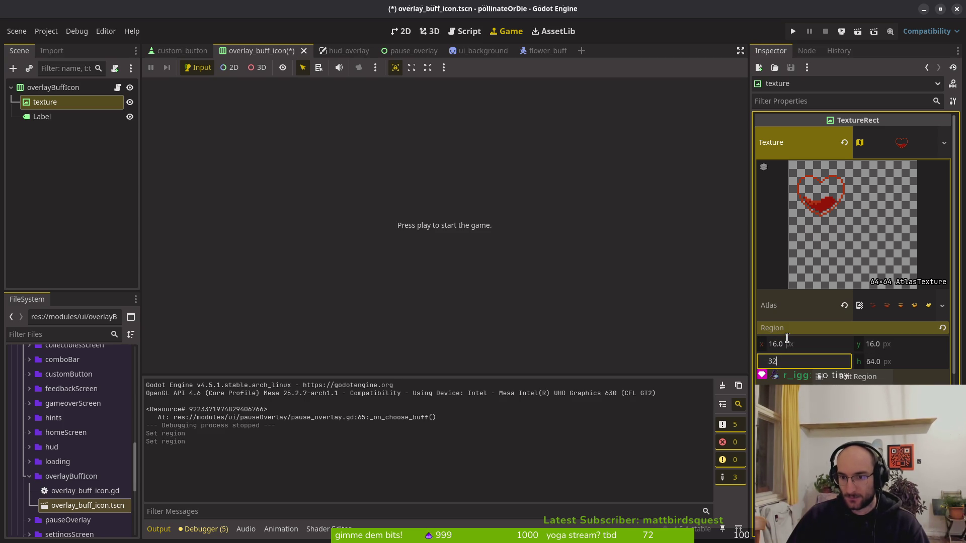
key("Tab")
type("32")
key("Return")
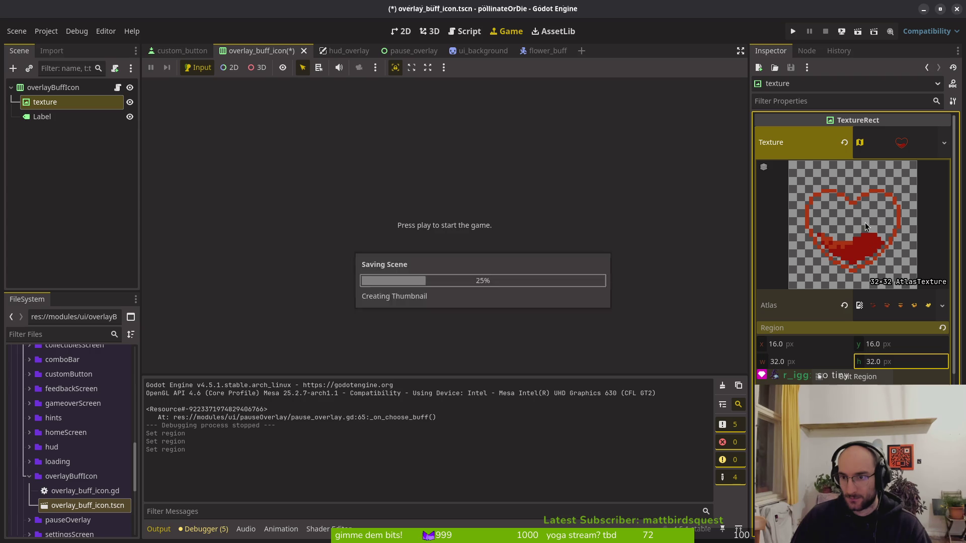
Save the overlay_buff_icon scene and go to the region values in the script.
key("ctrl+s")
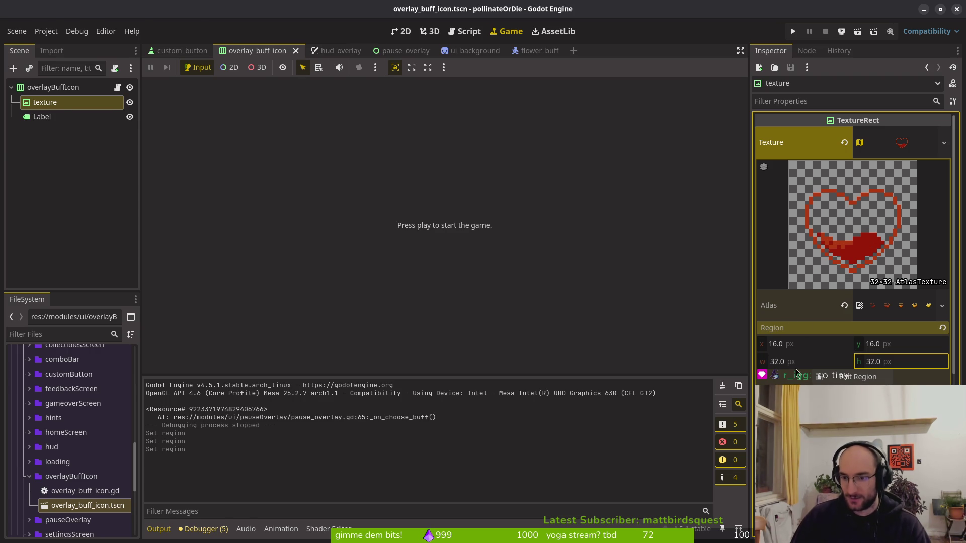
key("super+1")
left_click(162, 137)
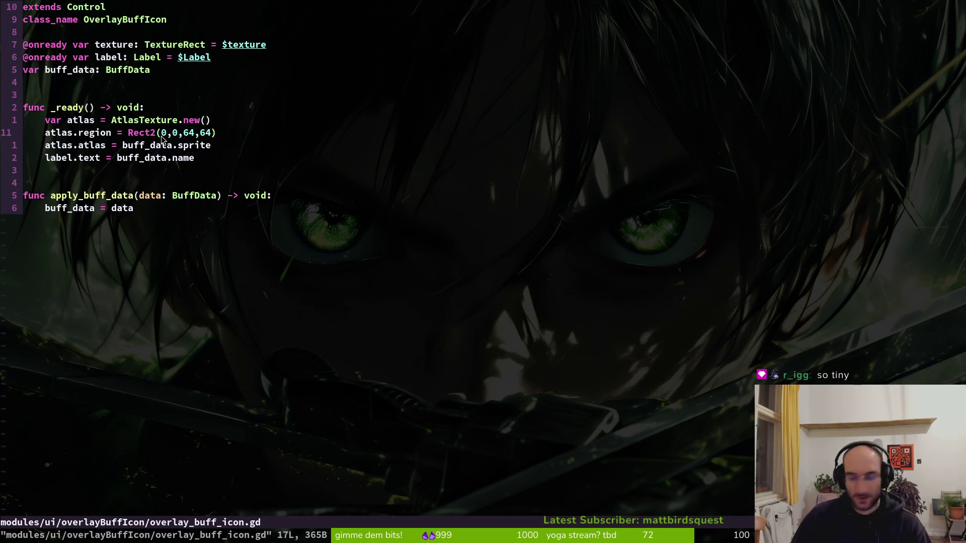
Change the Rect2 x and y offsets from 0 to 16.
type("ls16")
key("Escape")
key("w")
key("w")
type("s16")
key("Escape")
Set the region width to 32, then run the game with F5.
key("w")
key("w")
key("l")
key("s")
key("BackSpace")
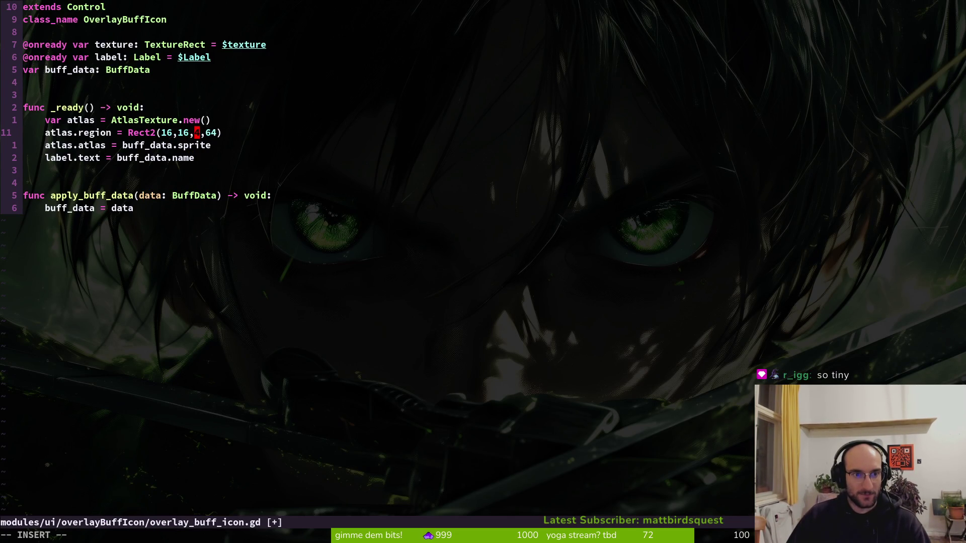
type("32")
key("Escape")
key("w")
key("w")
type("cw43")
key("BackSpace")
key("BackSpace")
key("F5")
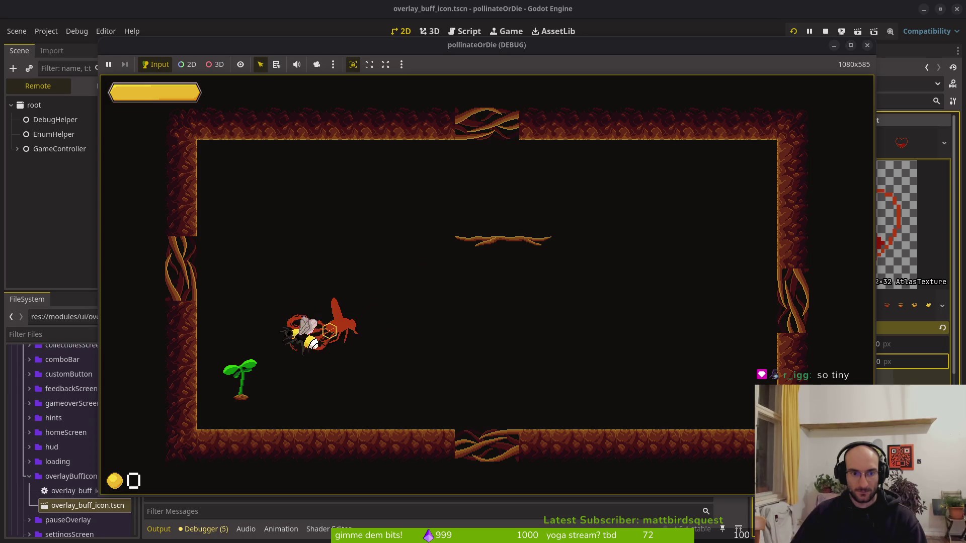
Grow and pollinate the dandelion, confirm the 5% slash buff while paused, resume, then stop with F8.
left_click(339, 352)
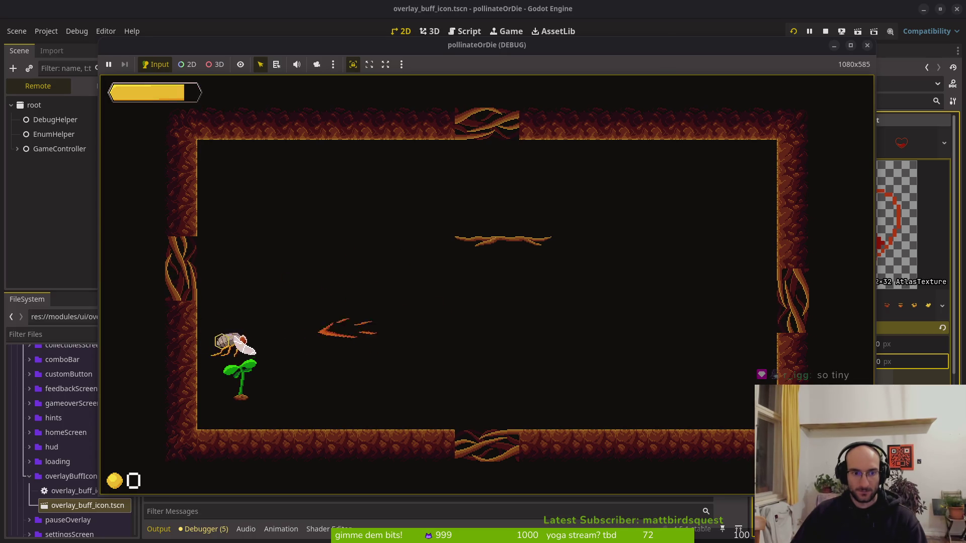
left_click(237, 185)
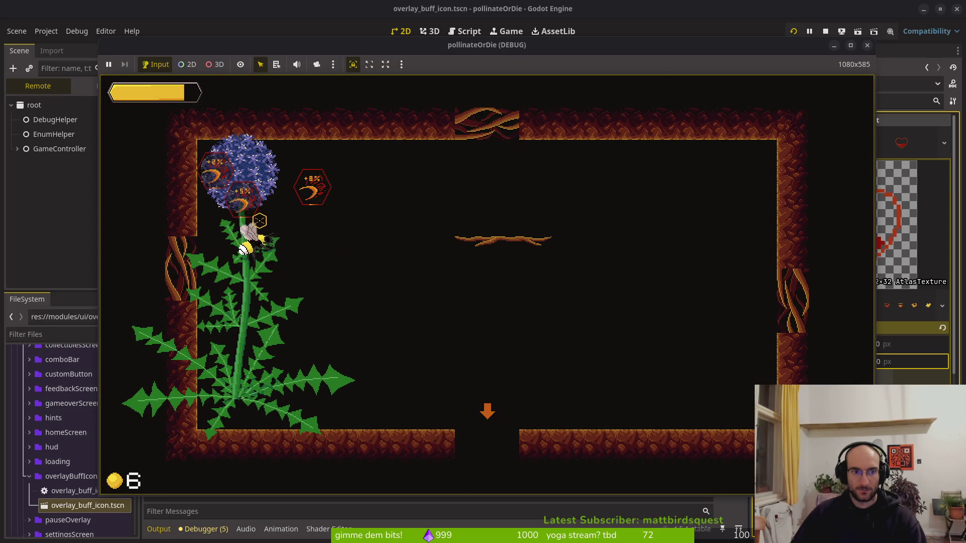
key("Escape")
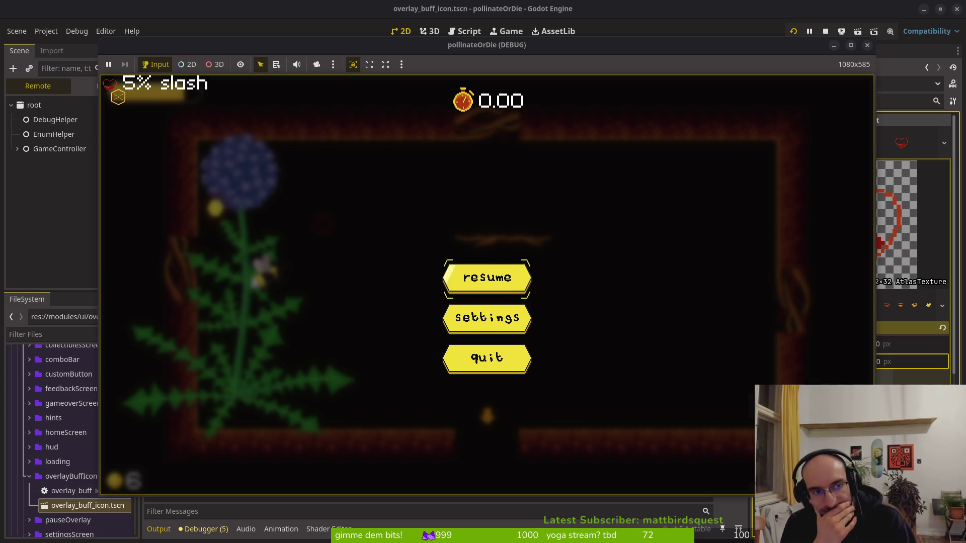
key("Escape")
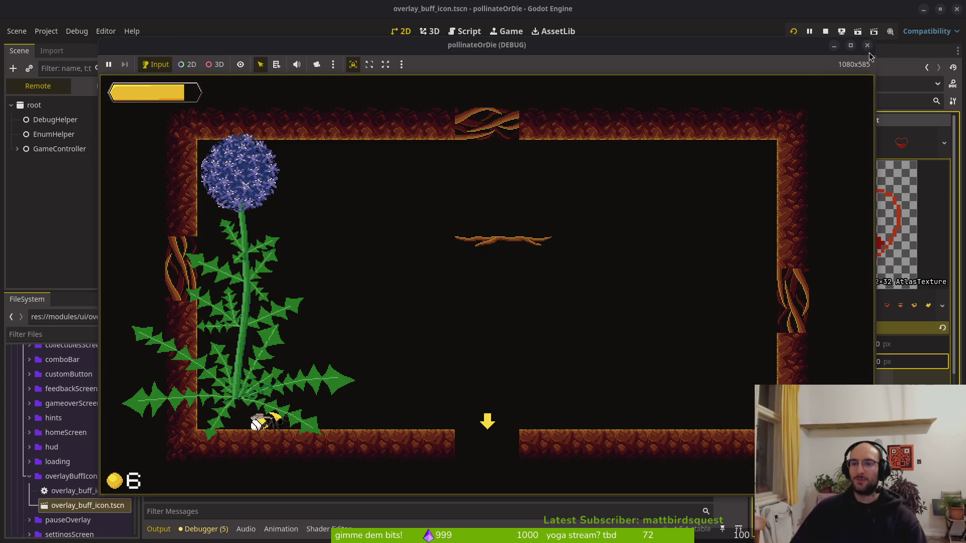
key("F8")
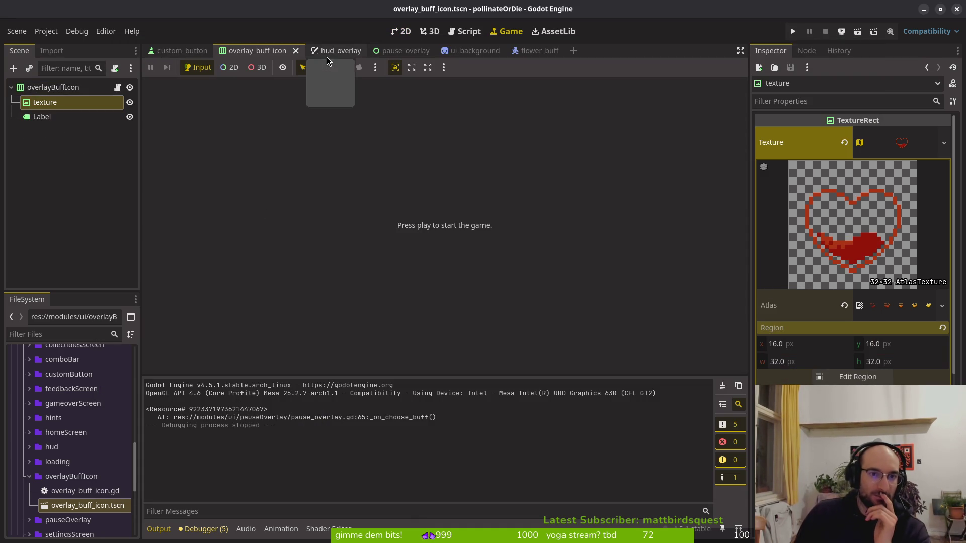
Resize the overlayBuffIcon root node to 37 × 32 px and launch the game with F5.
left_click(52, 87)
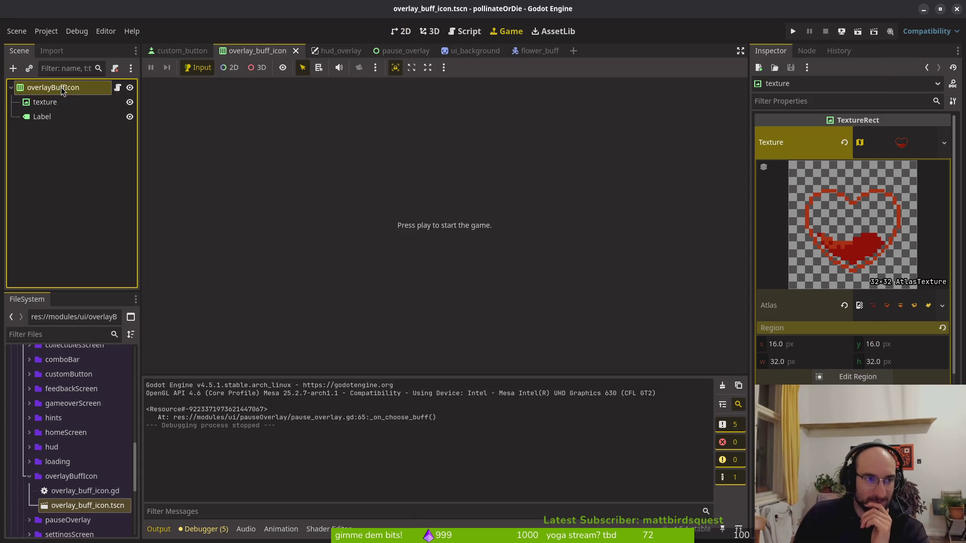
left_click(50, 102)
left_click(915, 315)
key("Tab")
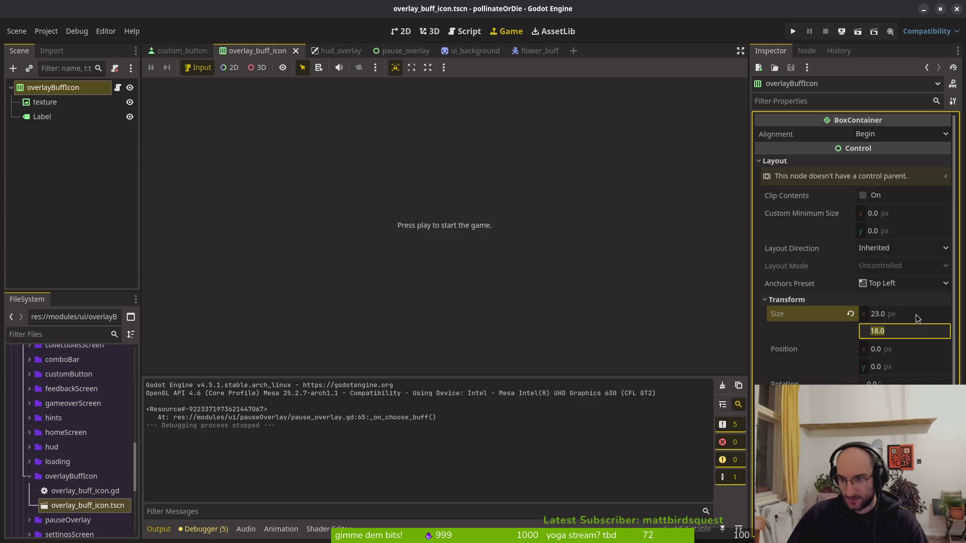
type("32")
key("Tab")
left_click(915, 315)
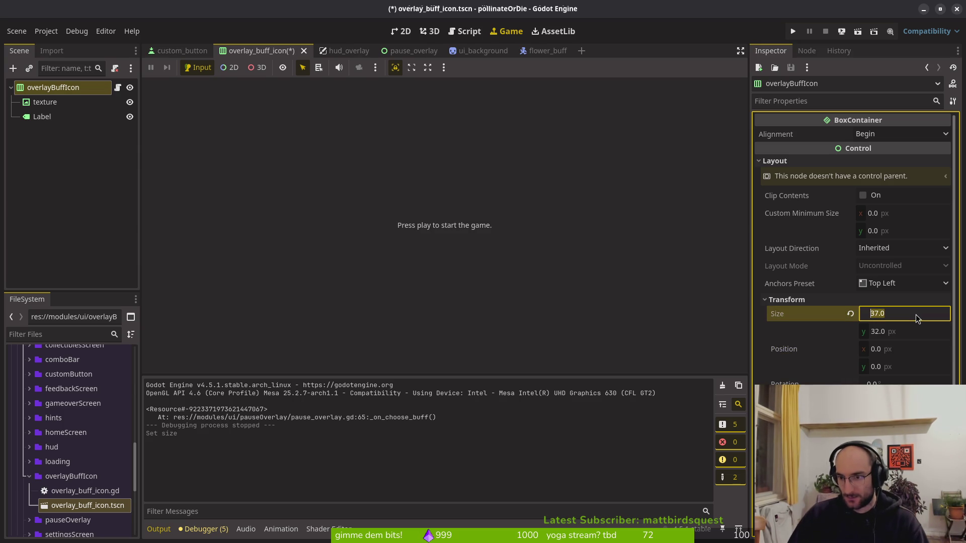
key("Return")
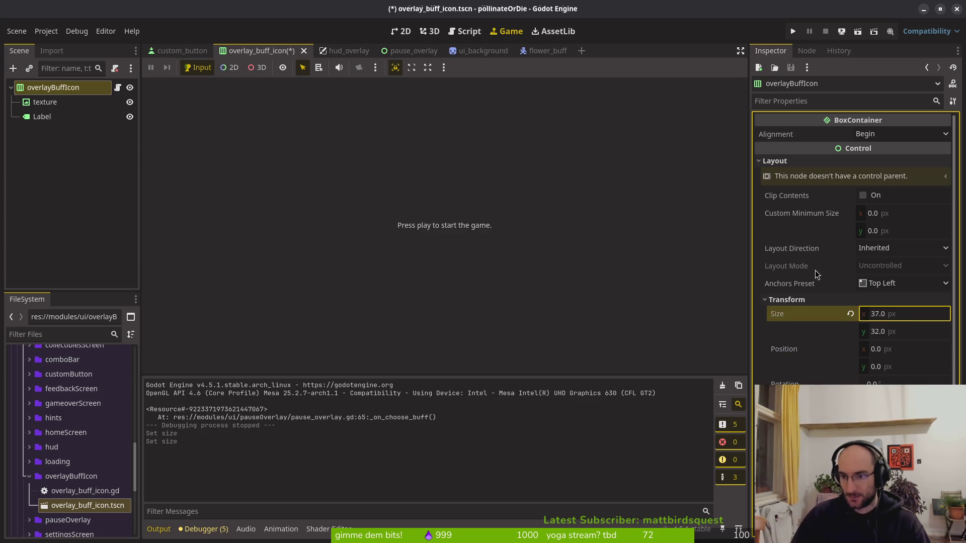
key("F5")
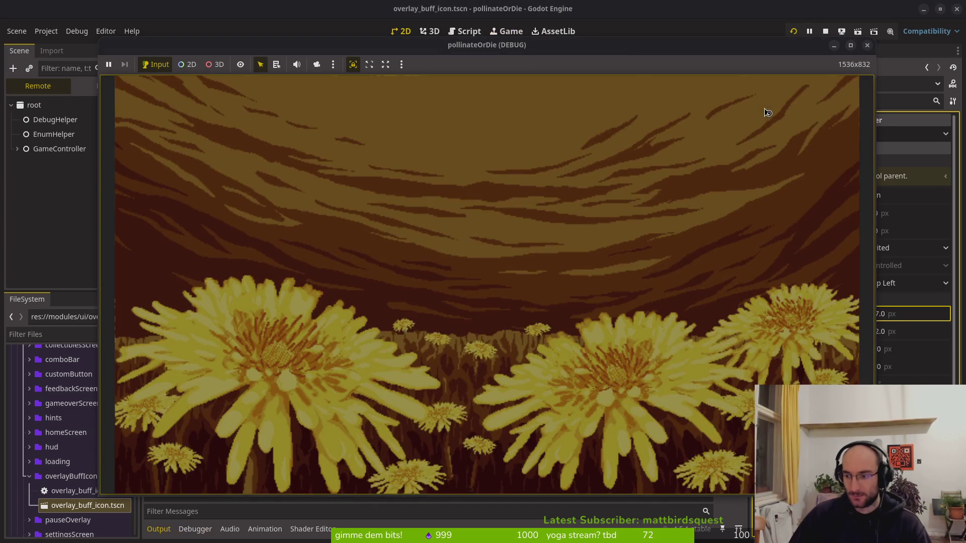
Start a run, collect the full heal buff, check it on the pause overlay, then close the game.
key("Return")
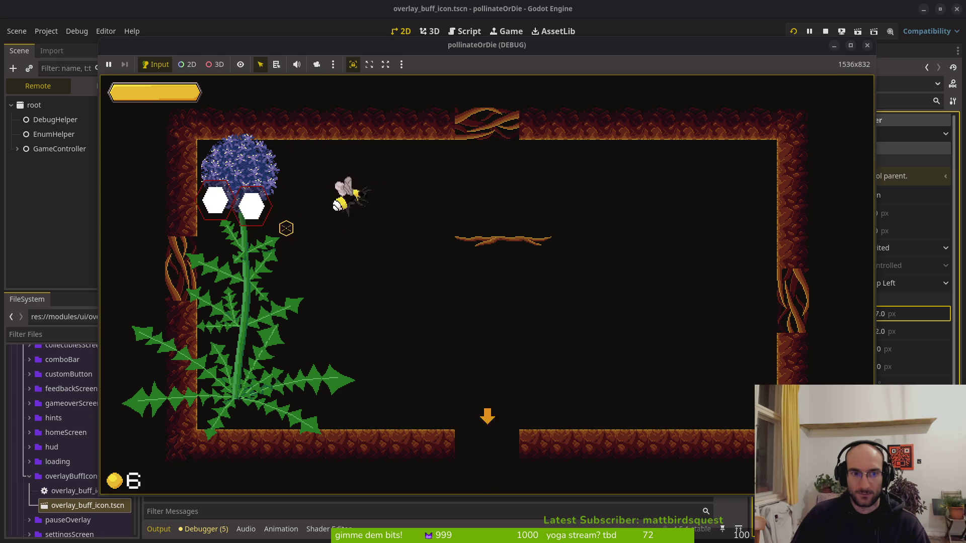
key("Escape")
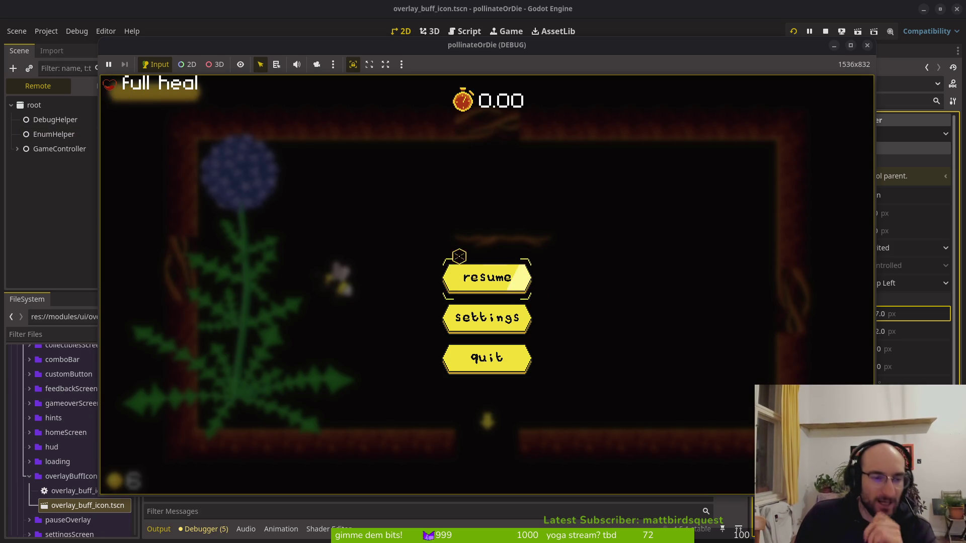
left_click(519, 267)
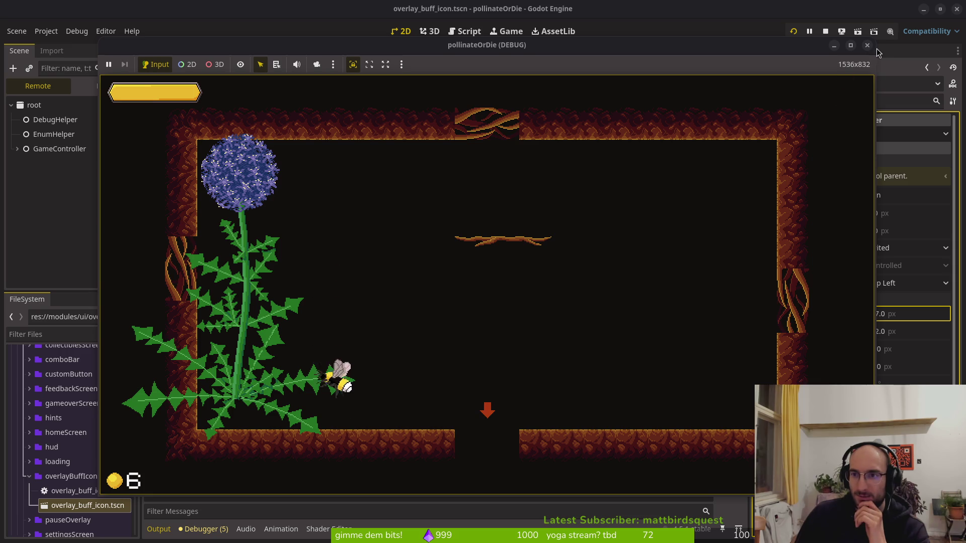
left_click(867, 44)
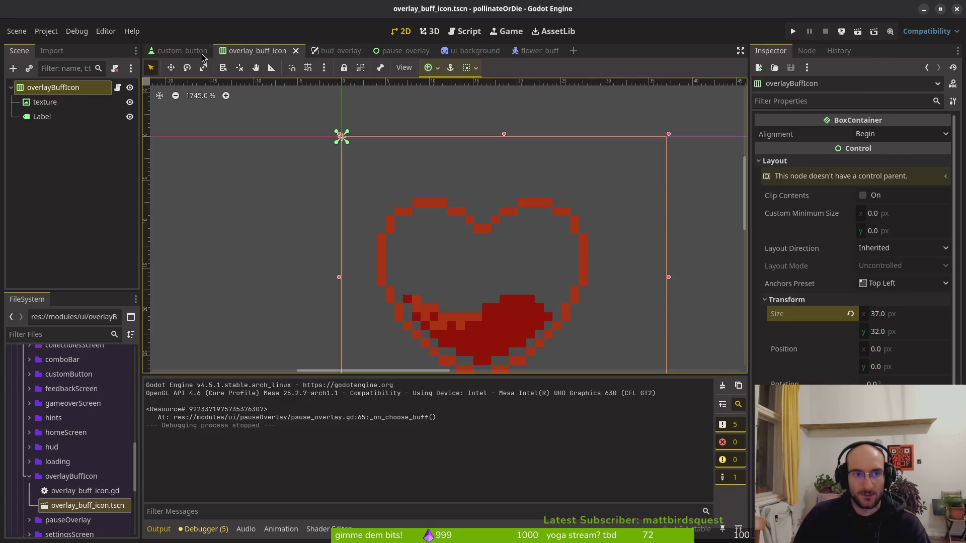
Look over the pause overlay's VBoxContainer, then the buff icon's texture and Label nodes.
left_click(392, 51)
left_click(42, 120)
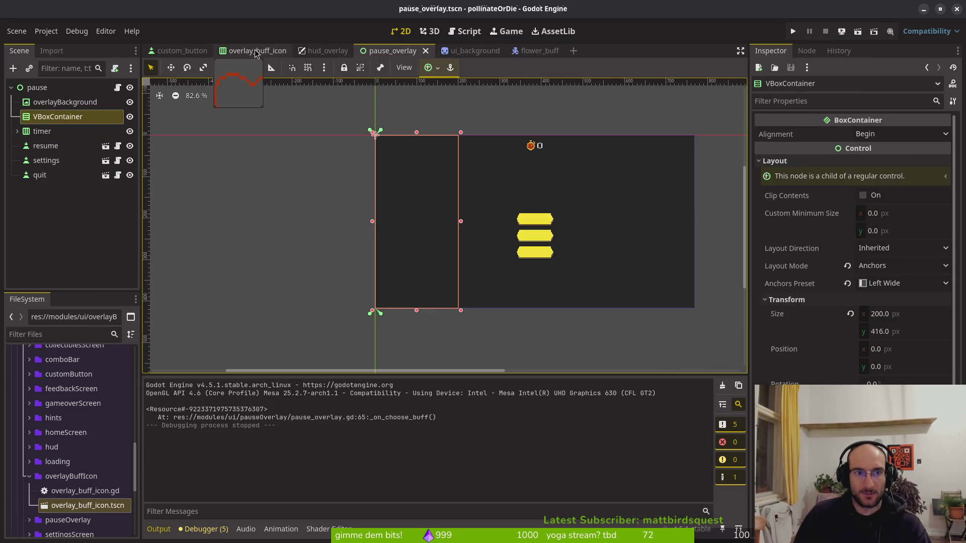
left_click(256, 51)
left_click(44, 102)
left_click(42, 116)
left_click(44, 102)
scroll(610, 246, "down", 5)
scroll(610, 246, "down", 6)
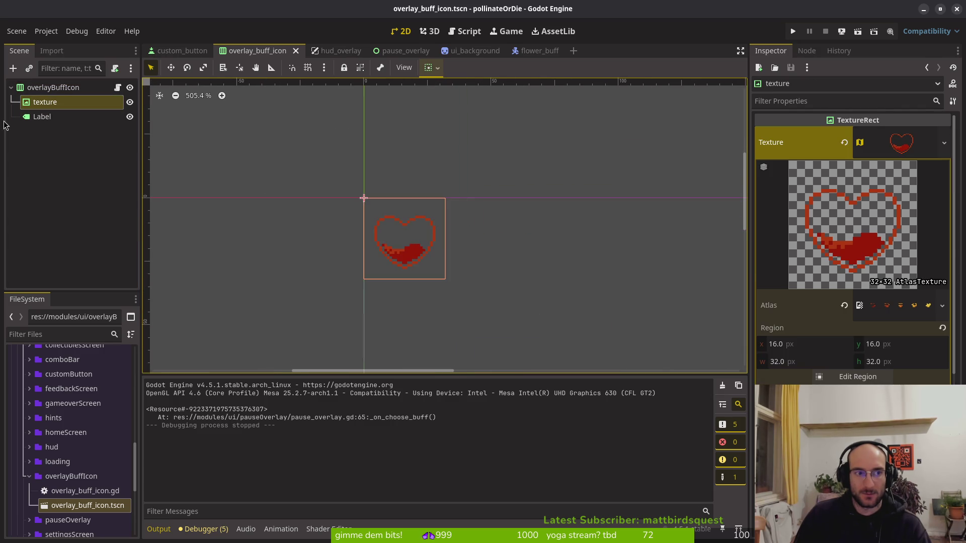
left_click(42, 116)
left_click(53, 87)
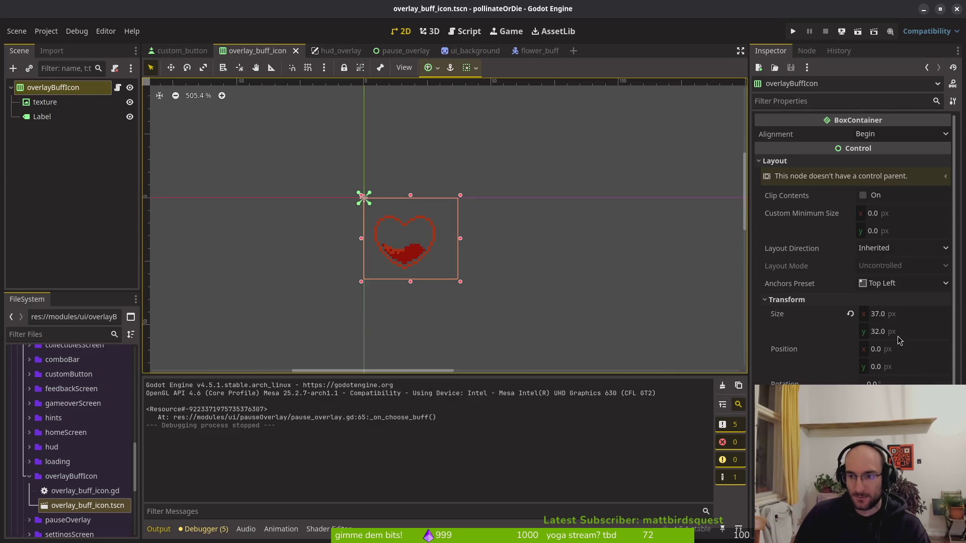
Toggle the texture node's visibility off and back on in overlay_buff_icon.
left_click(36, 103)
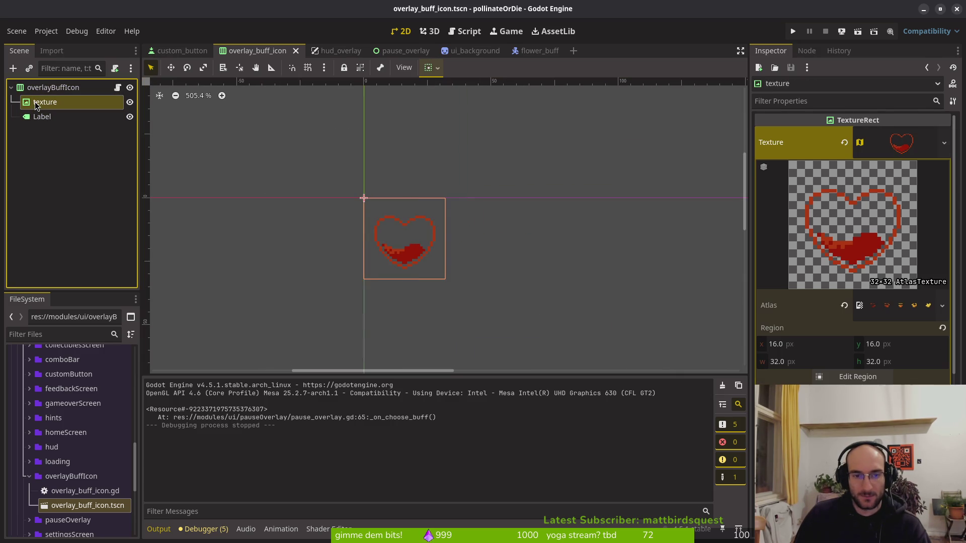
left_click(129, 102)
left_click(65, 87)
left_click(76, 104)
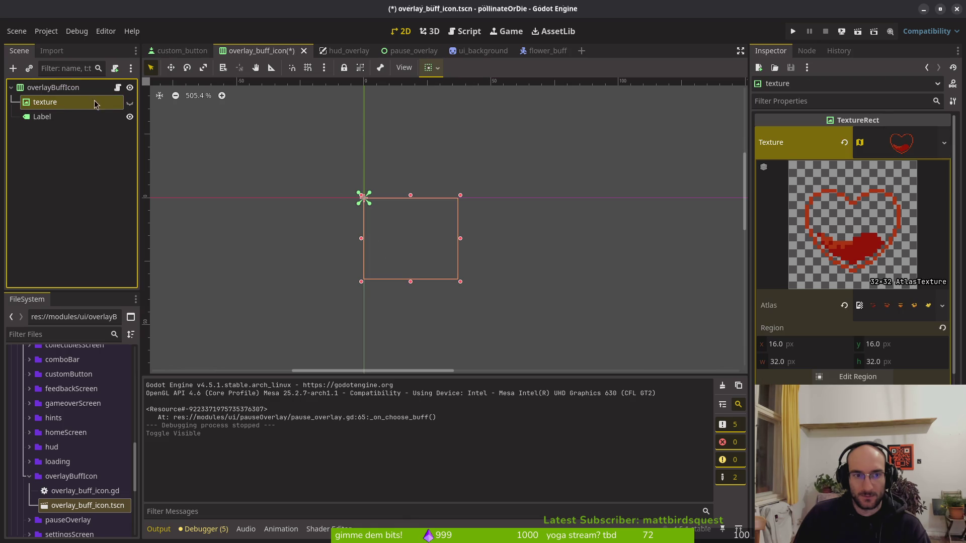
left_click(130, 102)
double_click(46, 102)
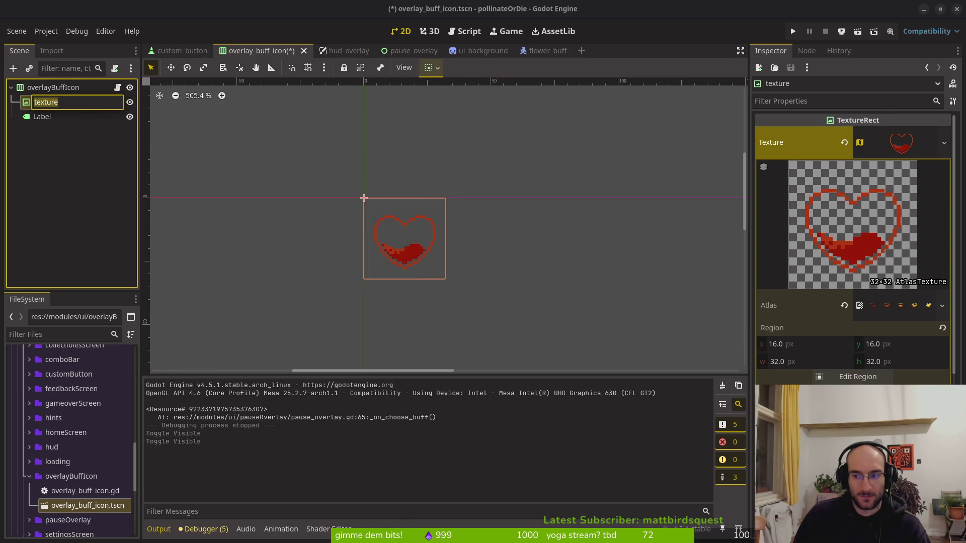
key("Escape")
Review the atlas texture's expand settings, save overlay_buff_icon, and relaunch the game.
left_click(891, 143)
key("ctrl+s")
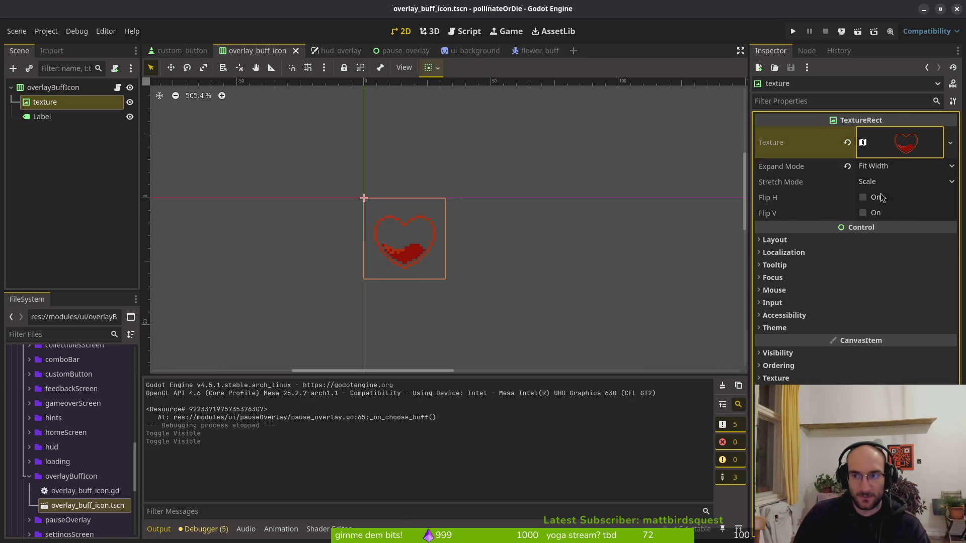
left_click(888, 145)
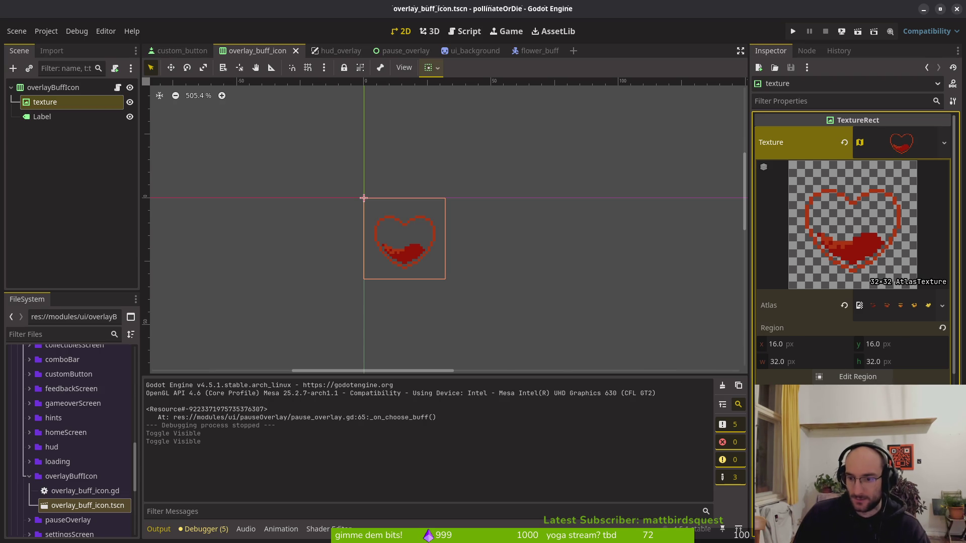
key("ctrl+z")
key("ctrl+s")
left_click(793, 30)
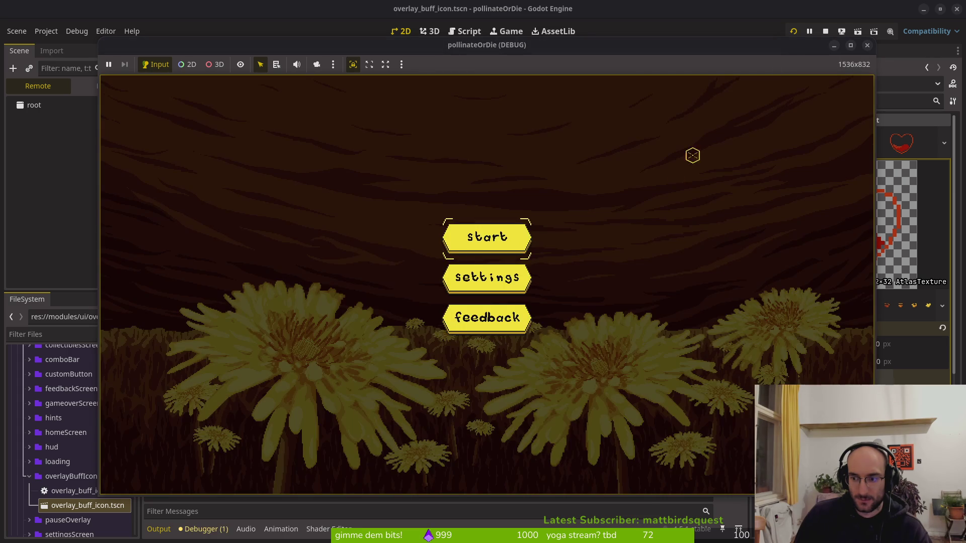
Play a fresh run into the new level, collect the 10% dash buff, and check the pause overlay before closing.
left_click(502, 241)
left_click(502, 241)
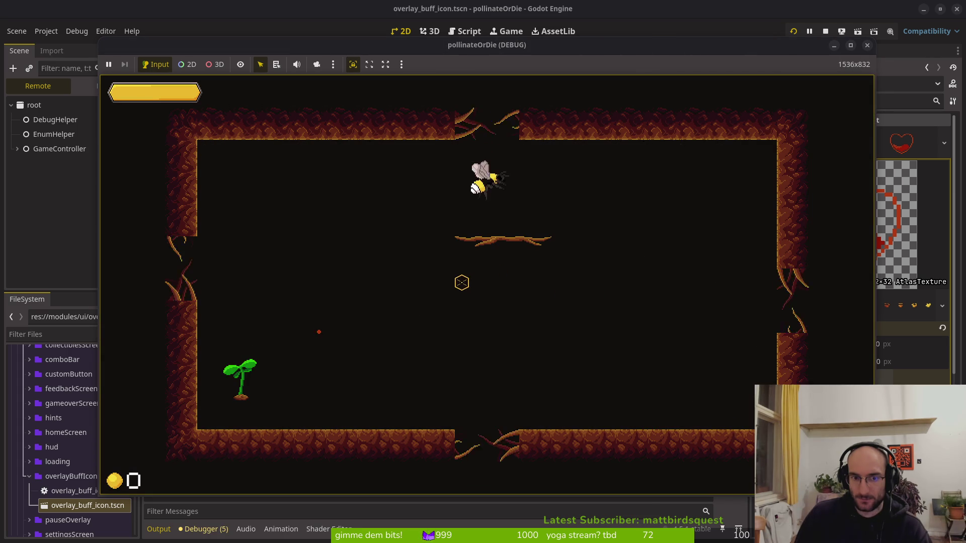
left_click(352, 274)
left_click(263, 276)
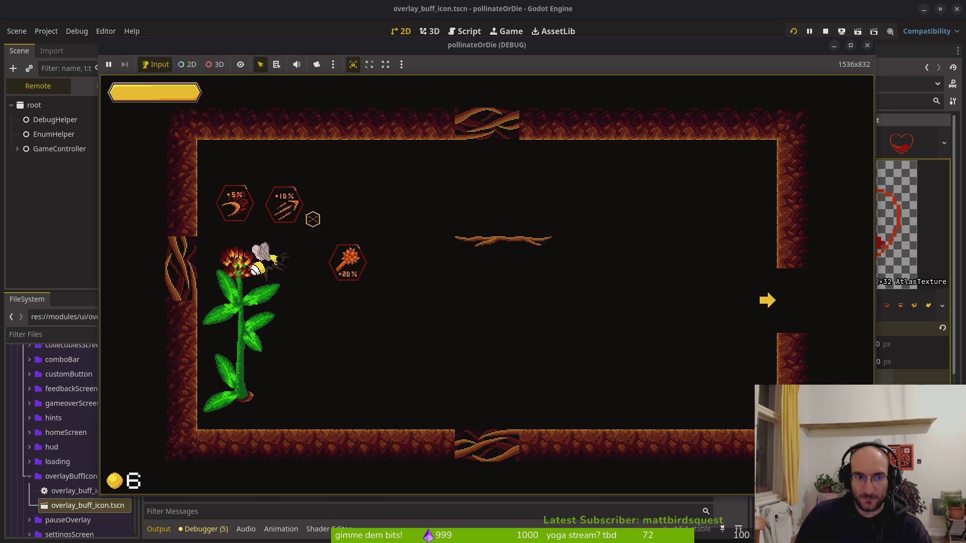
key("Escape")
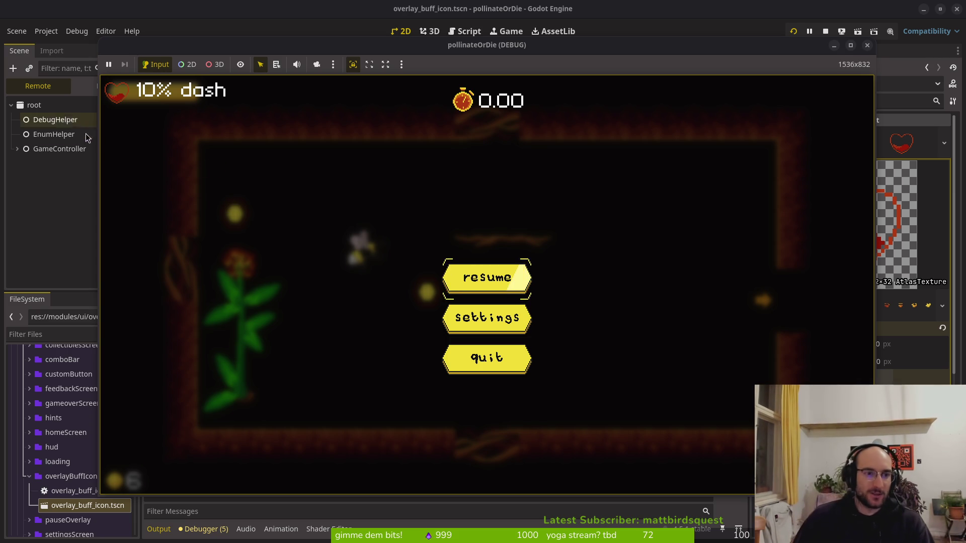
left_click(867, 45)
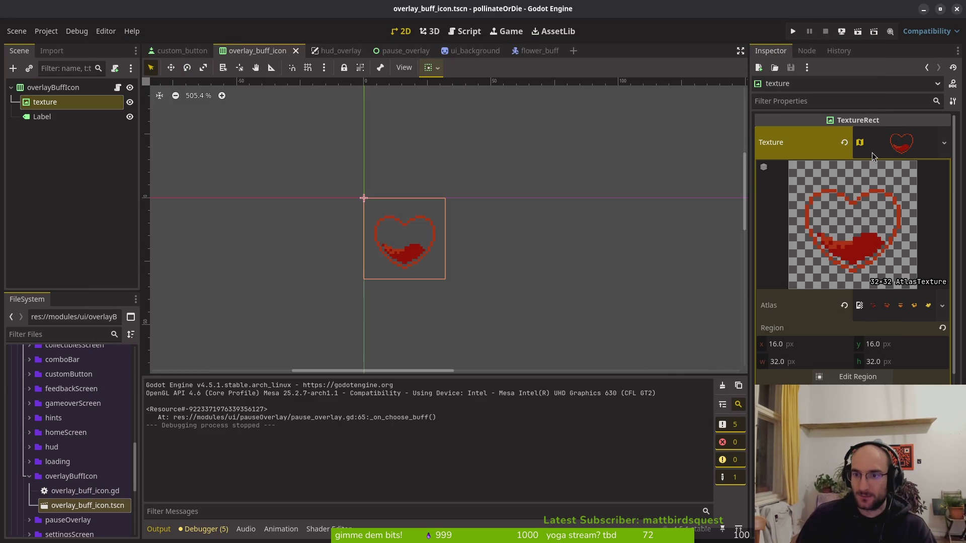
Move the atlas.atlas assignment above the atlas.region line in overlay_buff_icon.gd.
key("alt+Tab")
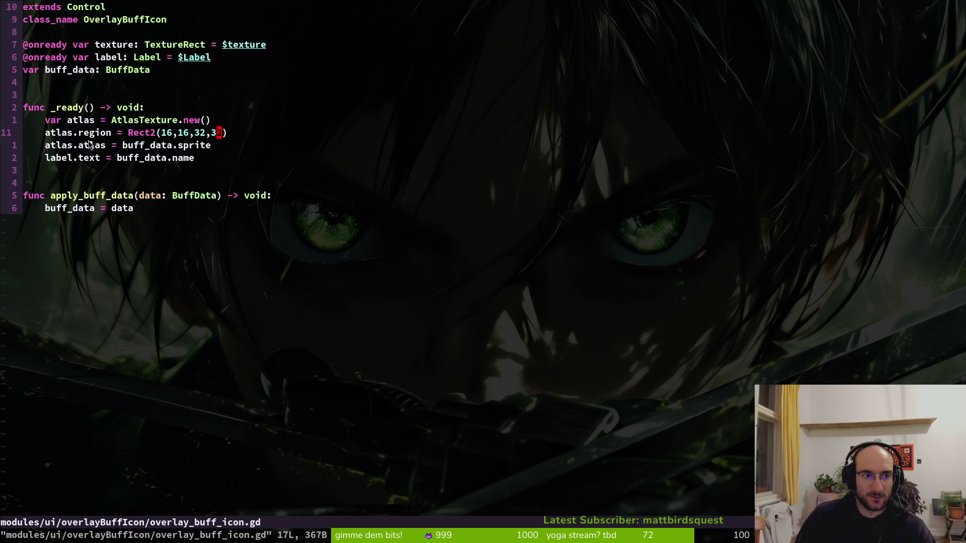
left_click(98, 146)
key("shift+v")
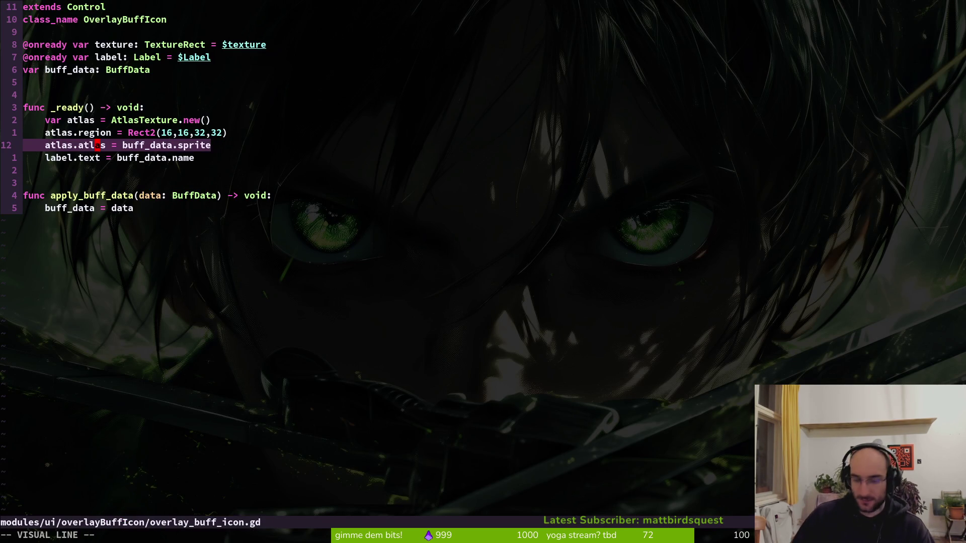
key("shift+k")
key("ctrl+s")
key("j")
key("j")
left_click(97, 145)
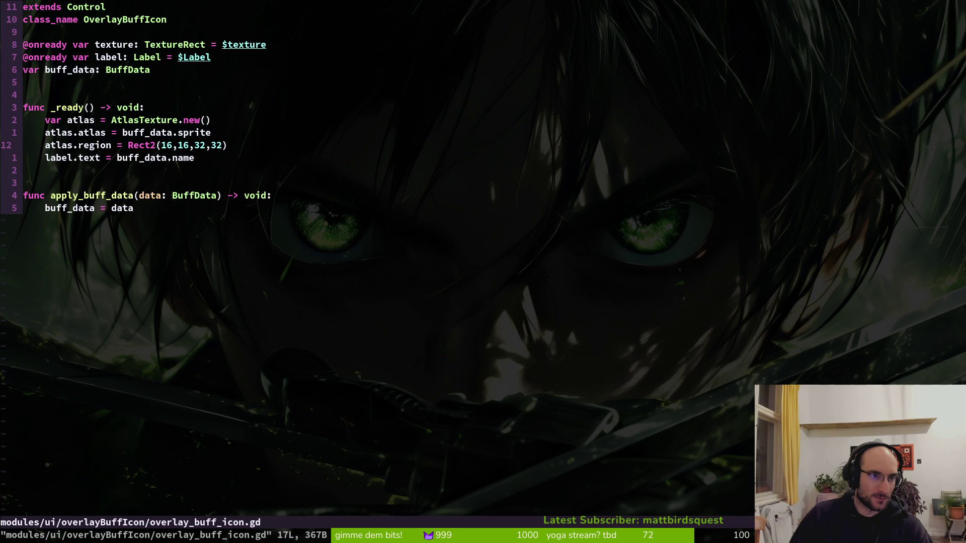
Add 'texture.texture = atlas' to _ready, save the script with :w, and run the game in Godot.
type("otexture ")
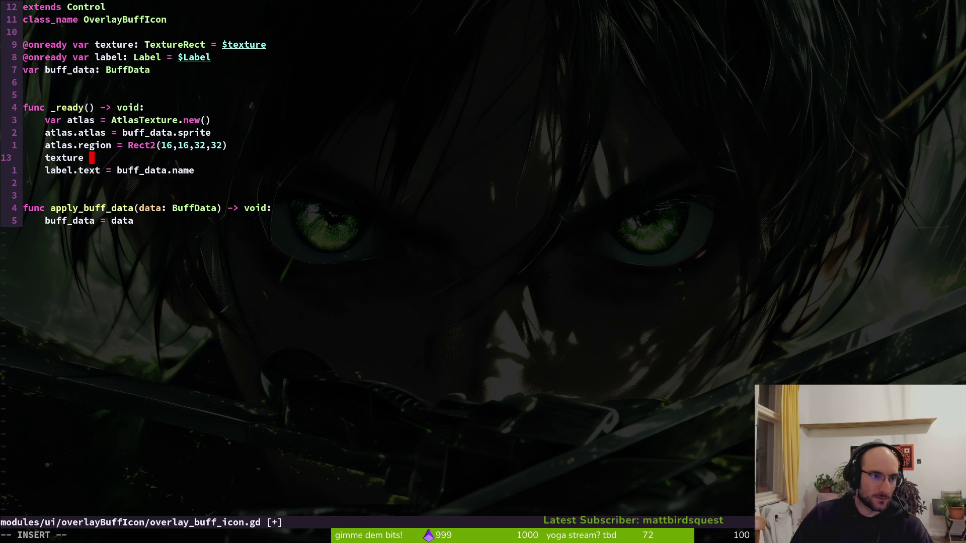
type("atlas")
key("Escape")
key("ctrl+s")
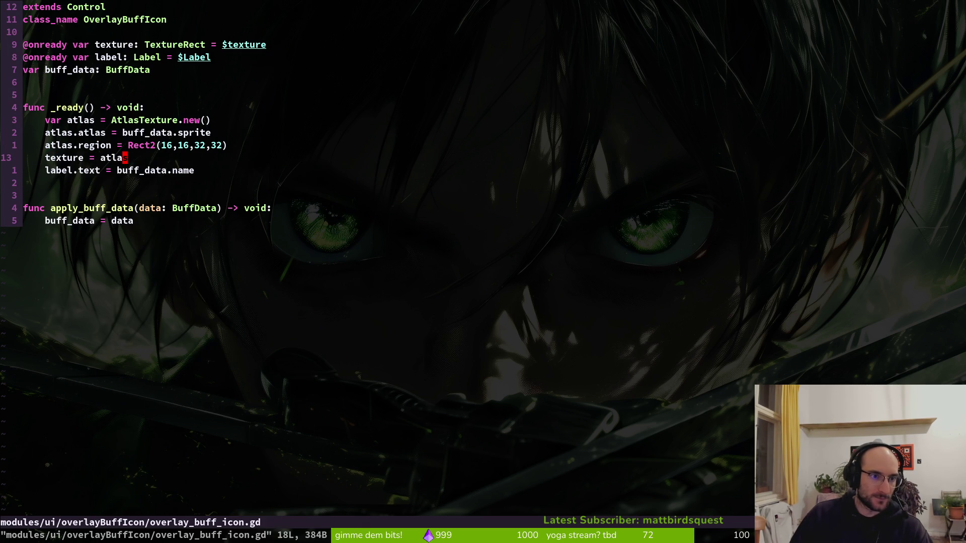
key("alt+Tab")
key("alt+Tab")
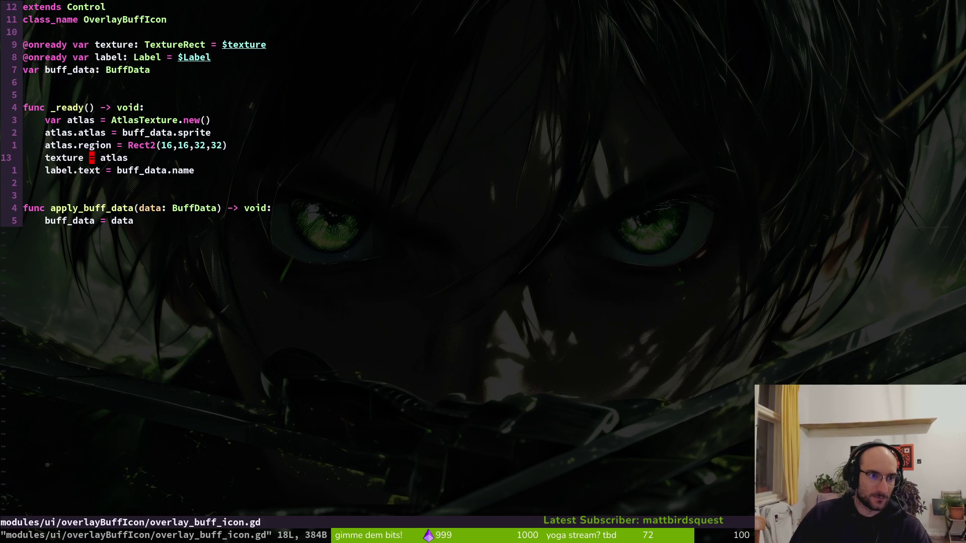
type("hi.te")
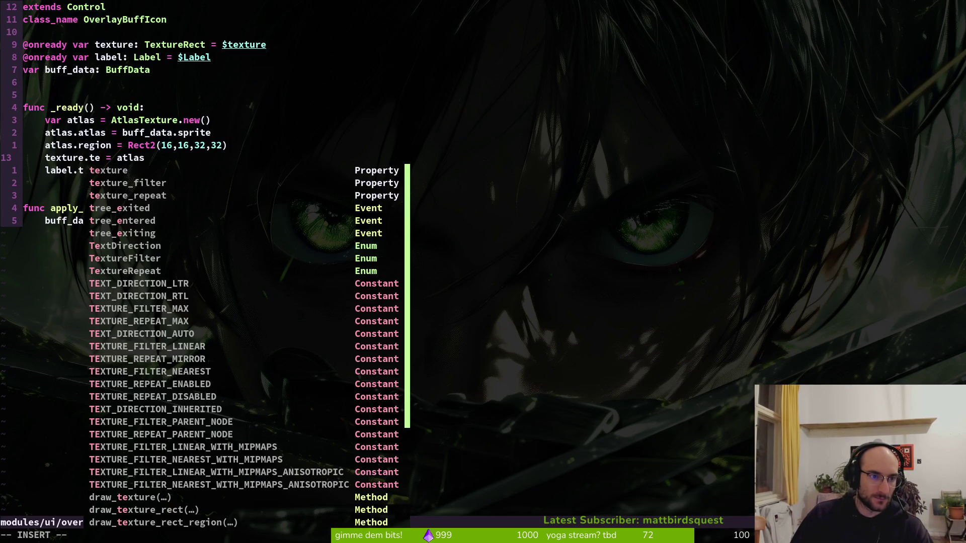
key("Tab")
key("Escape")
type(":w")
key("Return")
key("alt+Tab")
key("F5")
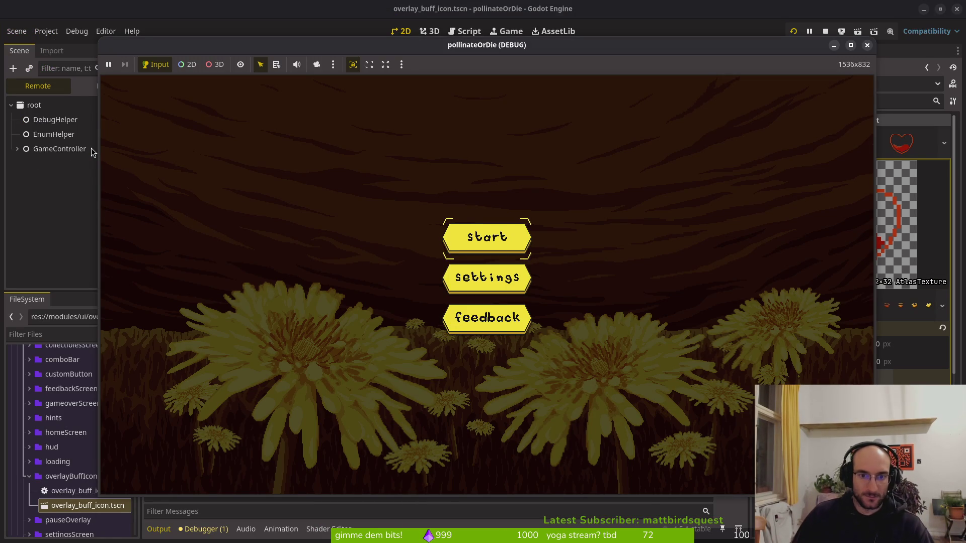
Start a new run from the main menu and pause twice to check the buff list.
left_click(440, 281)
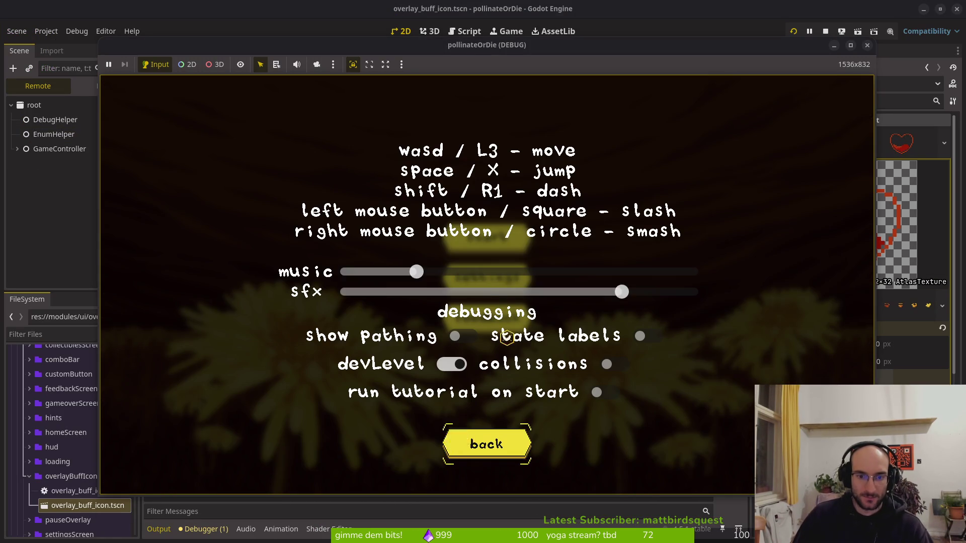
key("Escape")
left_click(449, 247)
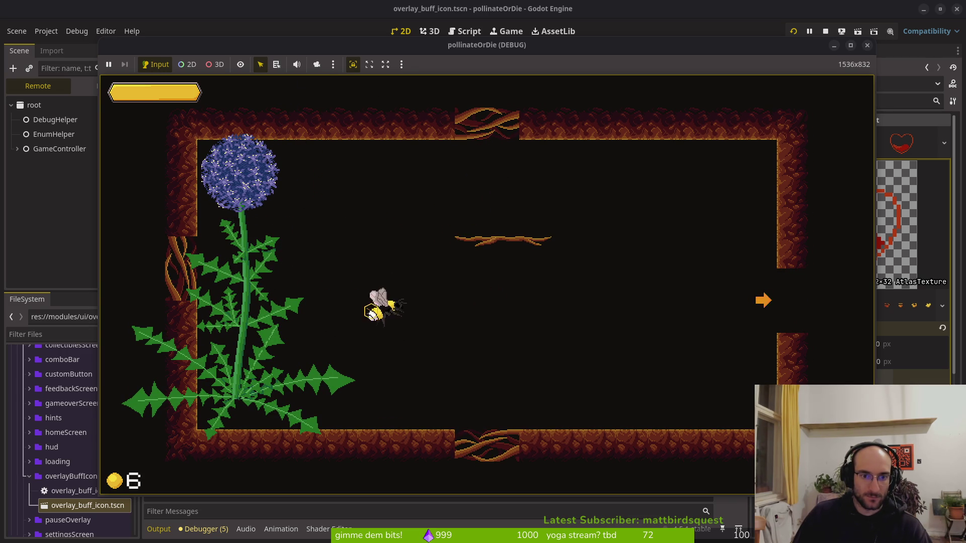
key("Escape")
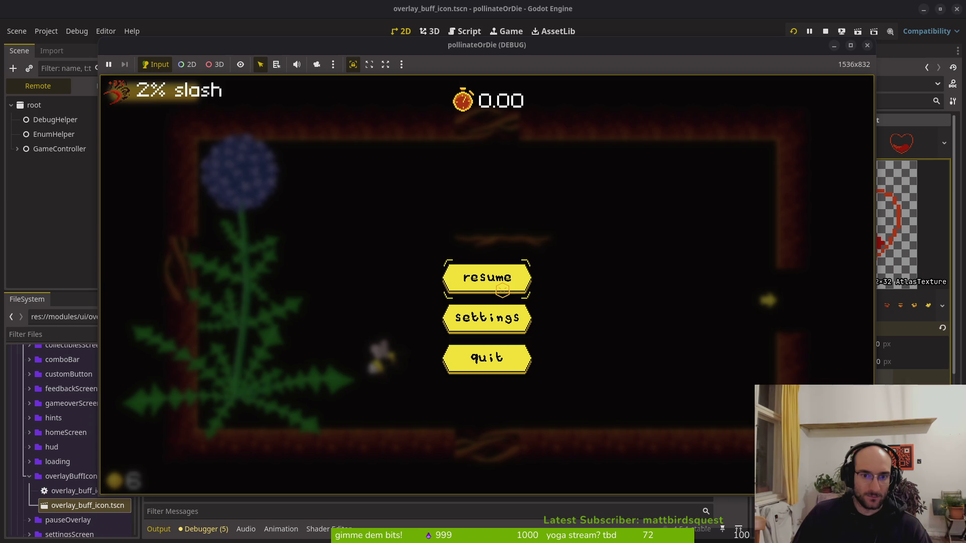
left_click(488, 285)
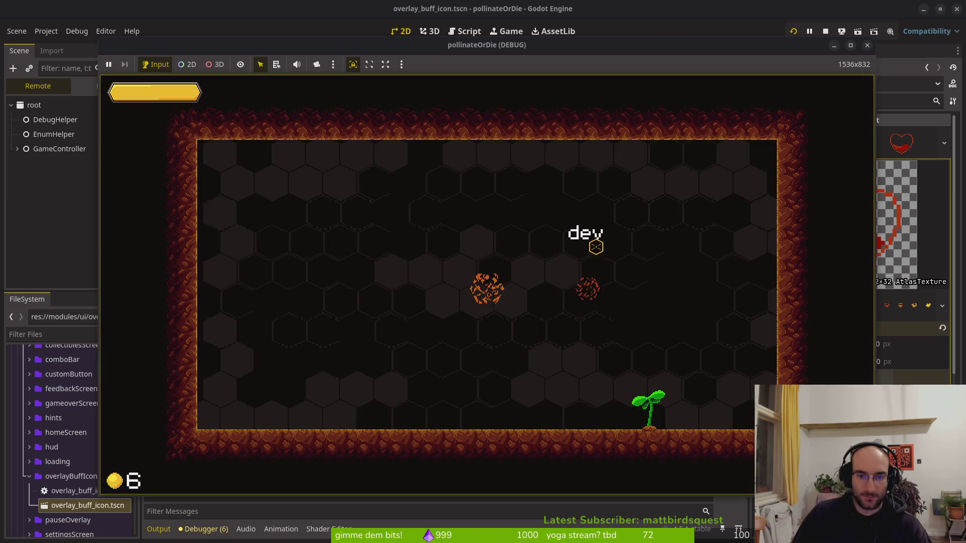
key("Escape")
left_click(469, 287)
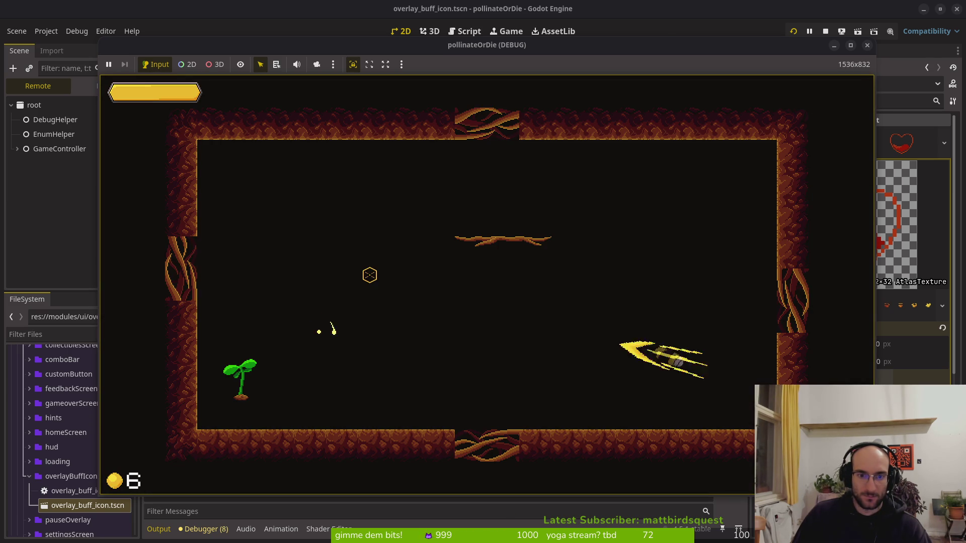
Kill the fly, confirm the overlay lists 2% slash and 15% smash with icons, then close the game.
left_click(382, 315)
left_click(440, 295)
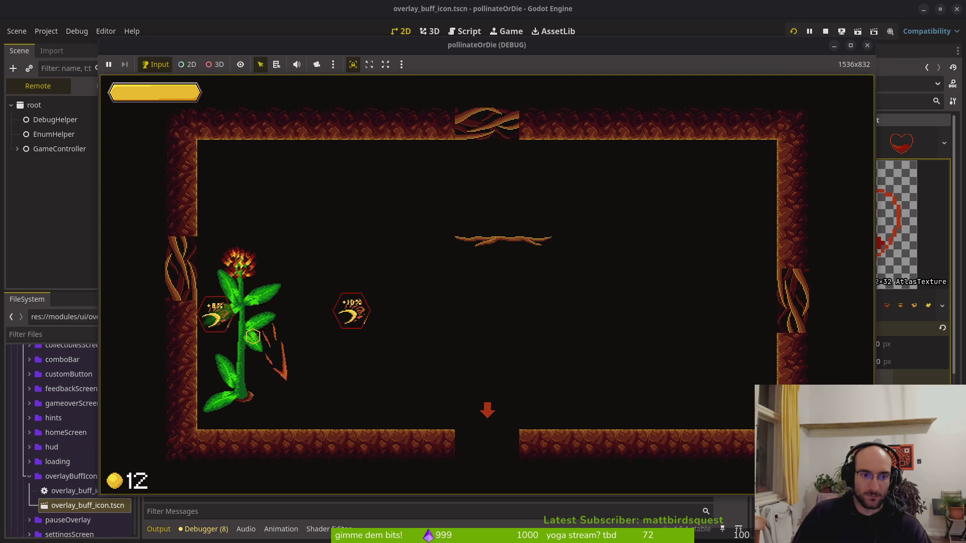
key("Escape")
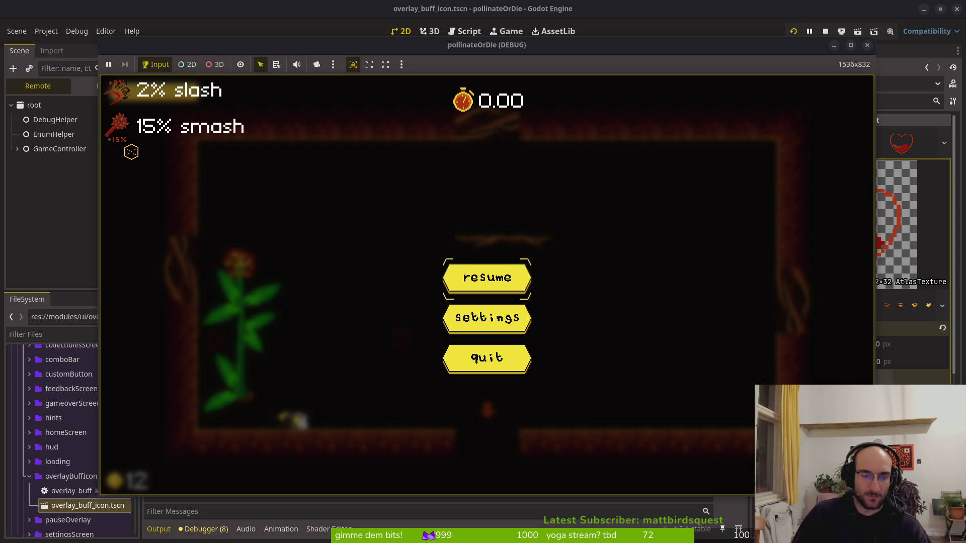
left_click(866, 44)
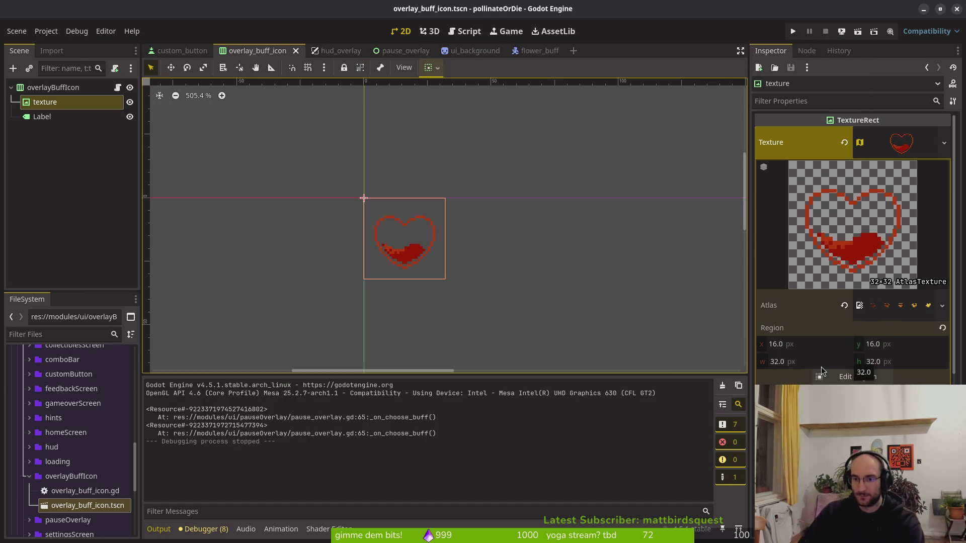
Try atlas region x values 80, 144, 196 and 180, then settle on 208 and save.
left_click(780, 347)
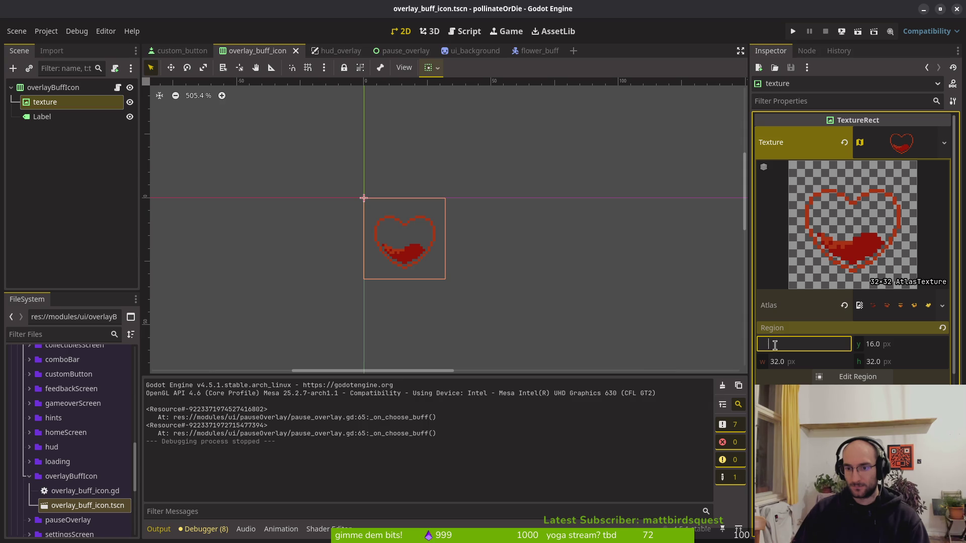
key("Return")
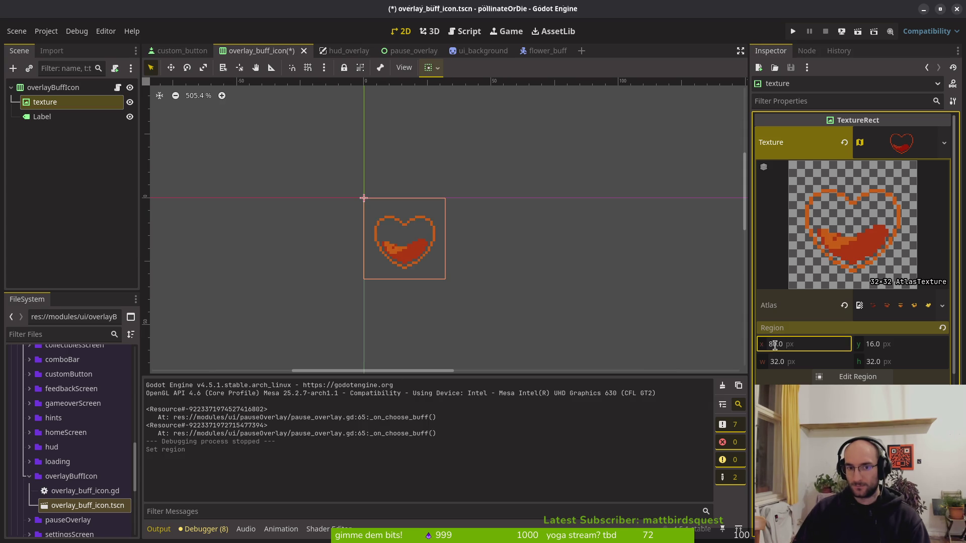
left_click(792, 344)
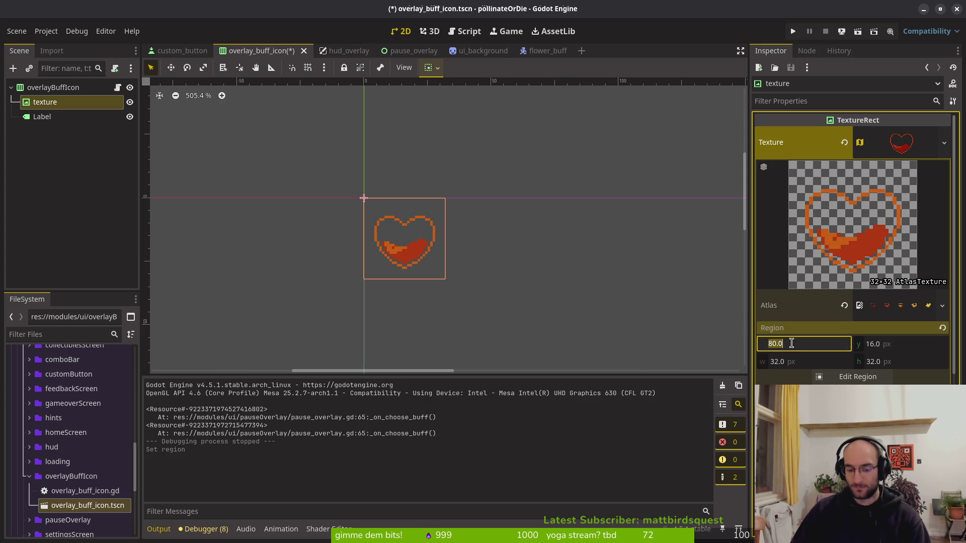
key("Return")
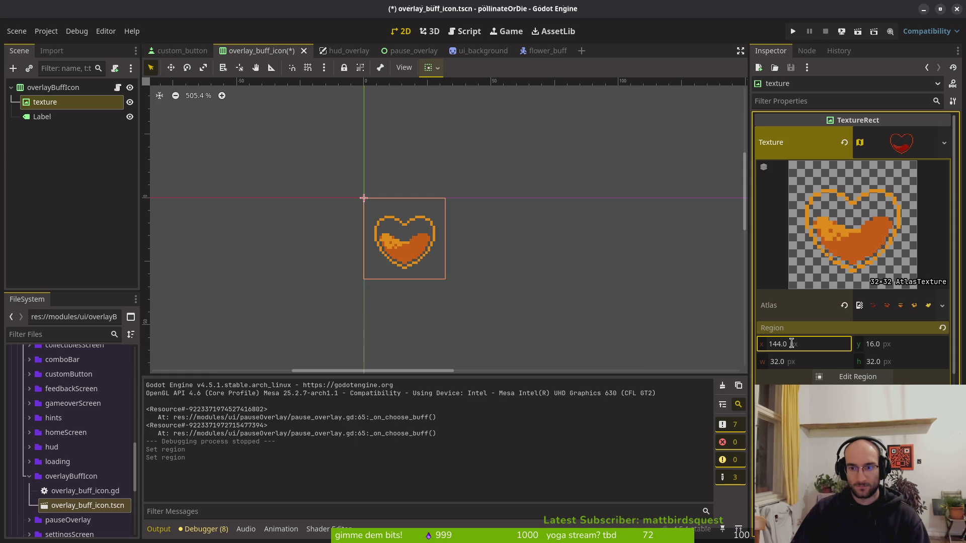
left_click(792, 344)
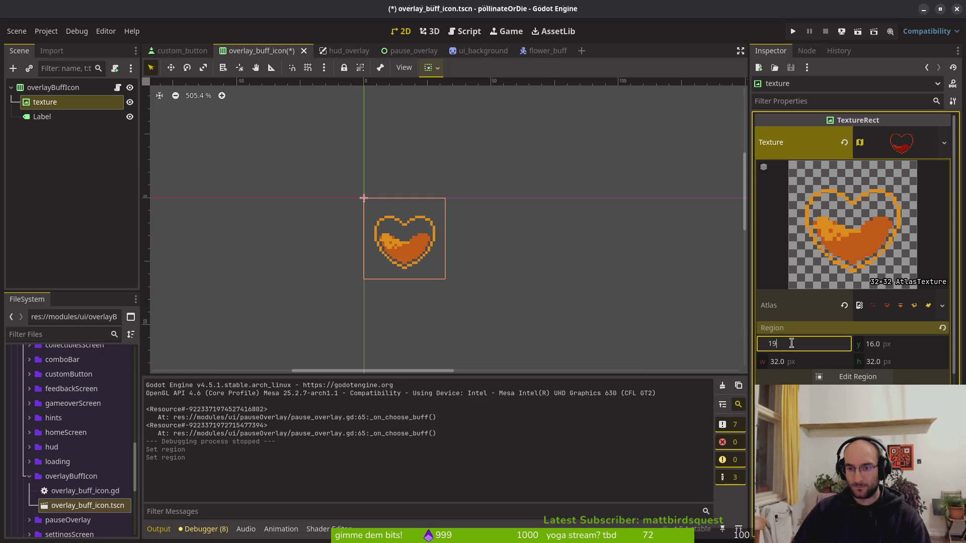
key("Return")
left_click(792, 345)
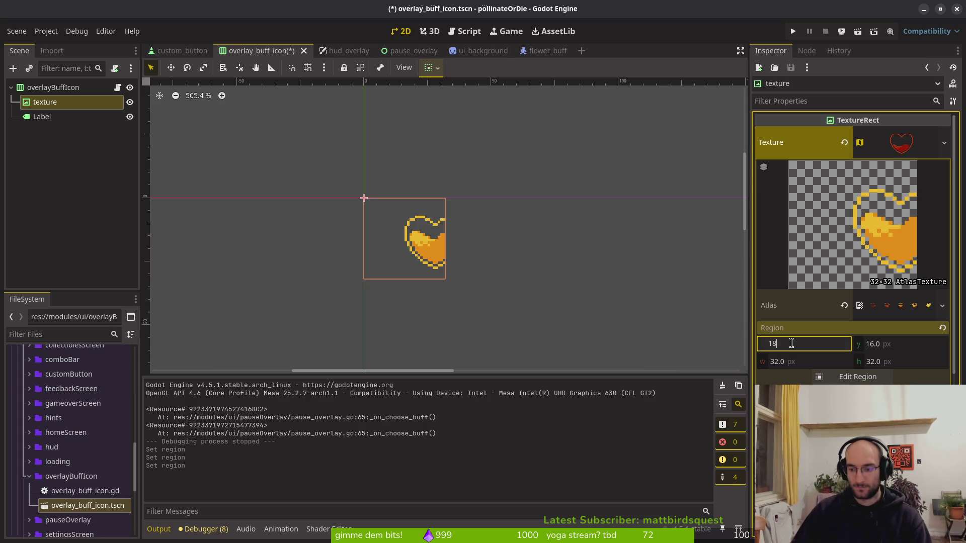
key("Return")
left_click(792, 344)
key("ctrl+z")
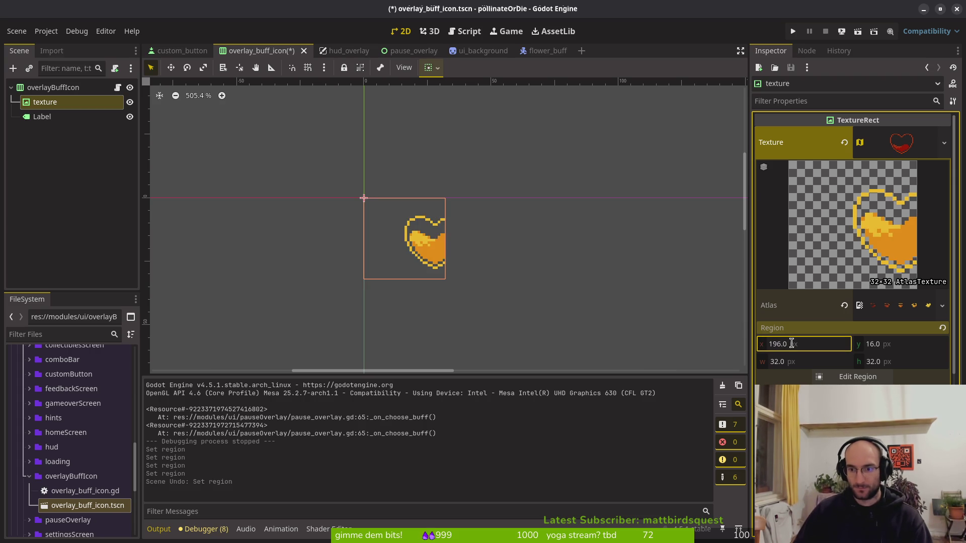
key("ctrl+z")
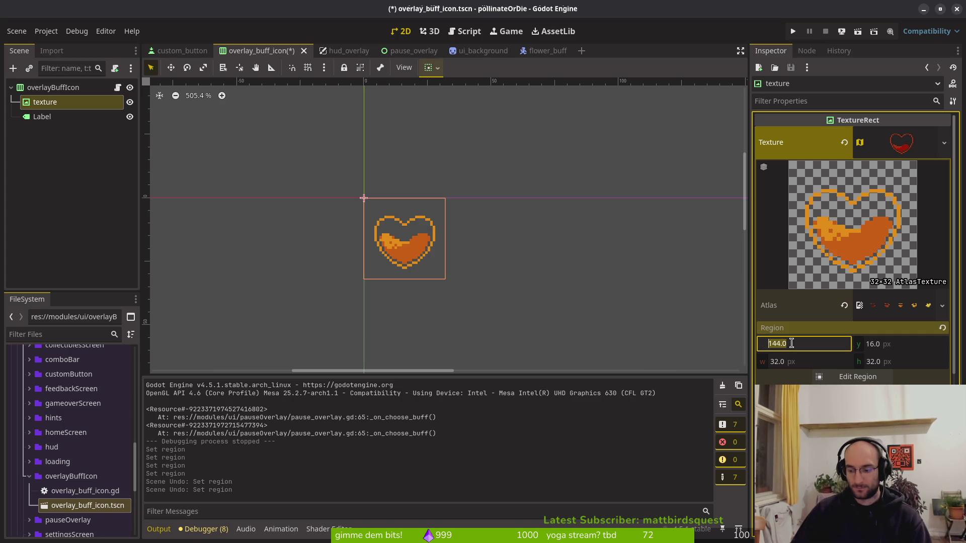
type("208")
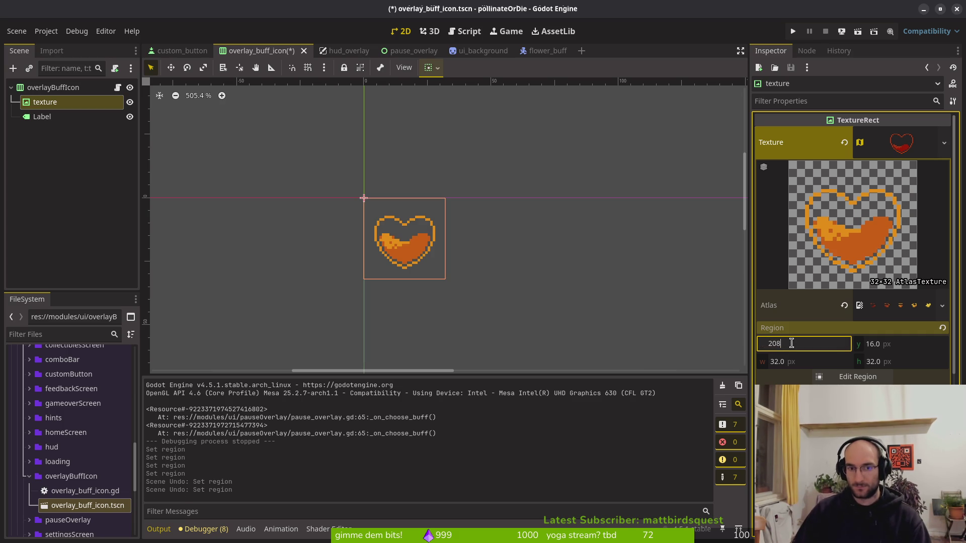
key("Return")
key("ctrl+s")
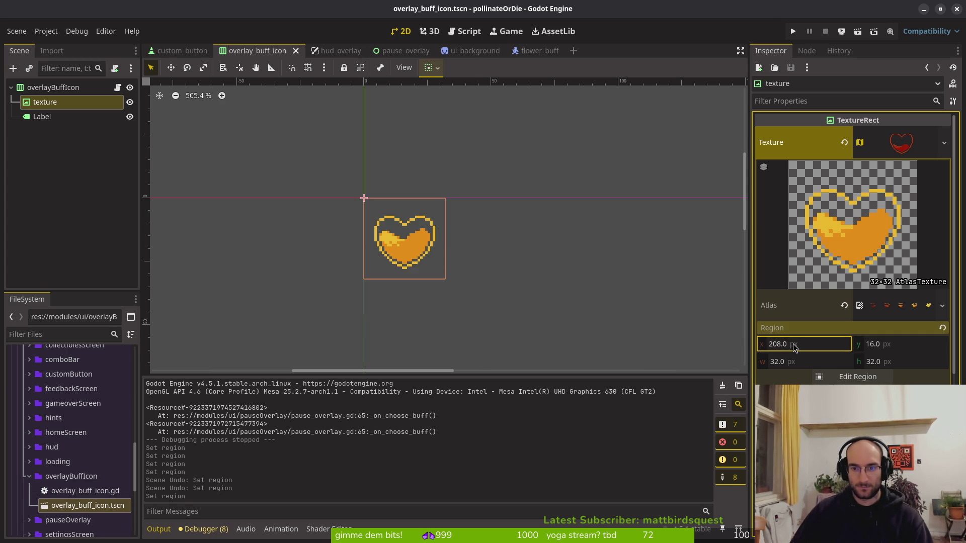
Test region x 272, revert to 208, and save the icon scene again.
key("Return")
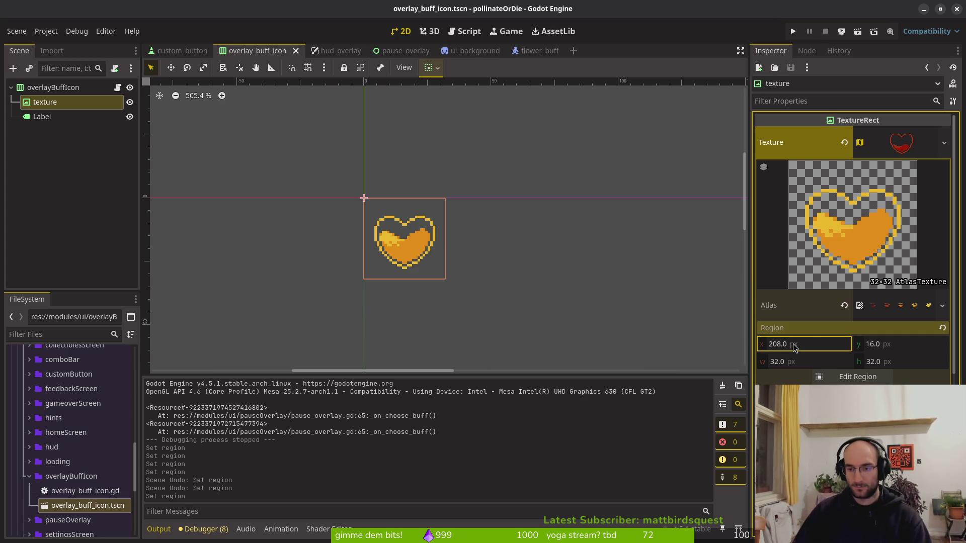
left_click(793, 347)
type("+64")
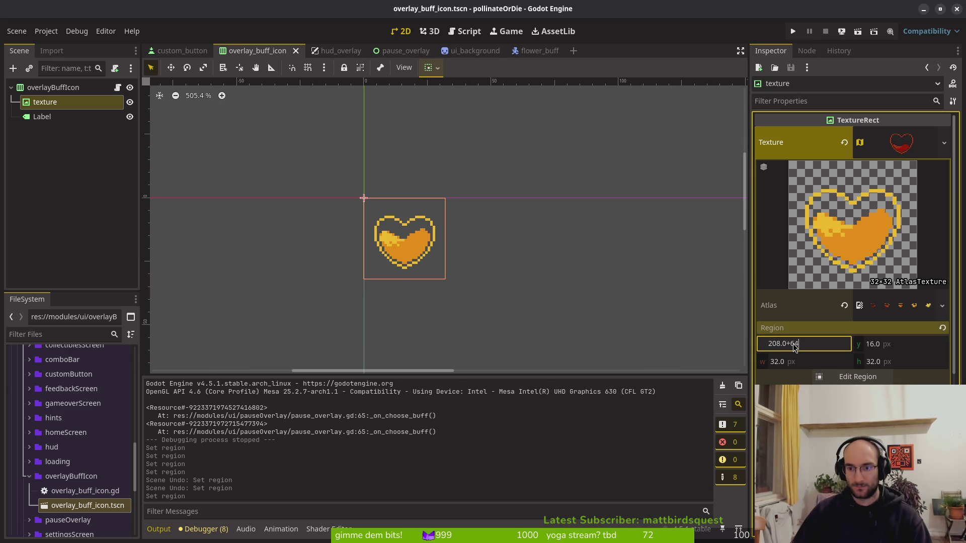
key("Return")
scroll(395, 306, "down", 8)
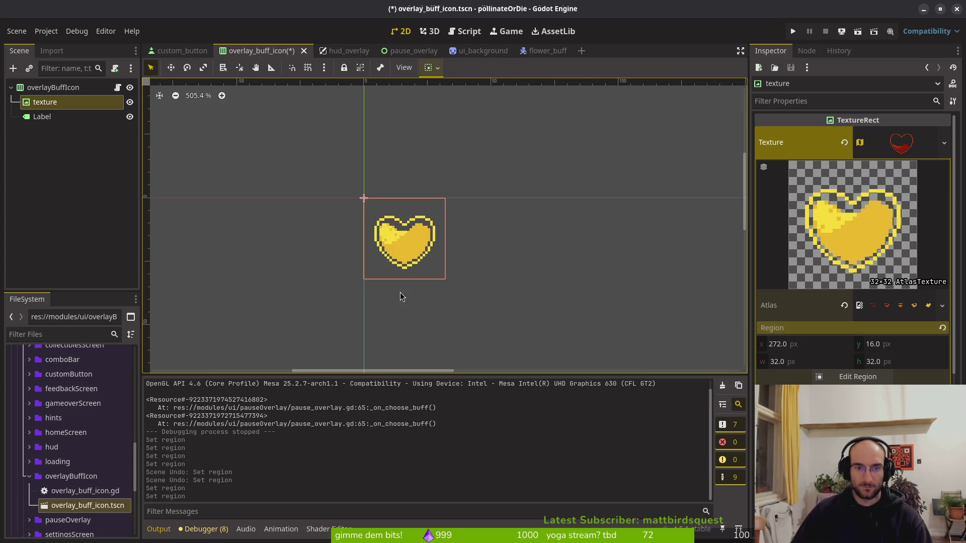
key("ctrl+z")
key("ctrl+s")
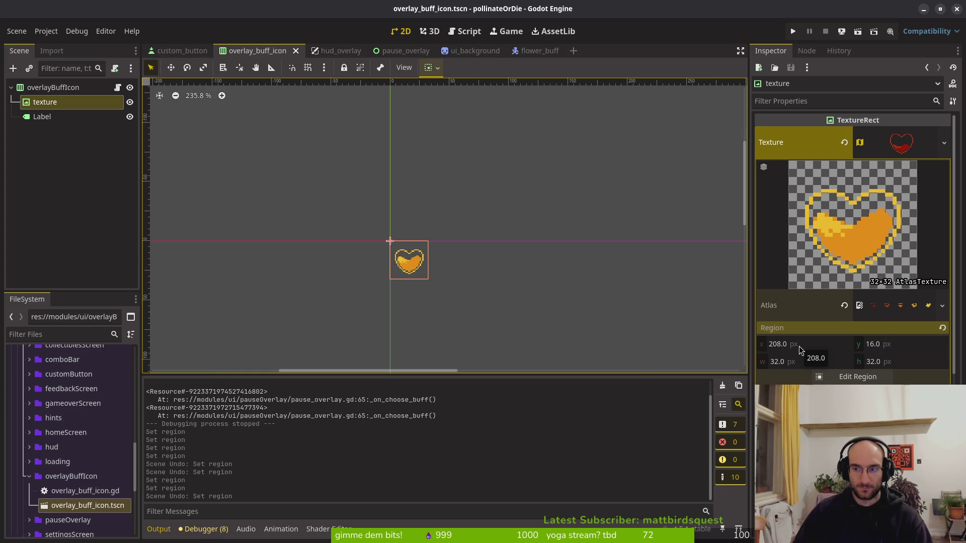
left_click(800, 347)
key("alt+Tab")
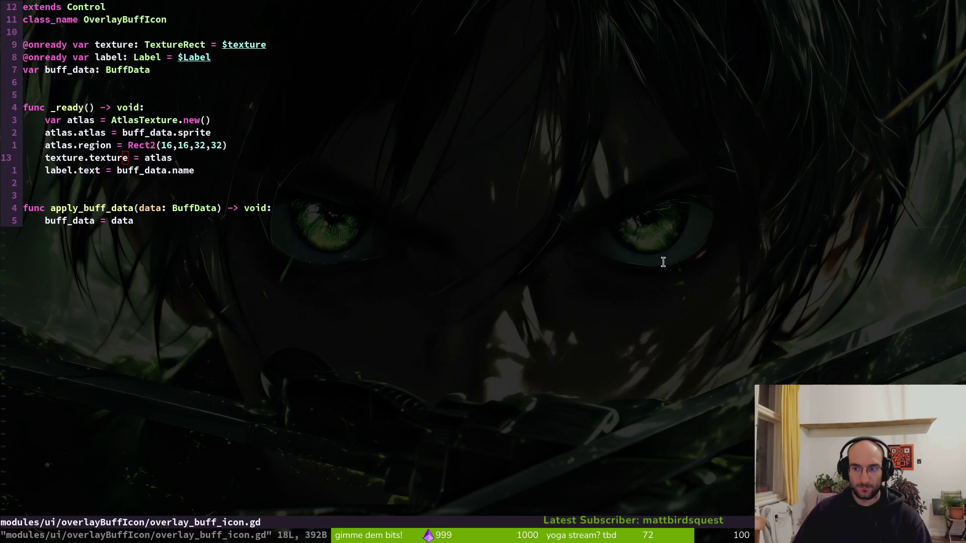
type("ciw16")
key("Escape")
type("ciw20")
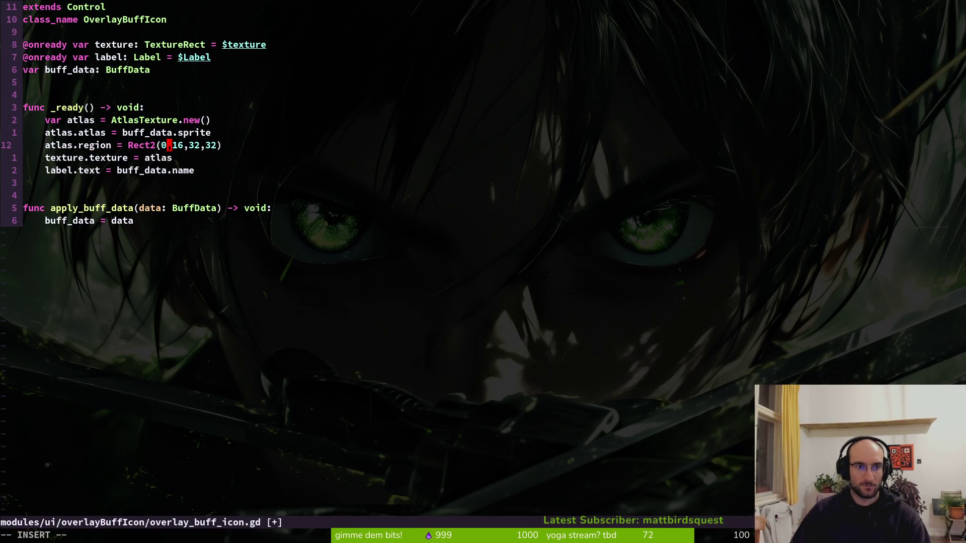
type("08")
key("Escape")
type(":w")
key("Return")
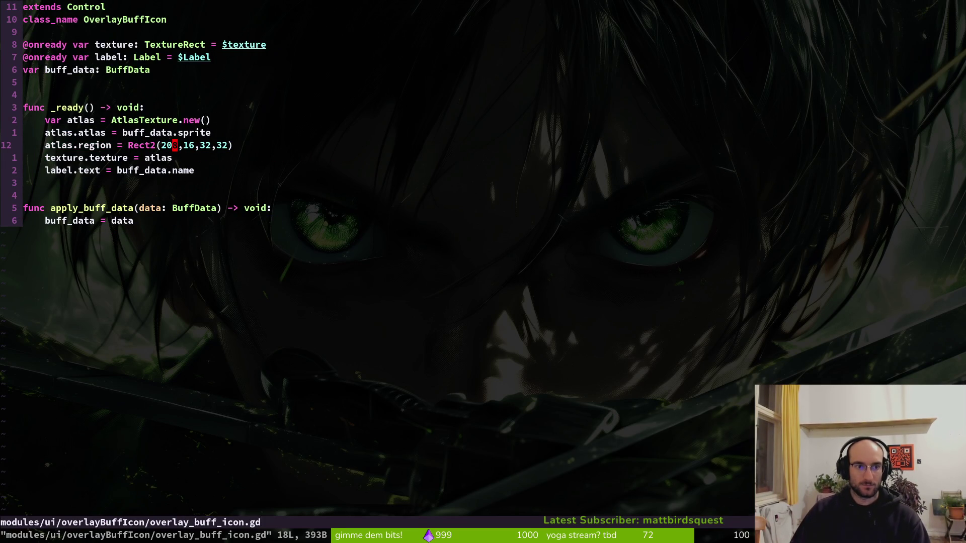
key("alt+Tab")
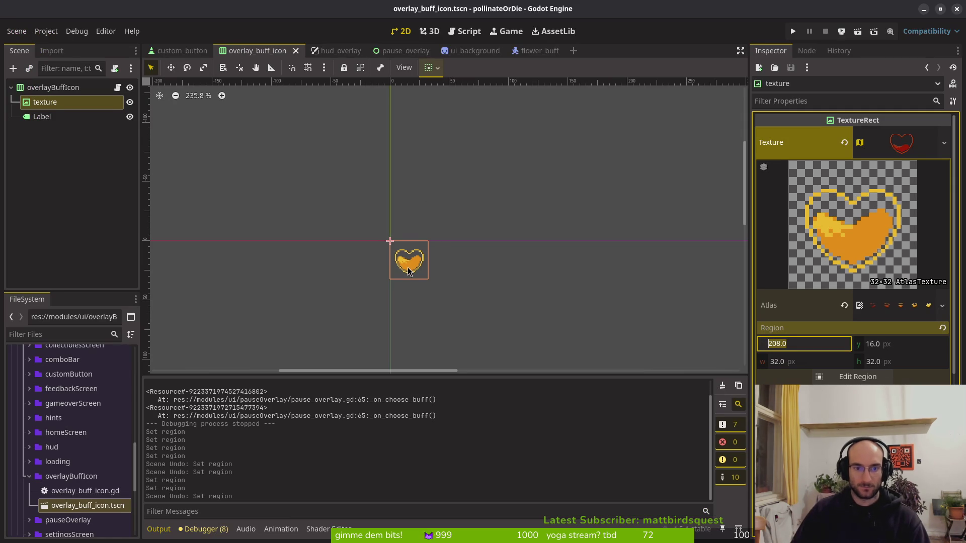
key("alt+Tab")
key("alt+Tab")
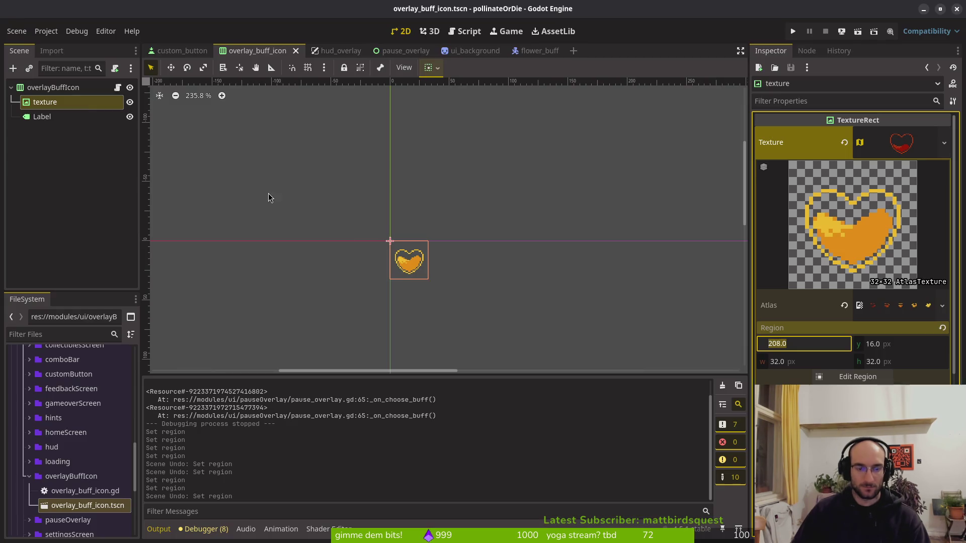
Add a MarginContainer as a child of the pause overlay's VBoxContainer and save.
left_click(398, 51)
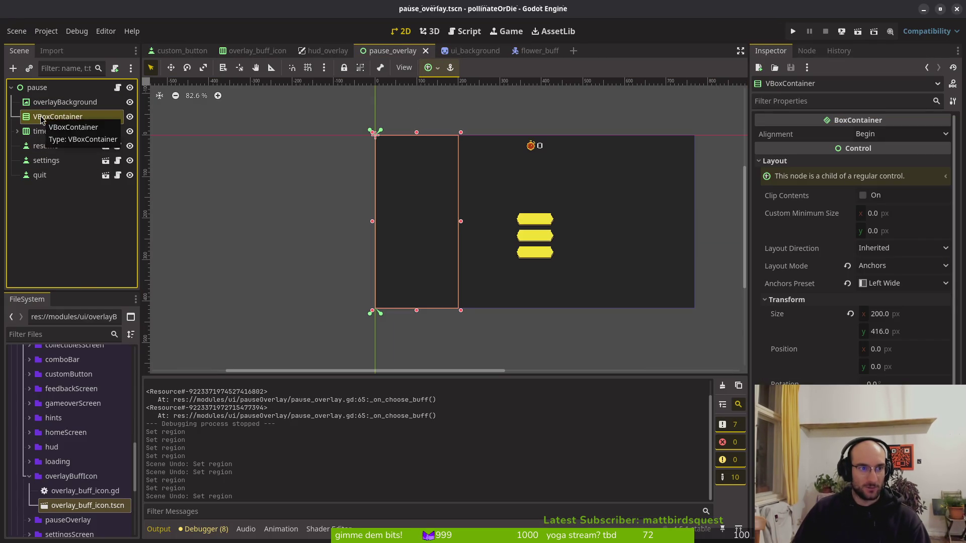
right_click(41, 117)
left_click(83, 122)
type("margin")
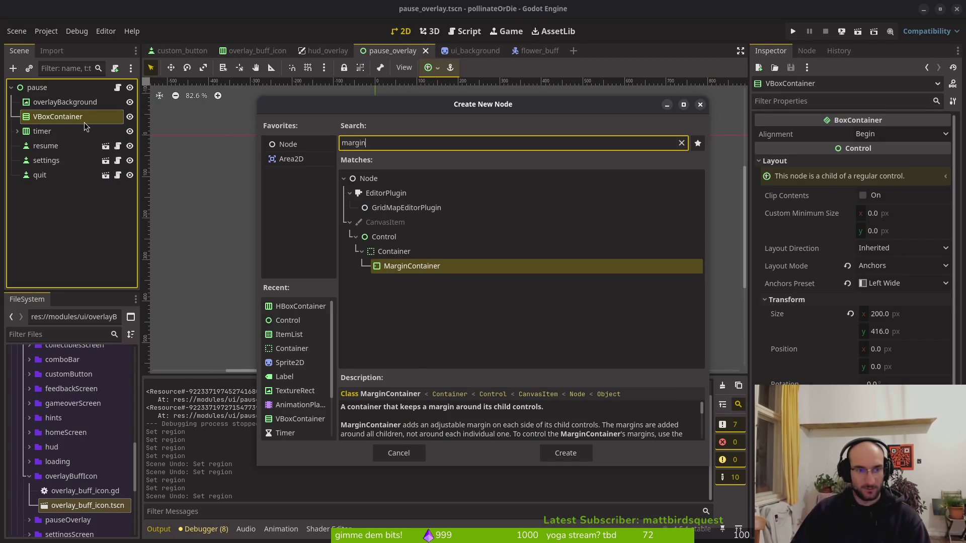
key("Return")
key("ctrl+s")
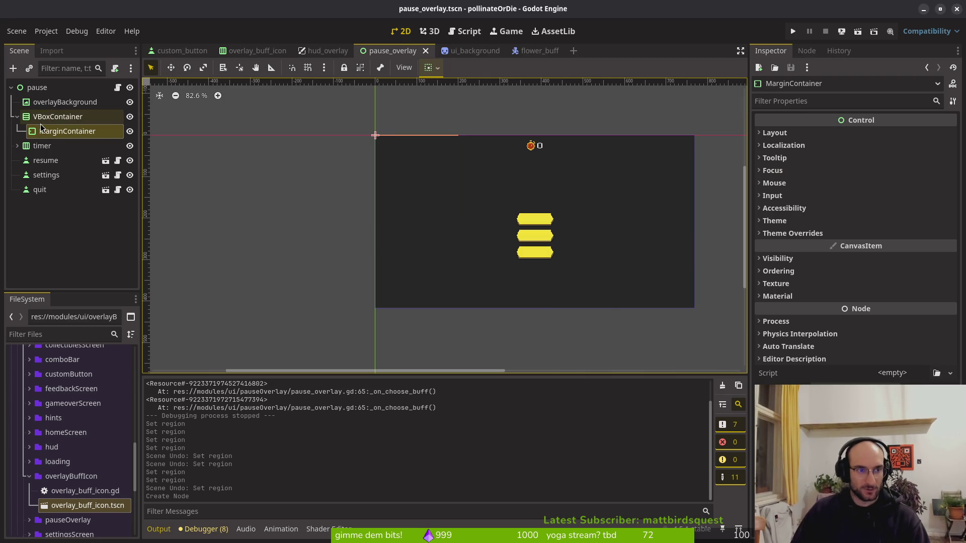
Turn on Vertical Expand in the MarginContainer's container sizing and save the scene.
left_click(775, 132)
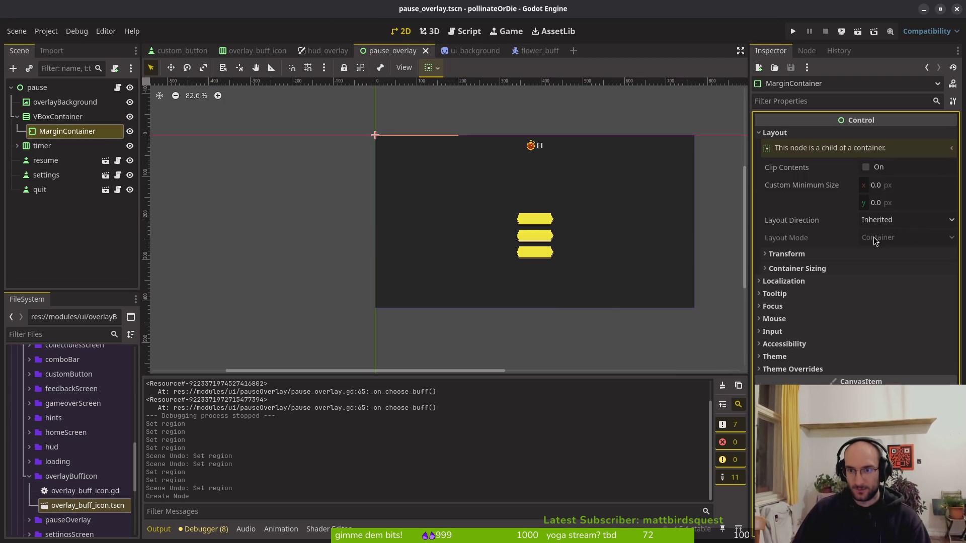
left_click(878, 222)
left_click(58, 121)
left_click(58, 121)
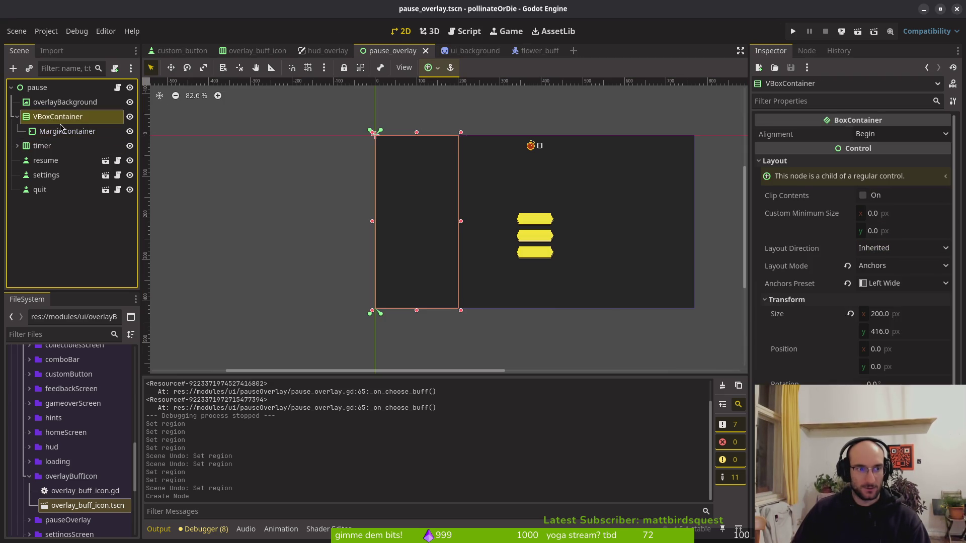
left_click(66, 131)
left_click(803, 270)
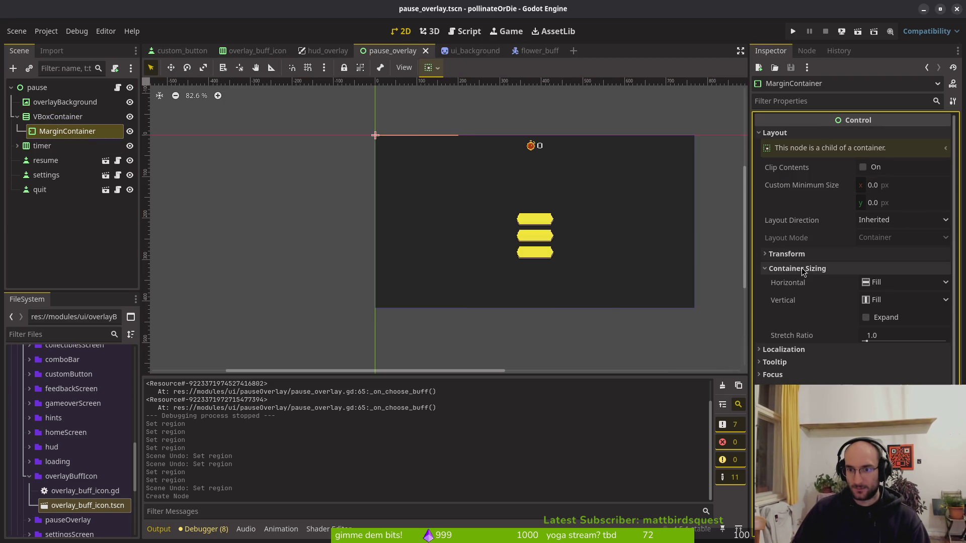
left_click(866, 317)
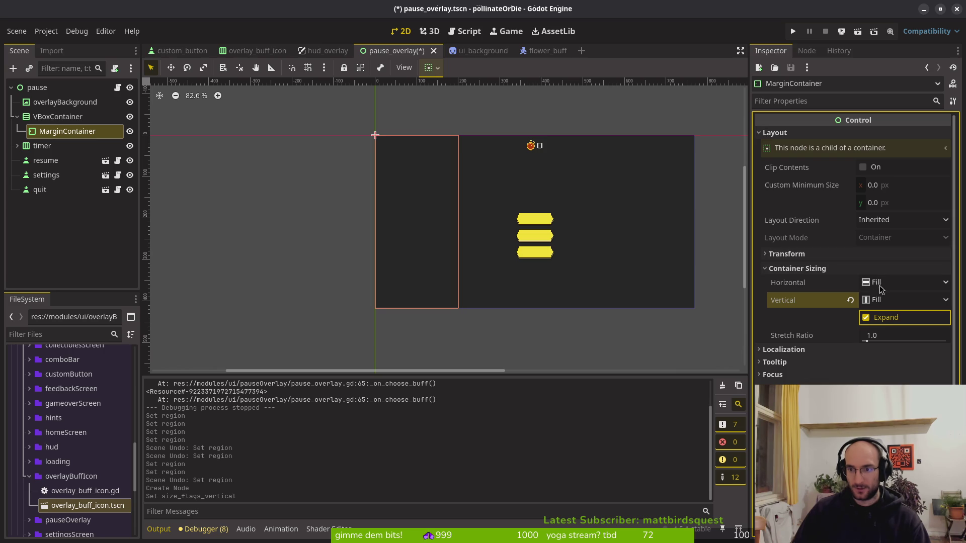
left_click(803, 268)
left_click(803, 255)
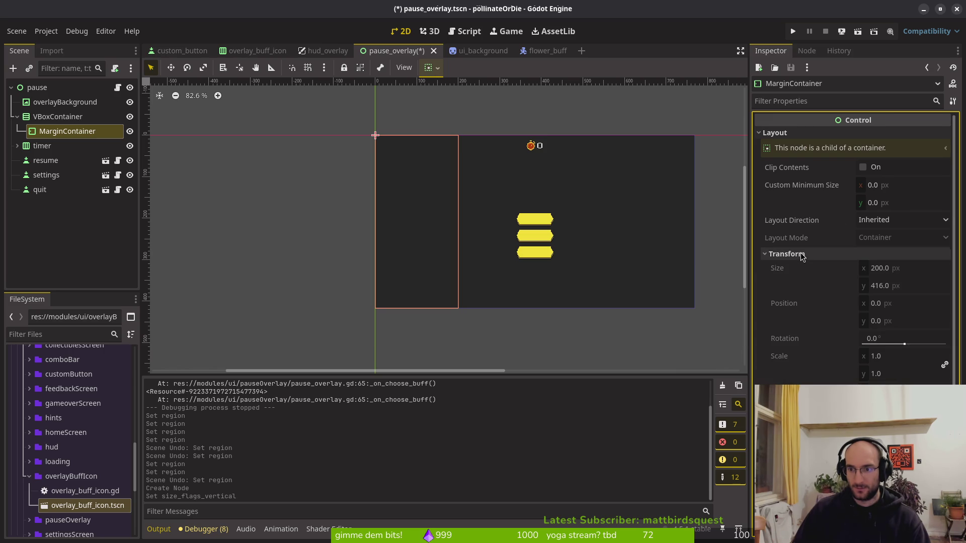
left_click(802, 255)
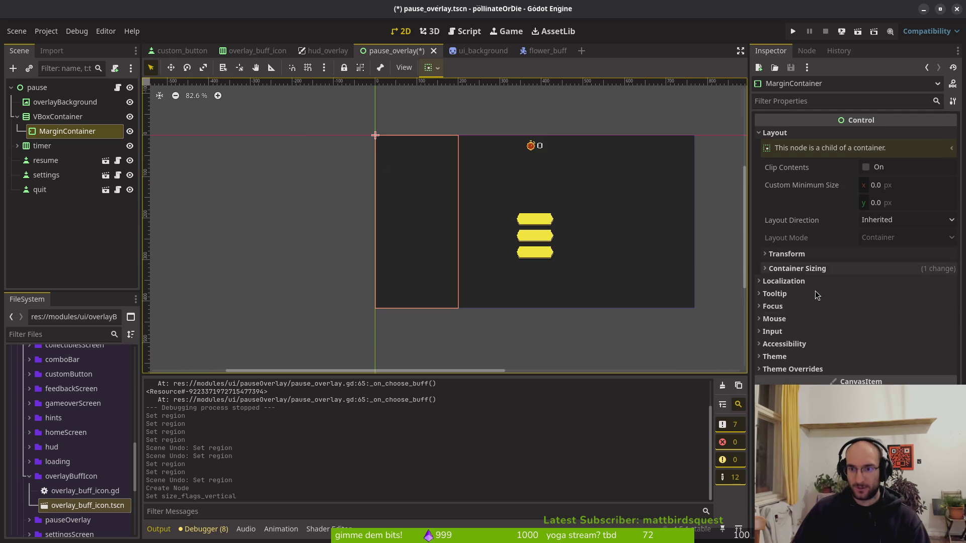
left_click(786, 132)
key("ctrl+s")
Set the MarginContainer's margin overrides to Left 8, Top 8, Right 0, Bottom 8, and save.
left_click(47, 132)
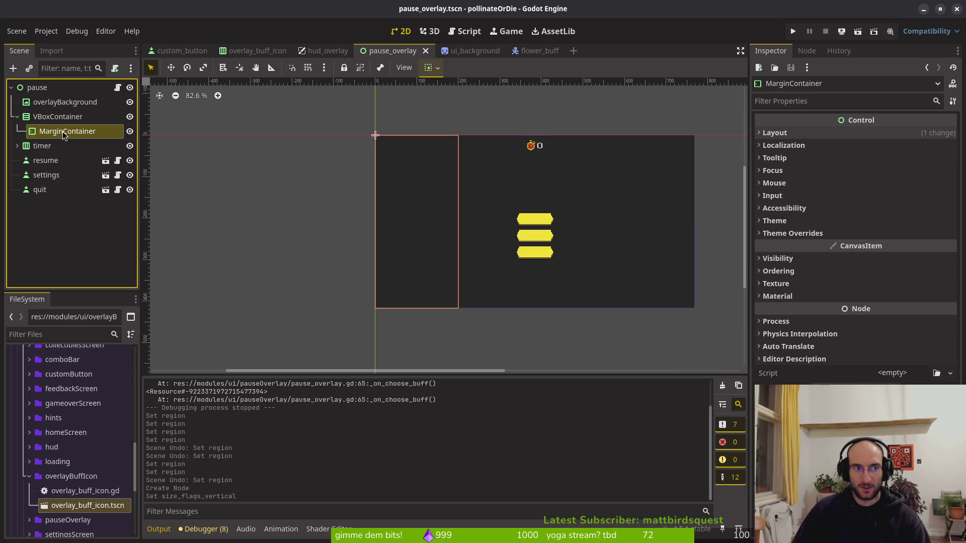
left_click(795, 221)
left_click(795, 263)
left_click(790, 276)
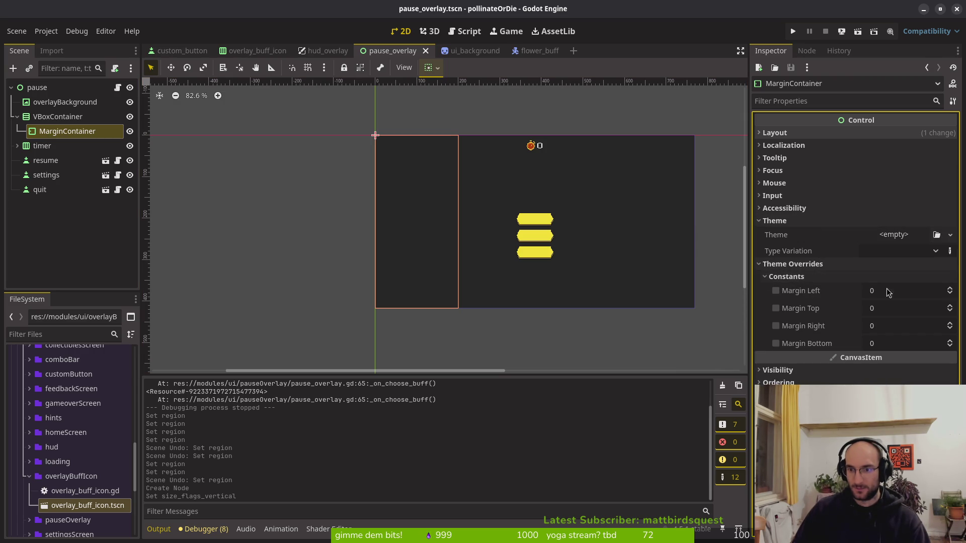
left_click(914, 295)
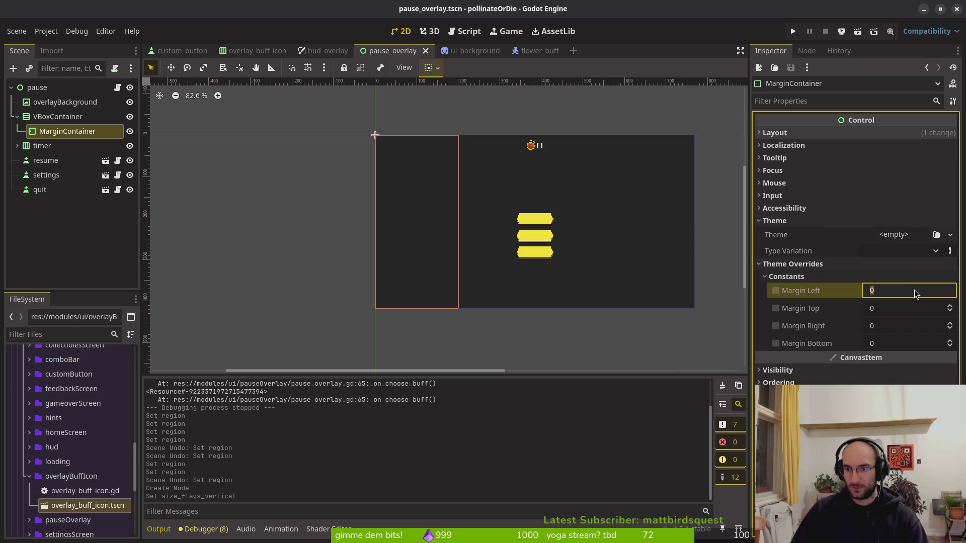
type("8")
key("Tab")
type("8")
key("Tab")
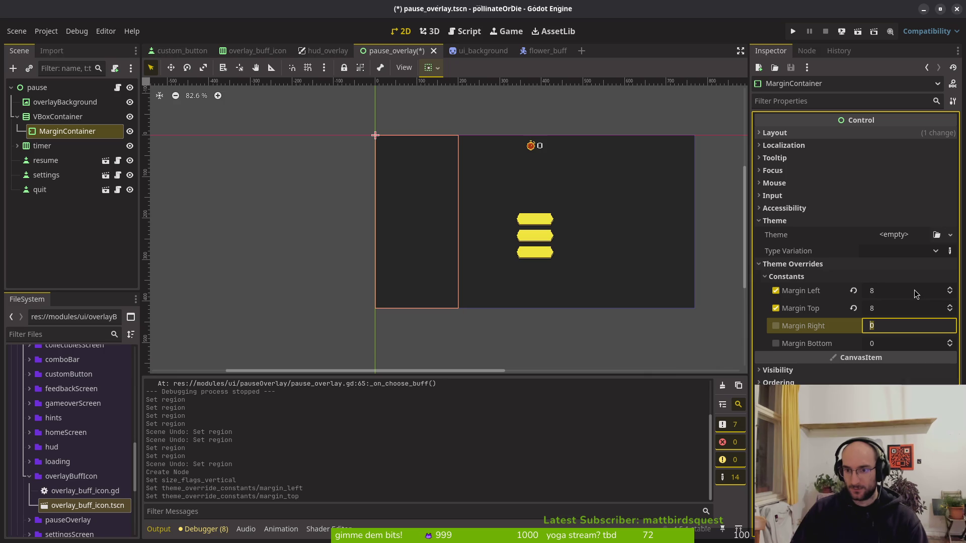
key("BackSpace")
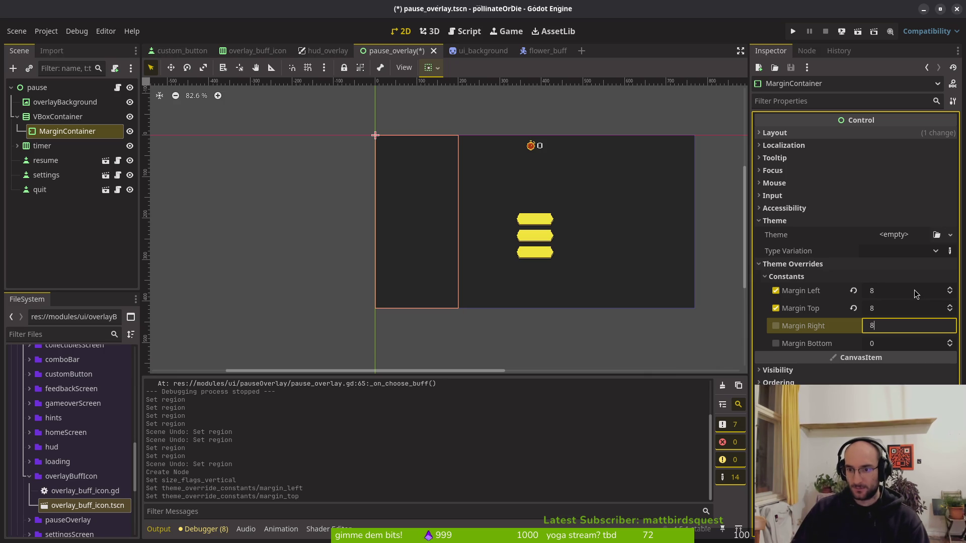
key("Tab")
type("8")
key("Return")
key("ctrl+s")
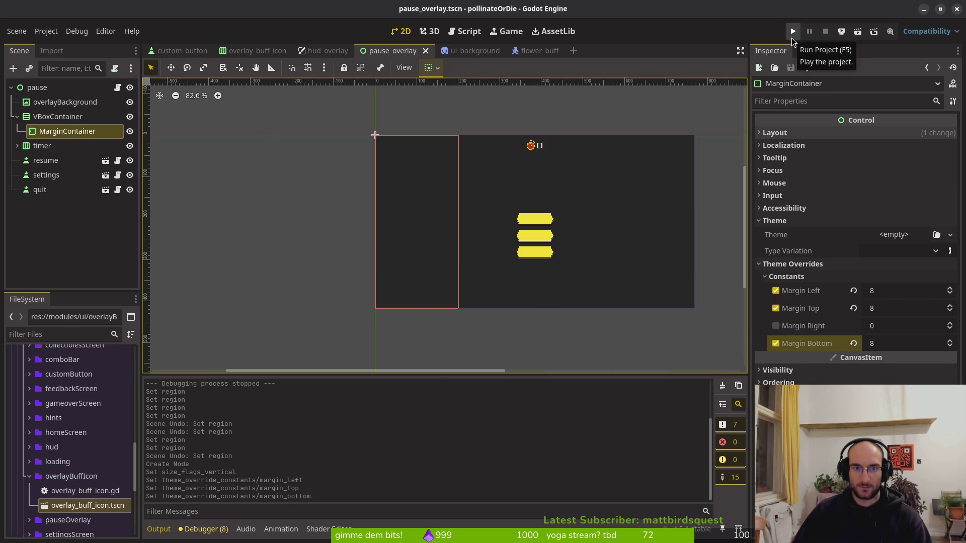
left_click(56, 116)
Open pause_overlay.gd in Vim through the file finder.
key("alt+Tab")
left_click(219, 151)
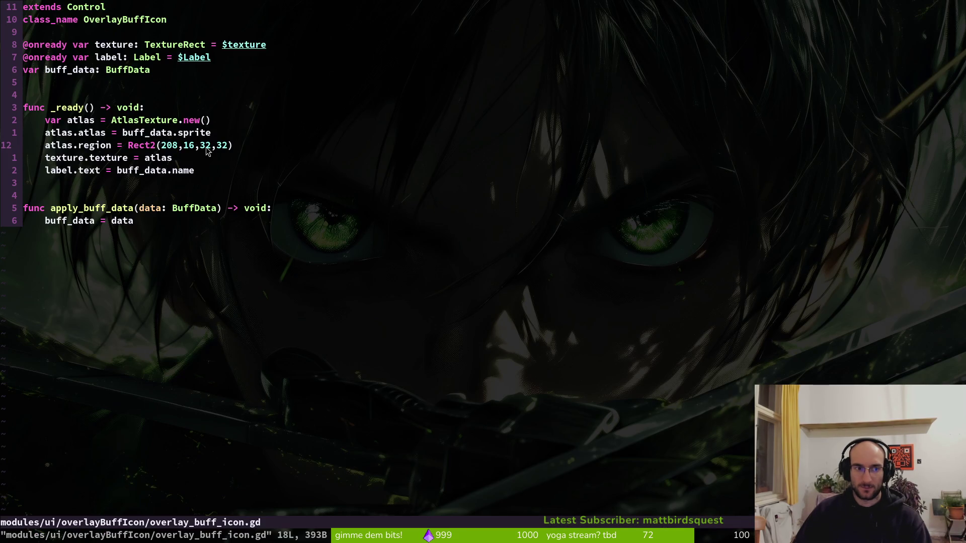
key("ctrl+p")
type("pause_over")
key("Return")
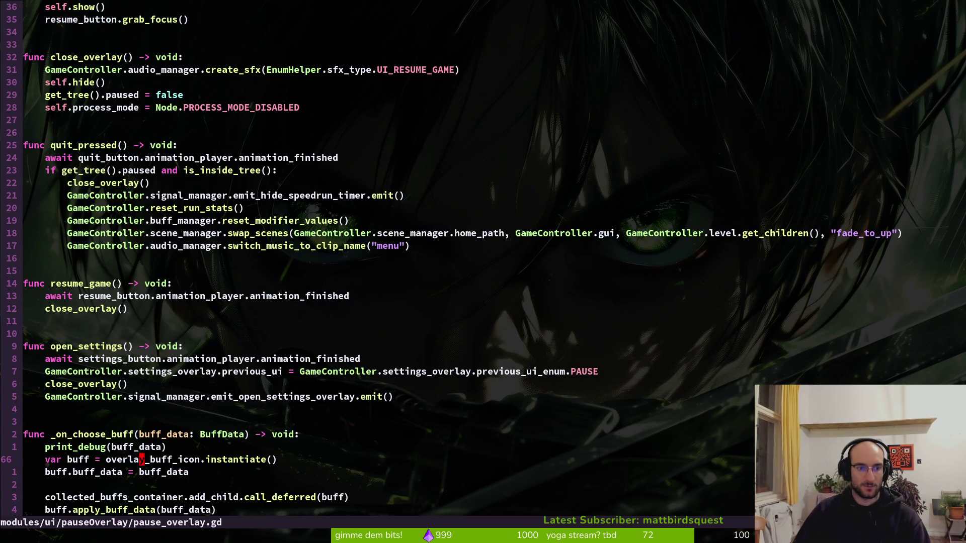
Append .MarginContainer to the collected_buffs_container add_child call on line 69 and save.
key("k")
key("j")
key("j")
key("j")
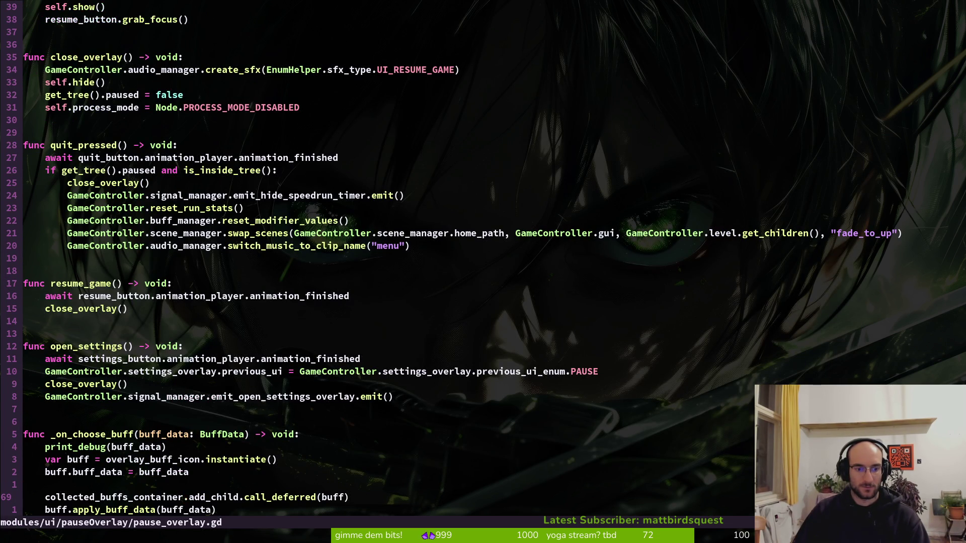
key("f")
key("period")
type("i/.mar")
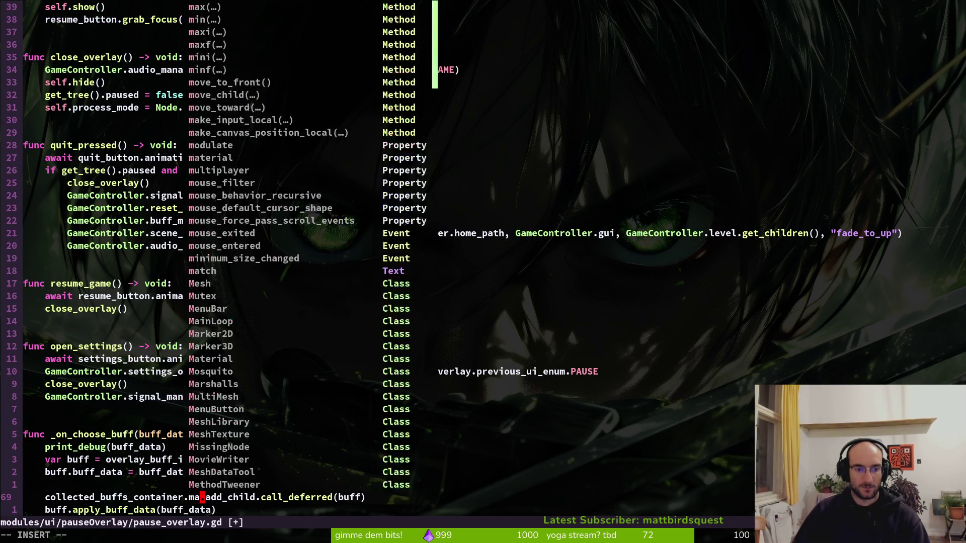
key("Tab")
key("Tab")
key("Tab")
key("Tab")
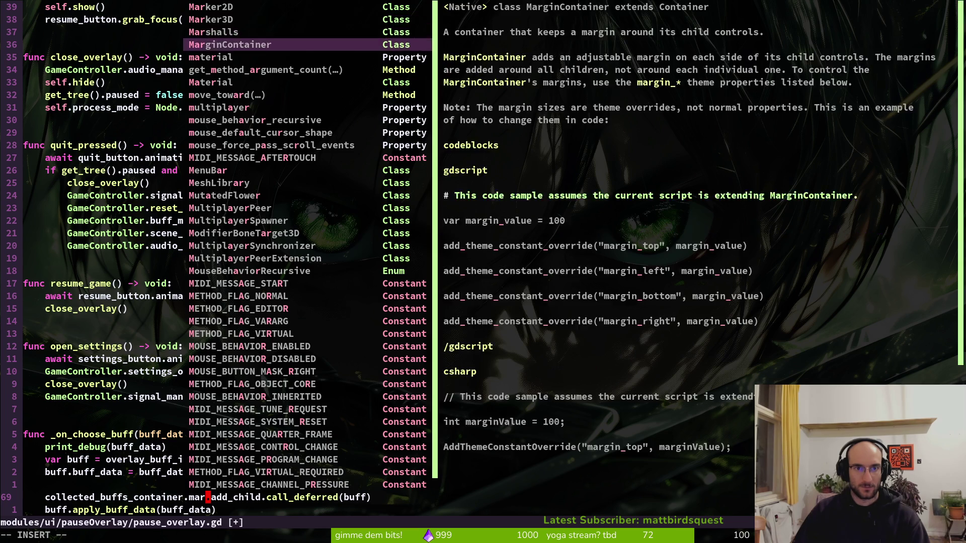
key("Return")
key("Escape")
type(":w")
key("Return")
Change the collected_buffs_container declaration's type to MarginContainer.
key("alt+Tab")
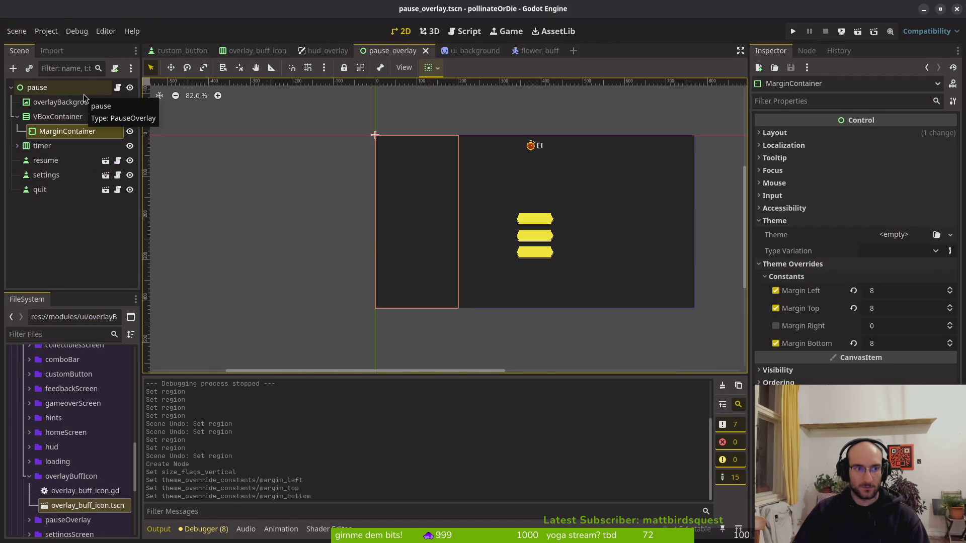
key("alt+Tab")
key("ctrl+o")
key("j")
key("j")
key("j")
key("V")
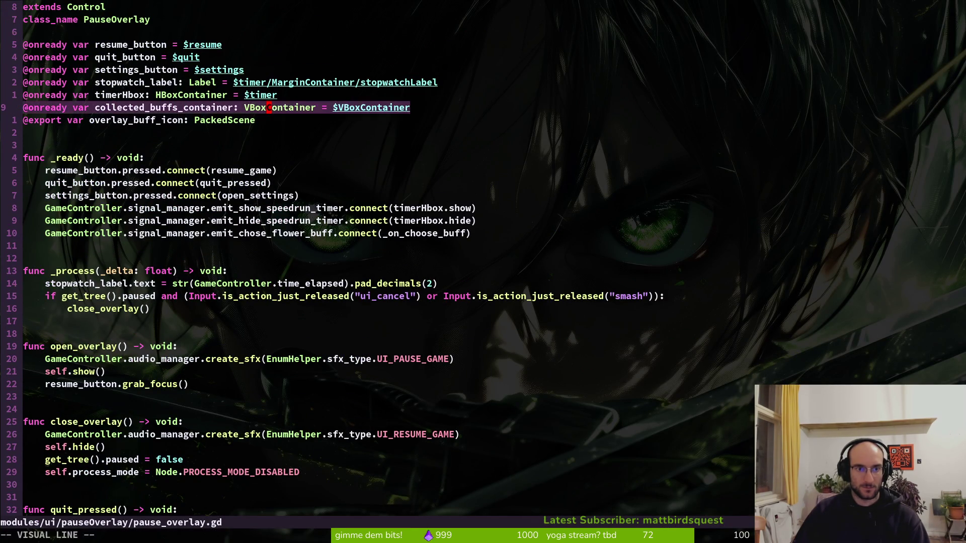
key("y")
key("p")
key("u")
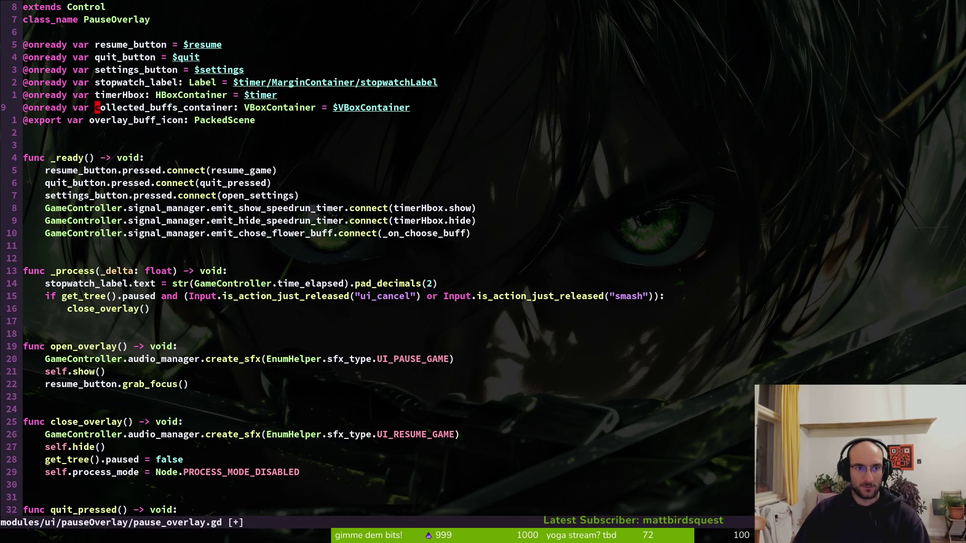
type("wh")
type("ciwMar")
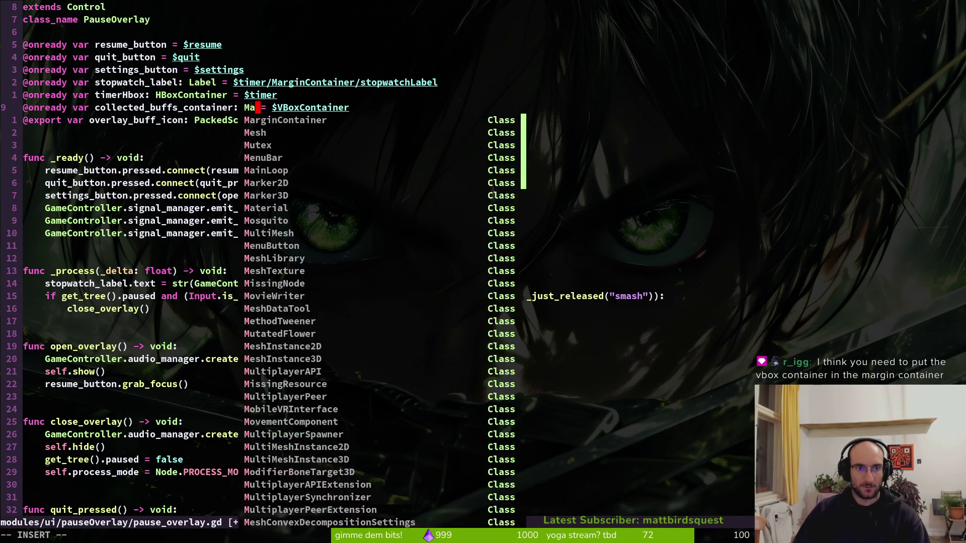
key("Return")
key("Escape")
Point the declaration at $VBoxContainer/MarginContainer and save the script.
type("ciw")
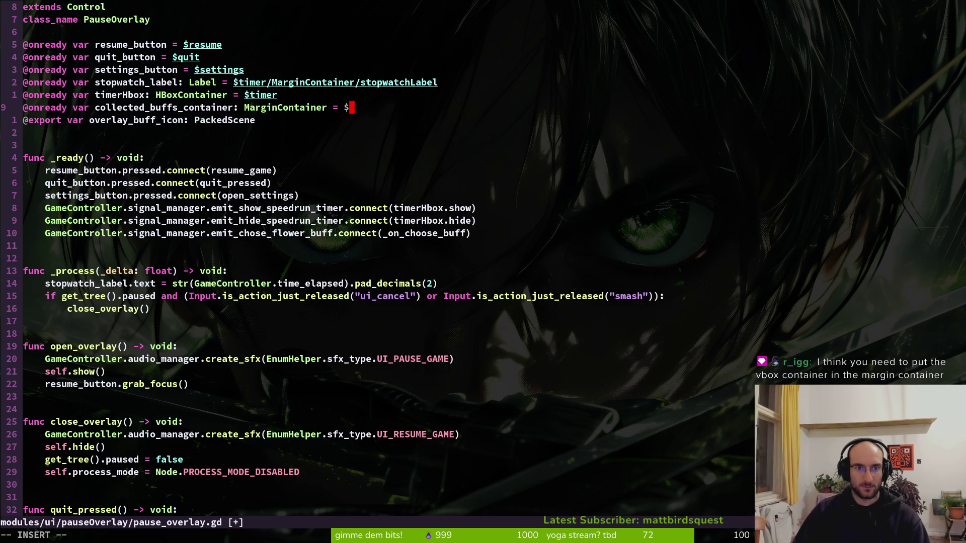
type("Ma")
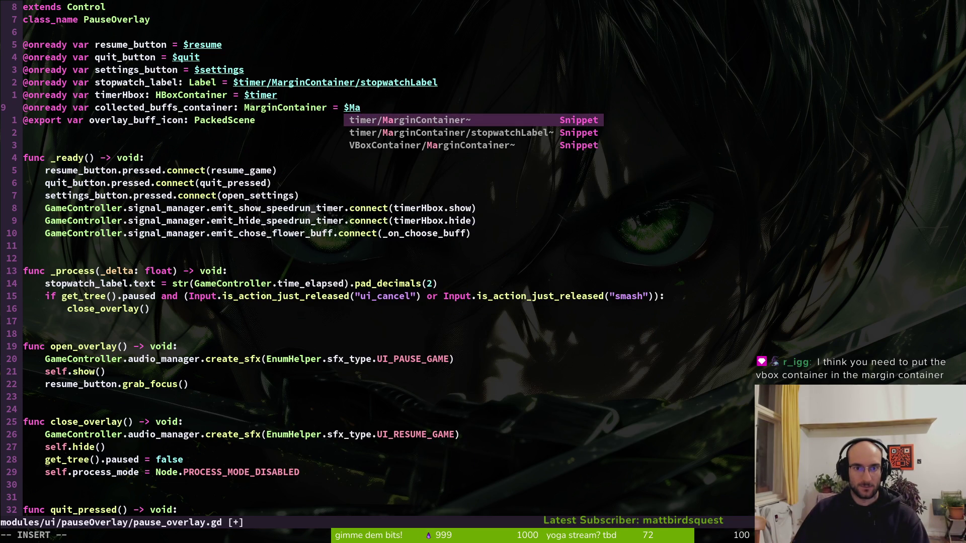
key("Down")
key("Down")
key("Escape")
type(":w")
key("Return")
key("ctrl+o")
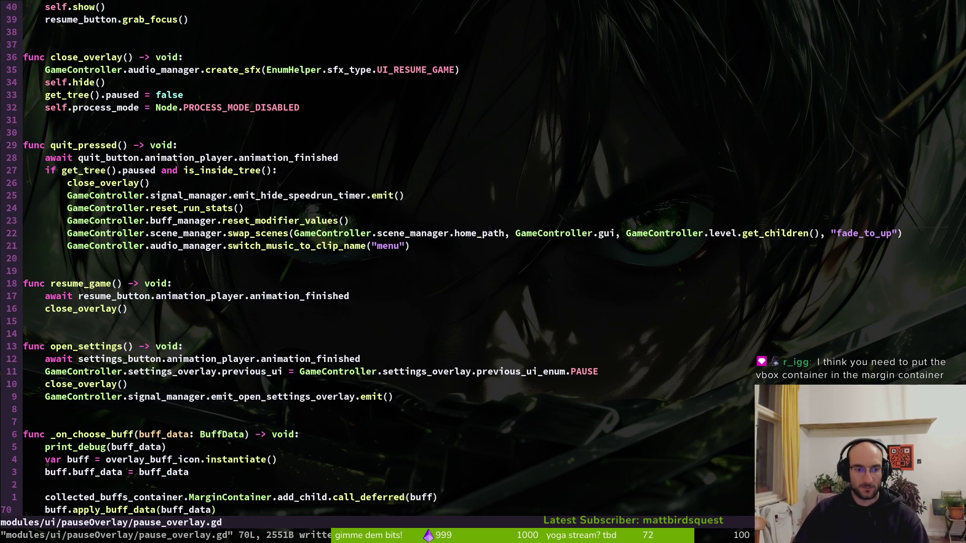
Remove .MarginContainer from the add_child call on line 69 and save.
key("k")
key("x")
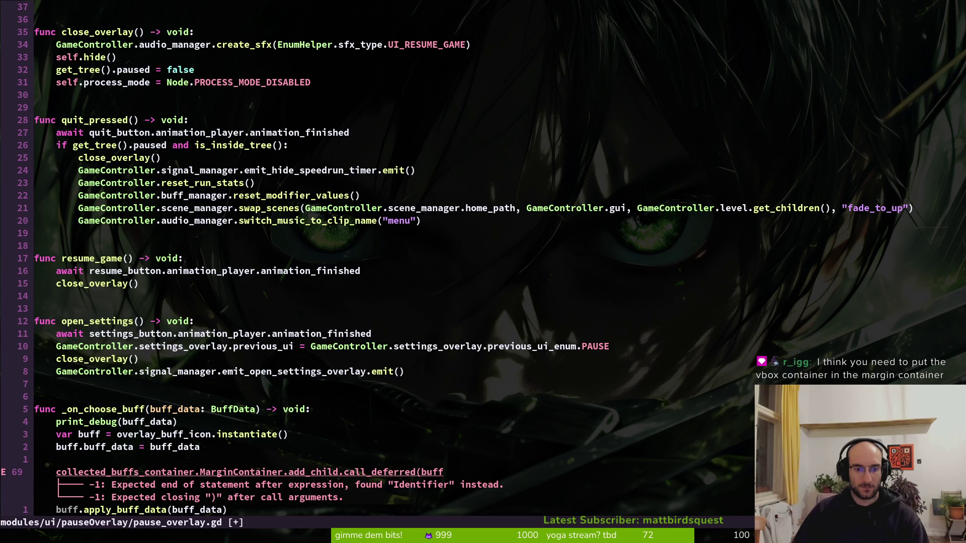
key("u")
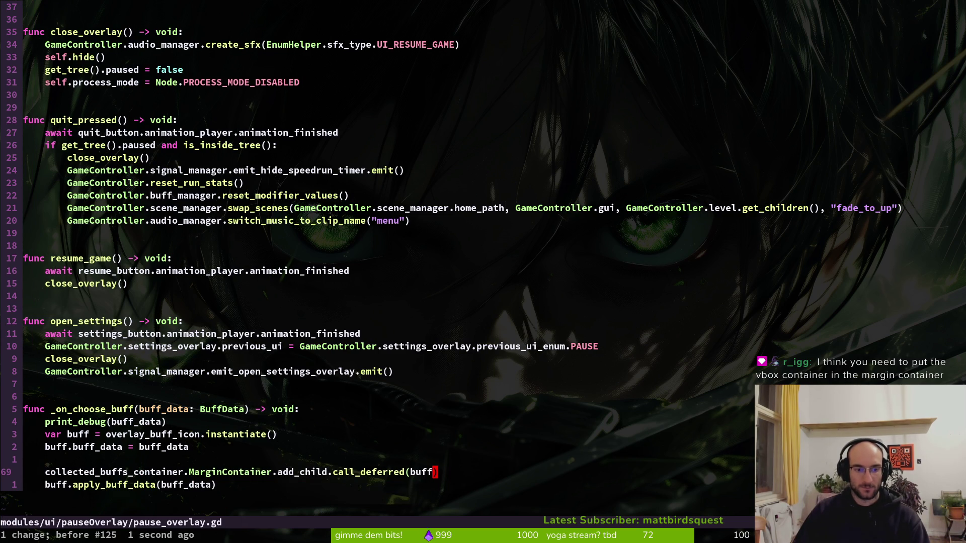
type("ct.")
key("BackSpace")
key("Escape")
type(":w")
key("Return")
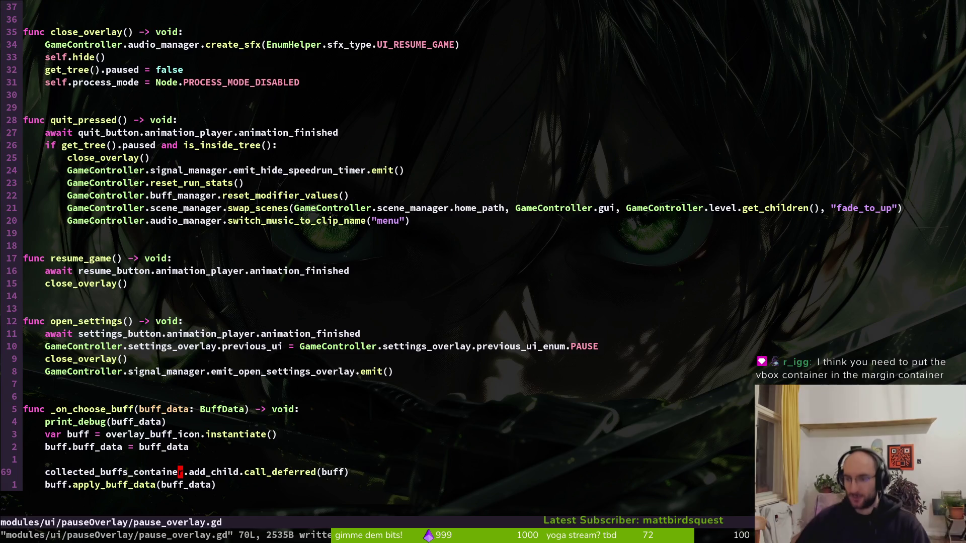
Nest the VBoxContainer inside the MarginContainer in the pause scene and save the scene.
key("alt+Tab")
mouse_move(54, 138)
left_mouse_down()
mouse_move(53, 111)
mouse_move(63, 122)
left_mouse_up()
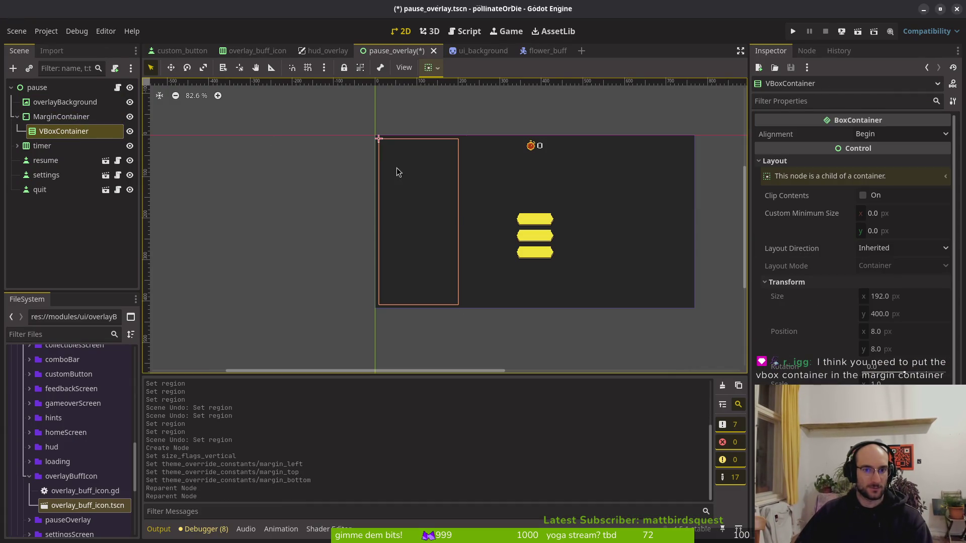
key("ctrl+s")
left_click(49, 117)
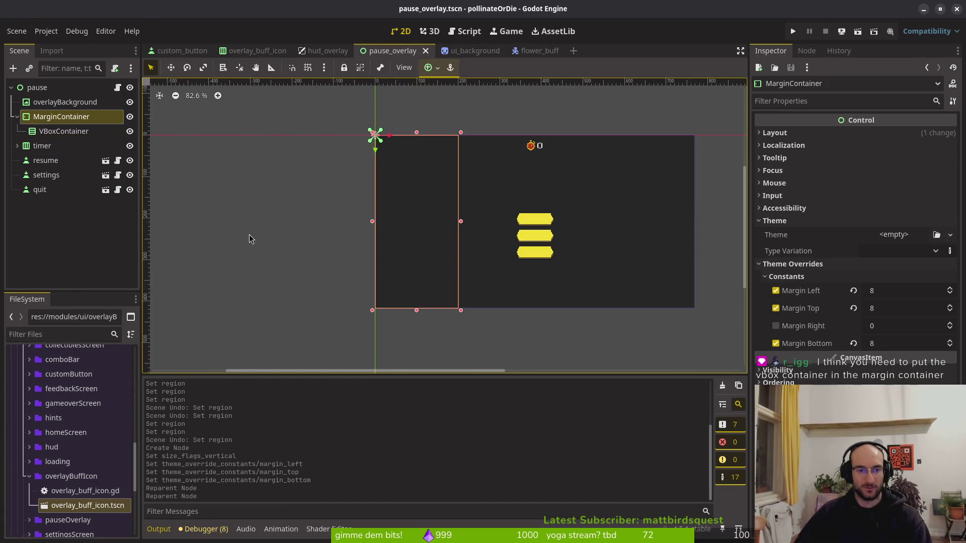
key("alt+Tab")
scroll(186, 92, "up", 10)
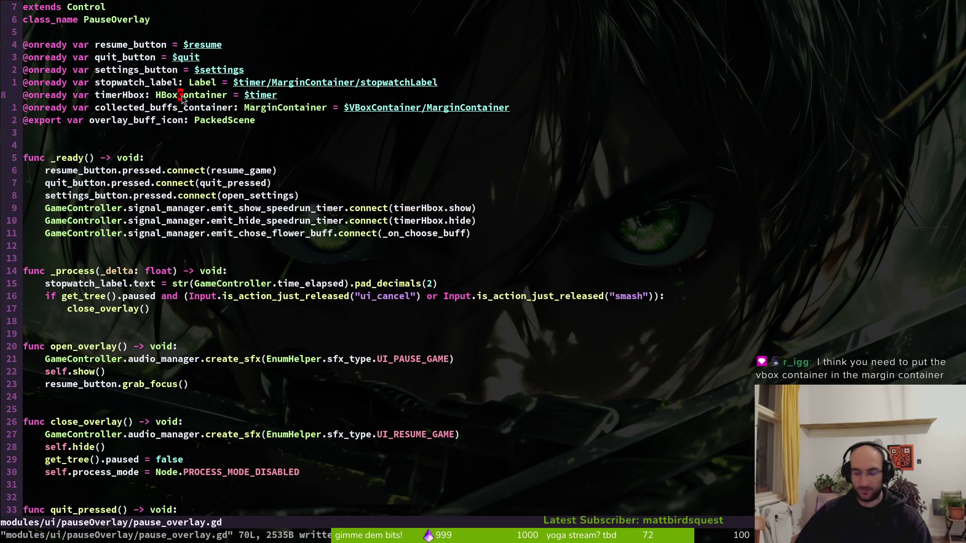
Undo the earlier edits and set line 9's node path to $MarginContainer/VBoxContainer, then save.
key("u")
type("u")
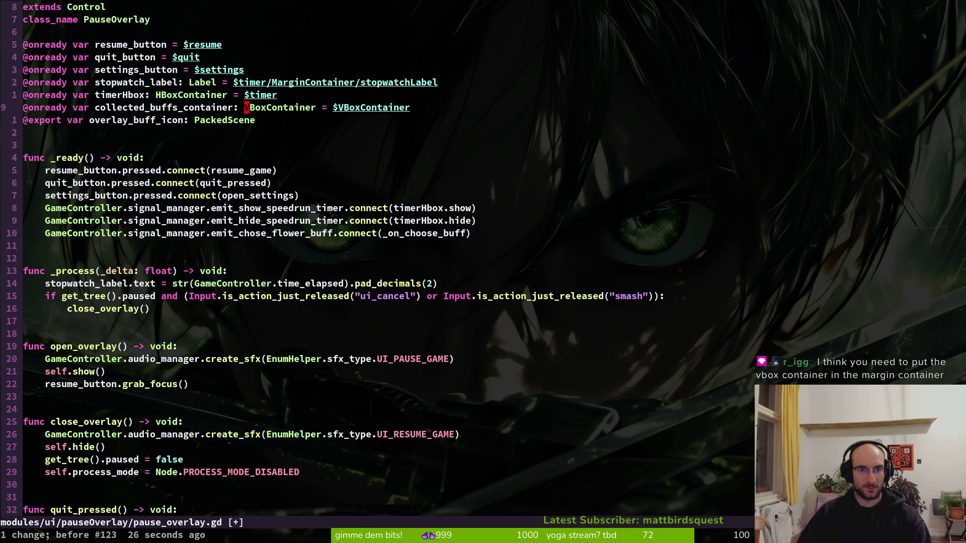
type(":w")
key("Return")
key("C")
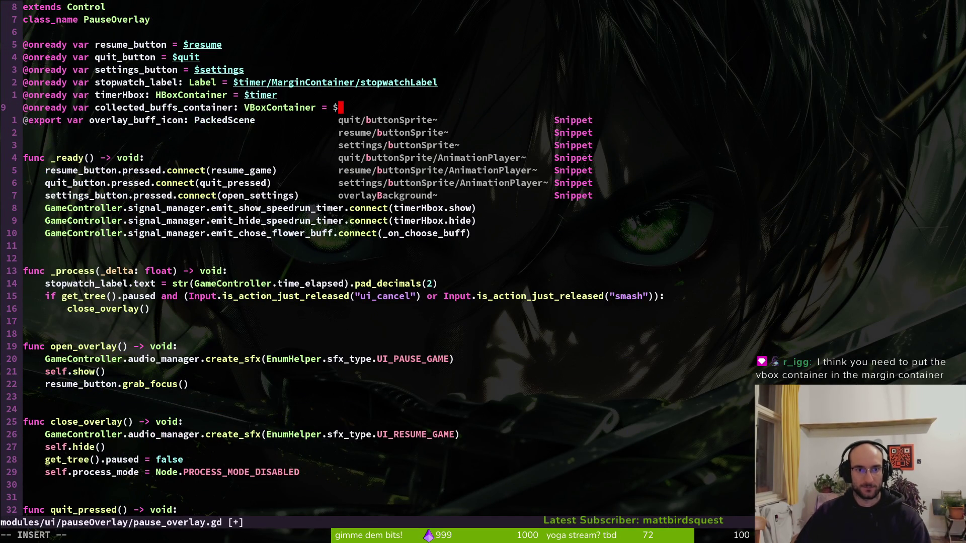
type("vb")
key("Return")
key("Escape")
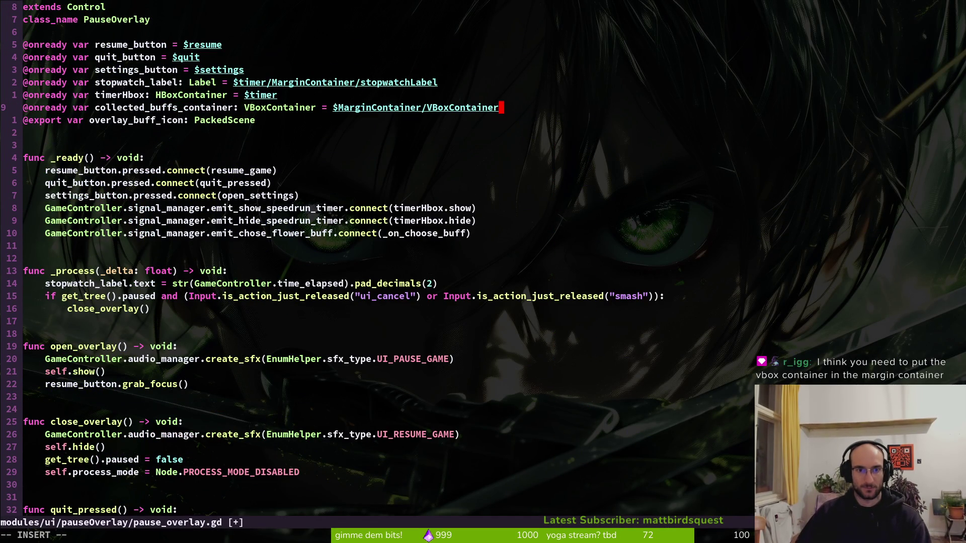
type(":w")
key("Return")
key("ctrl+o")
key("ctrl+o")
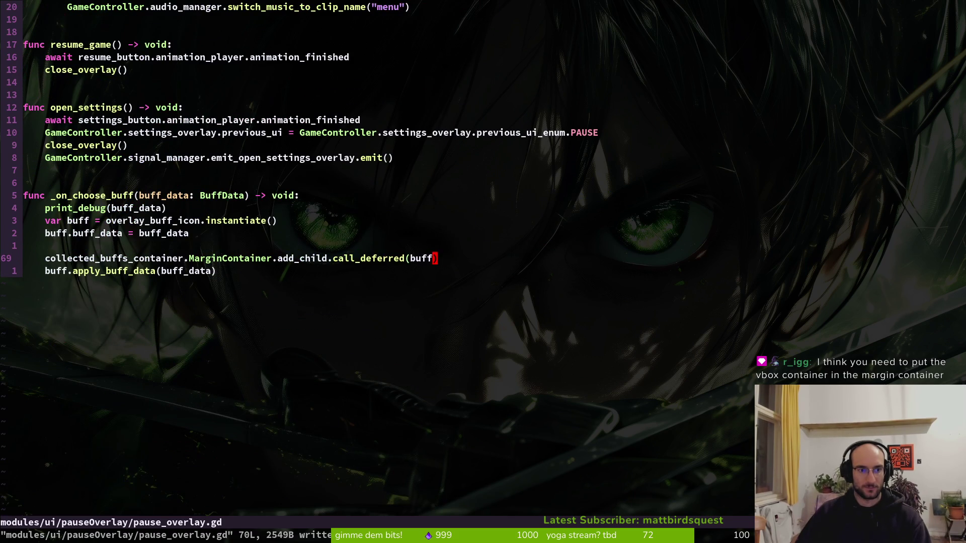
Delete .MarginContainer from the add_child call on line 69 and save.
key("alt+Tab")
key("alt+Tab")
left_click(229, 258)
type("f.c")
key("shift+f")
key("period")
key("Escape")
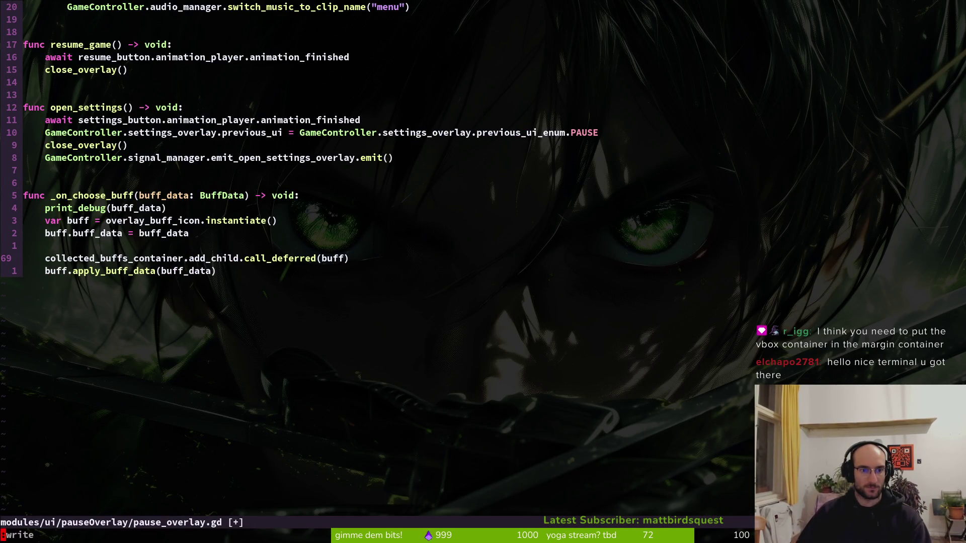
type(":w")
key("Return")
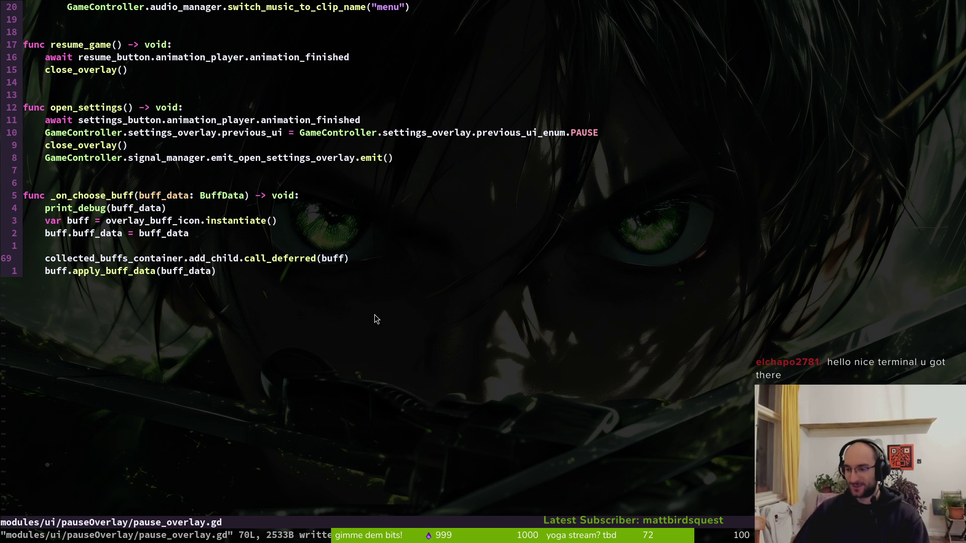
Quit Vim, relaunch vim in the project folder, and run the game from Godot.
key("k")
key("k")
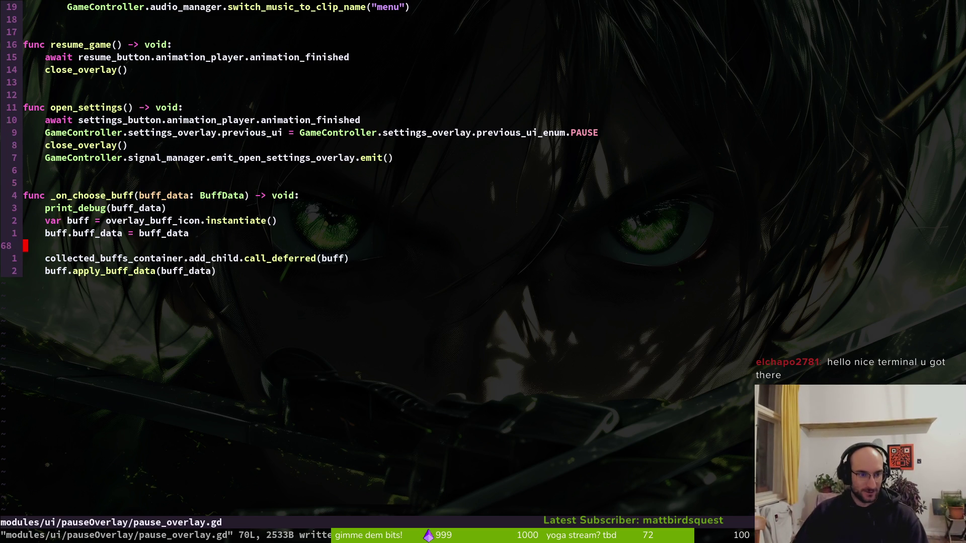
type(":q")
key("Return")
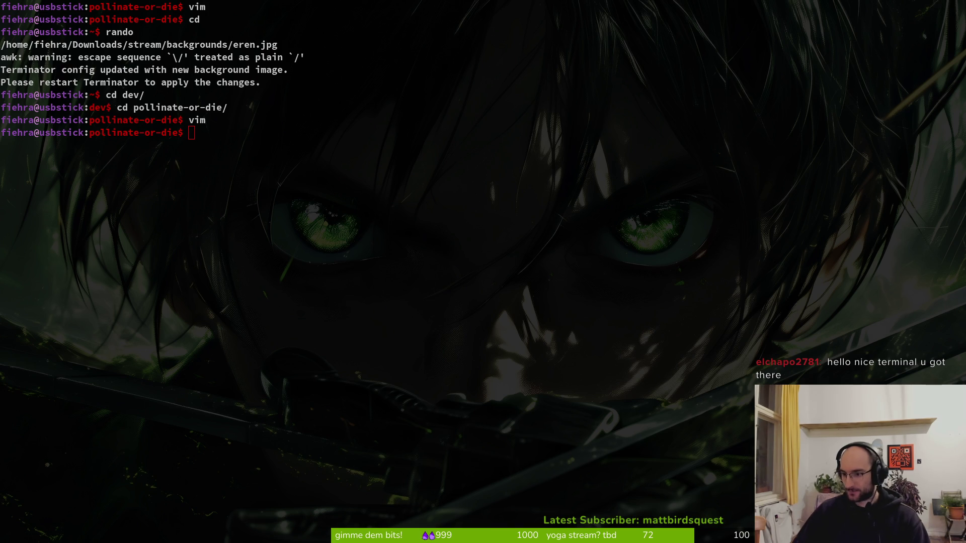
left_click(285, 183)
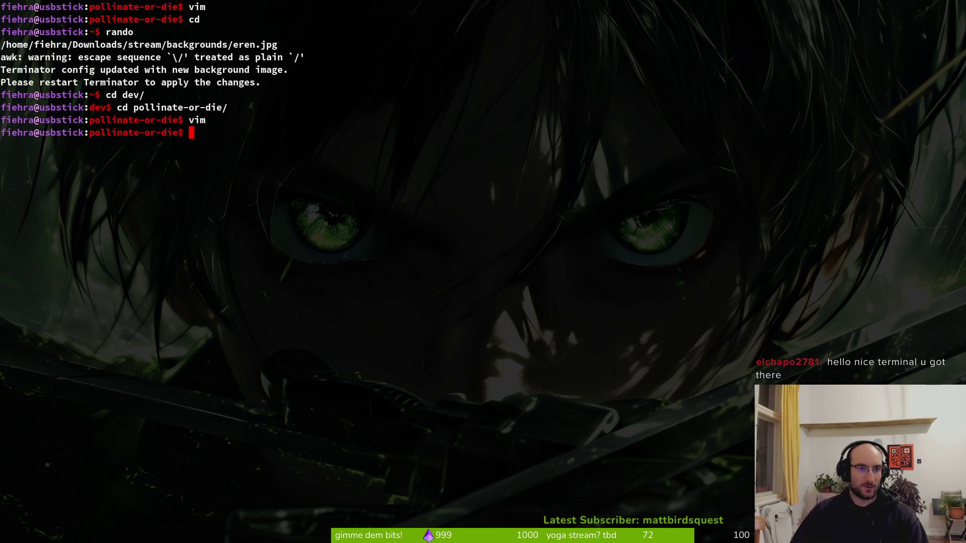
type("vim")
key("Return")
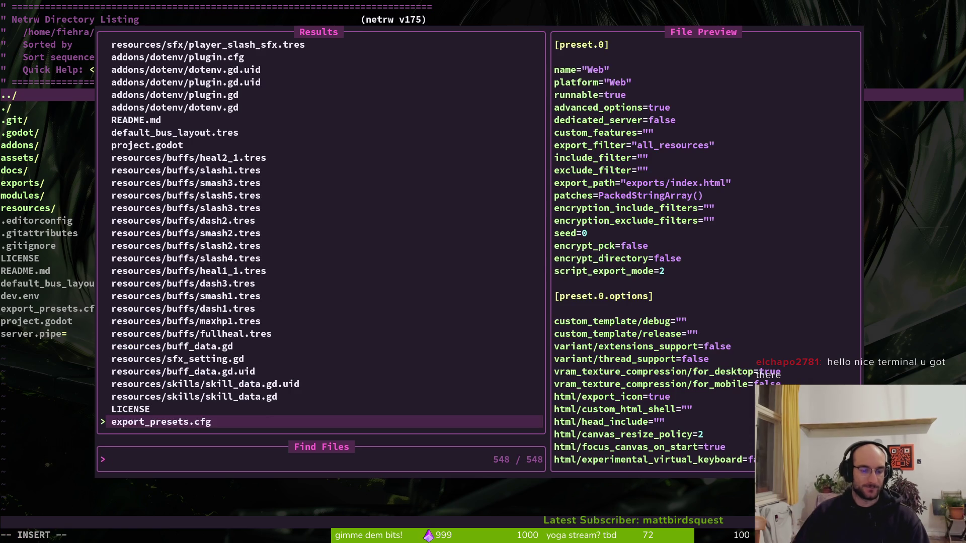
key("Escape")
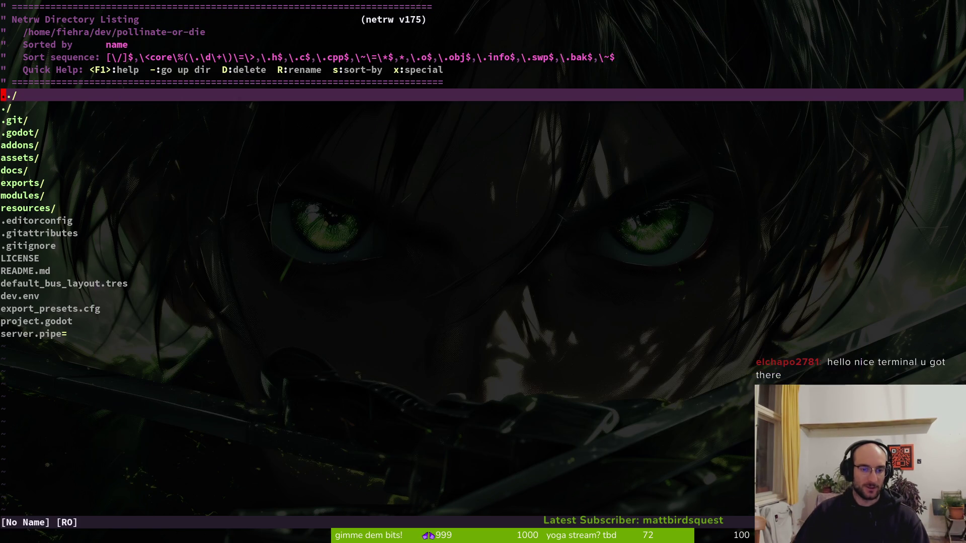
key("alt+Tab")
left_click(793, 31)
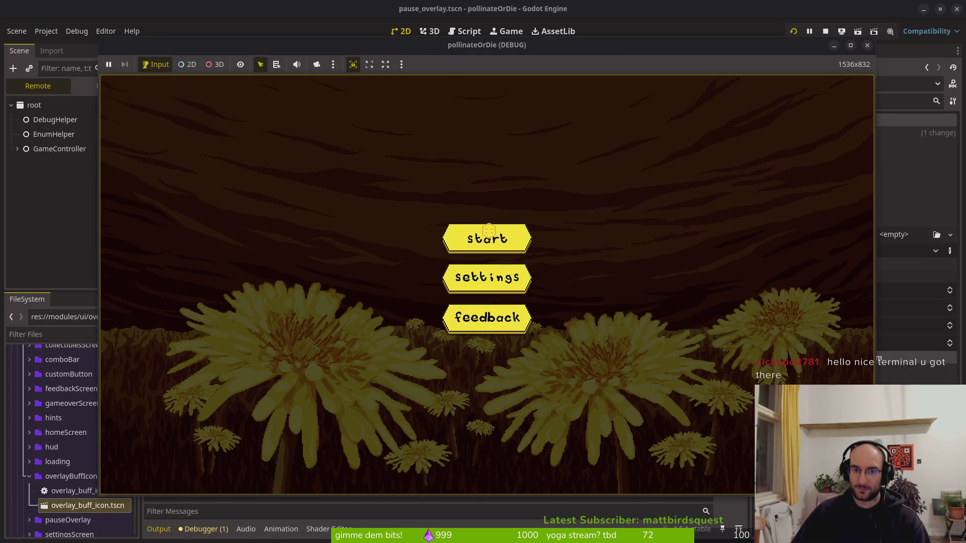
Start a run through the dev room, collect buffs, and pause to see 4% slash, 2% slash and medium heal listed.
left_click(491, 230)
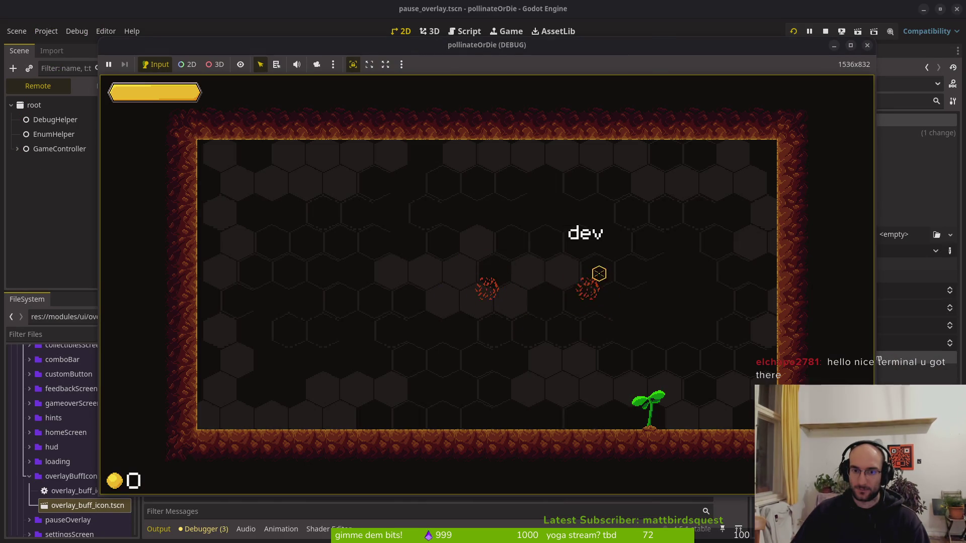
left_click(593, 273)
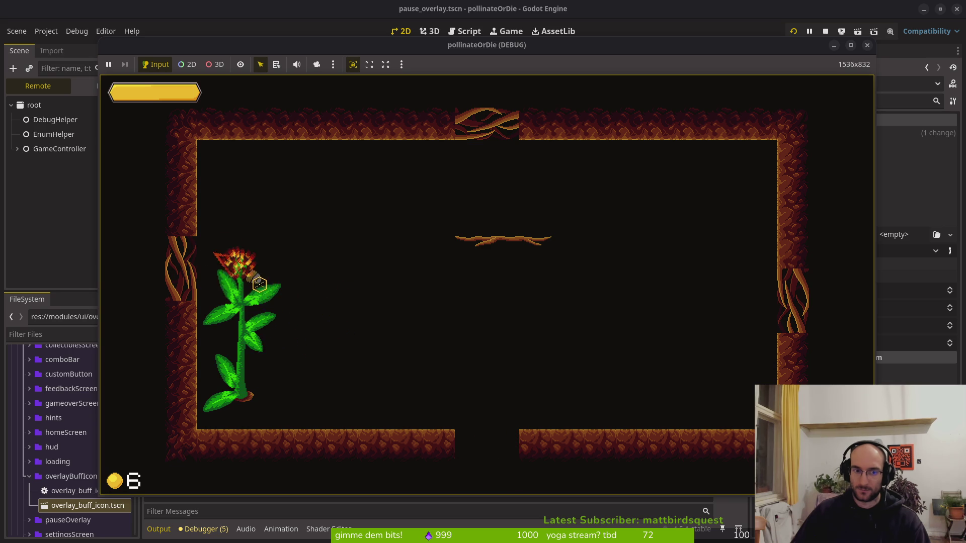
key("Escape")
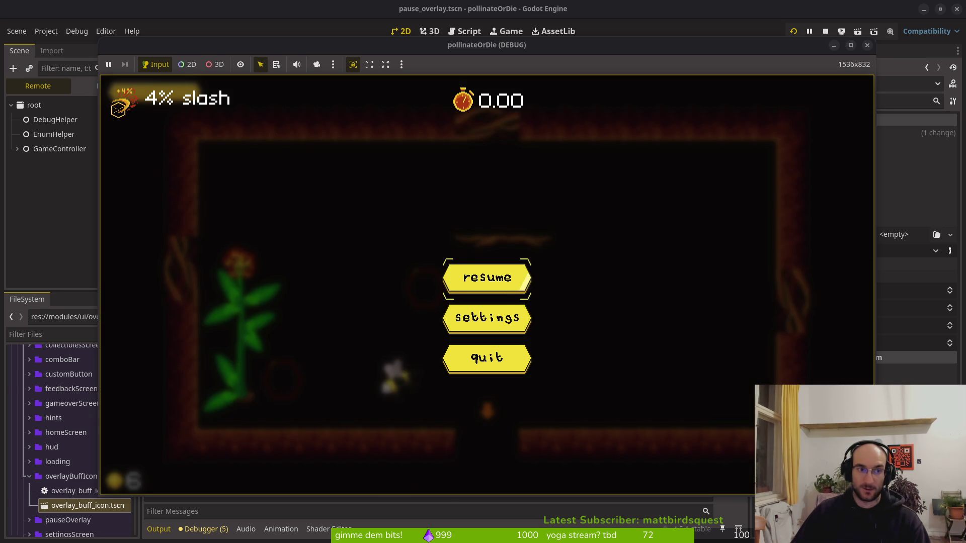
left_click(489, 278)
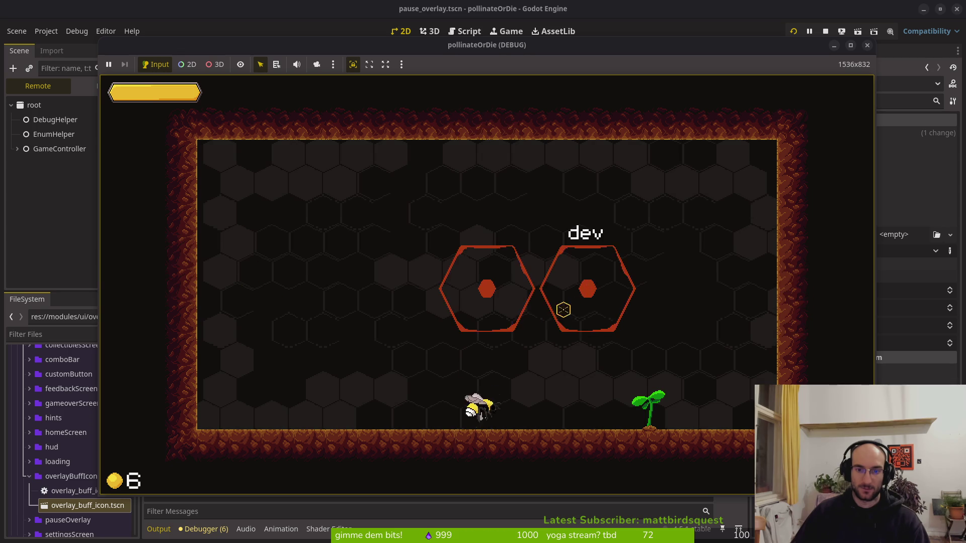
left_click(584, 280)
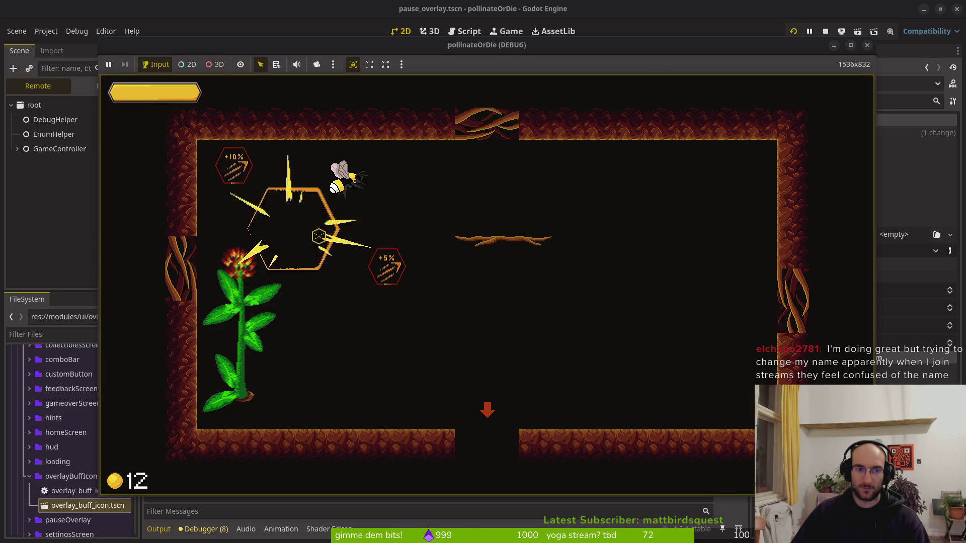
key("Escape")
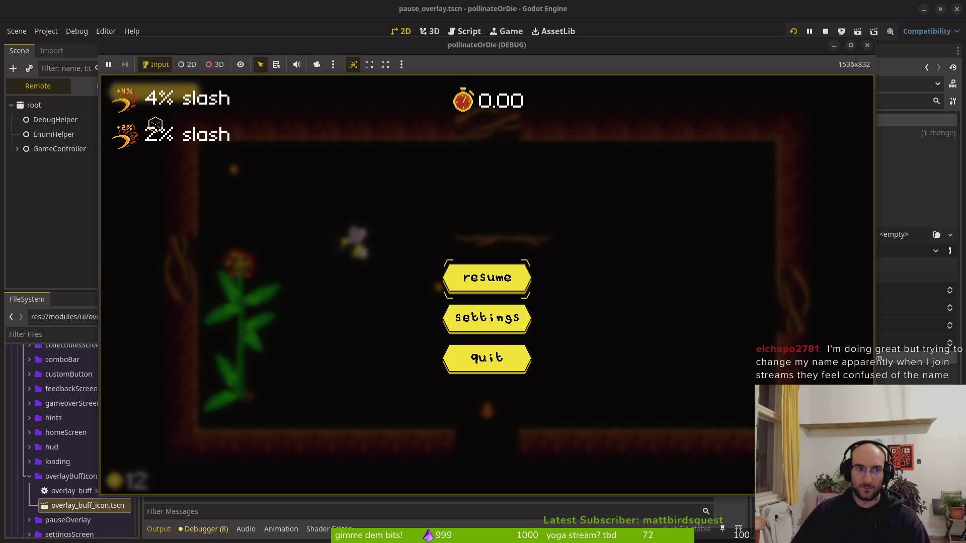
left_click(487, 283)
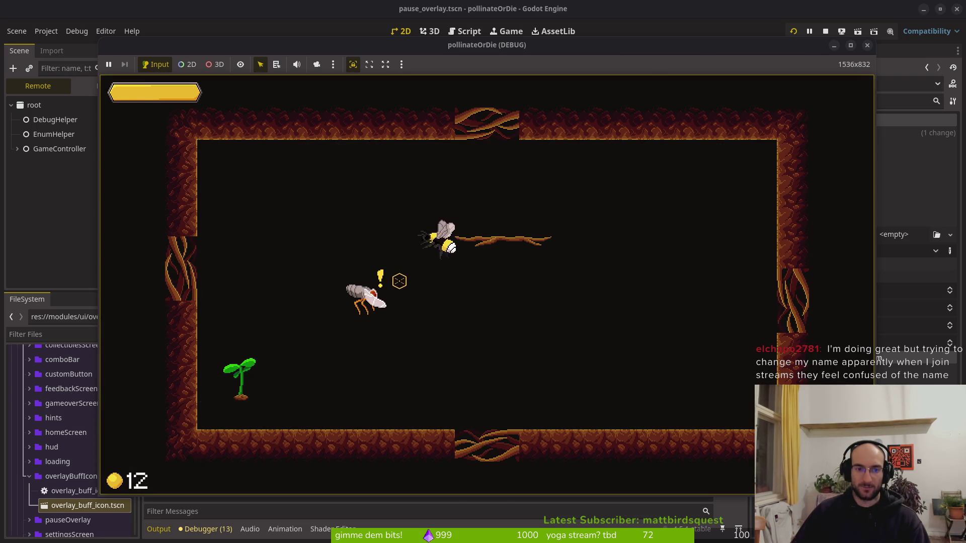
key("Escape")
left_click(478, 281)
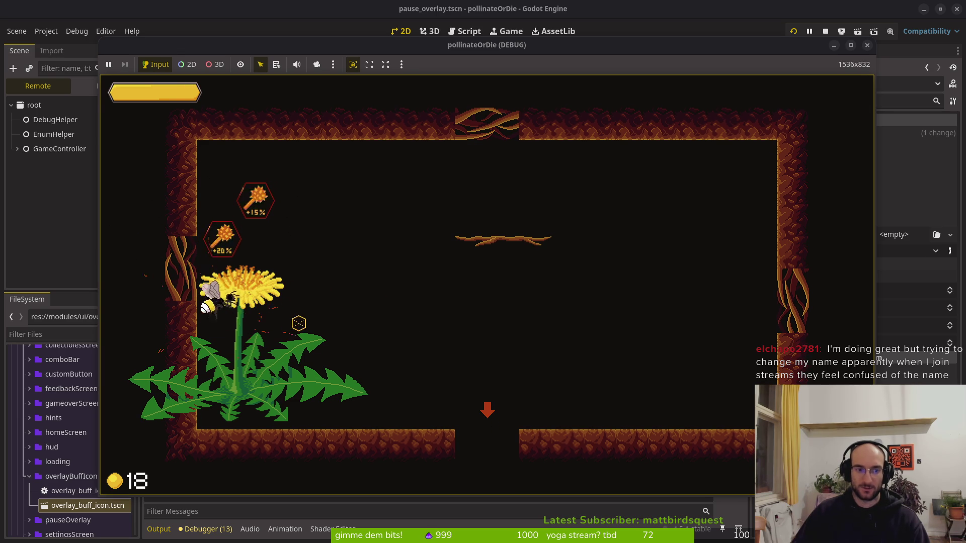
key("Escape")
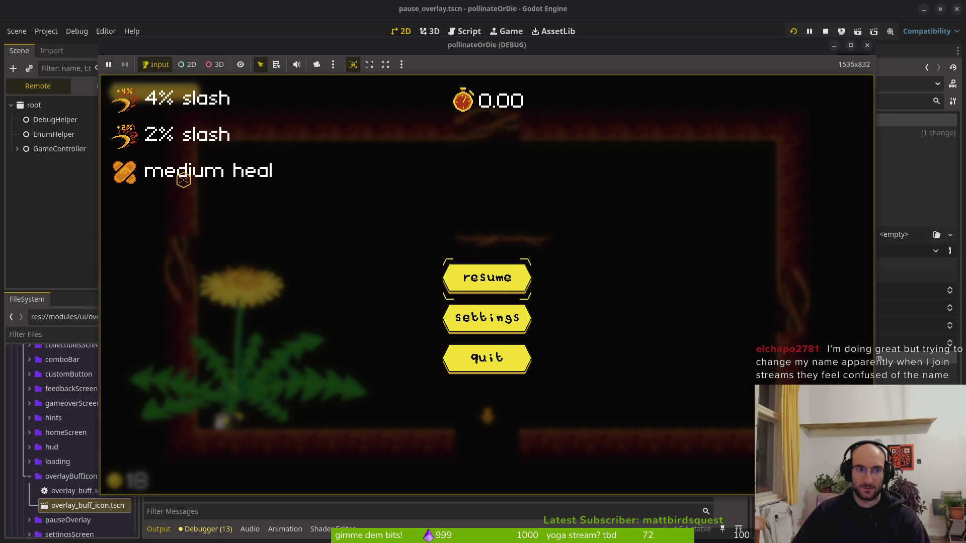
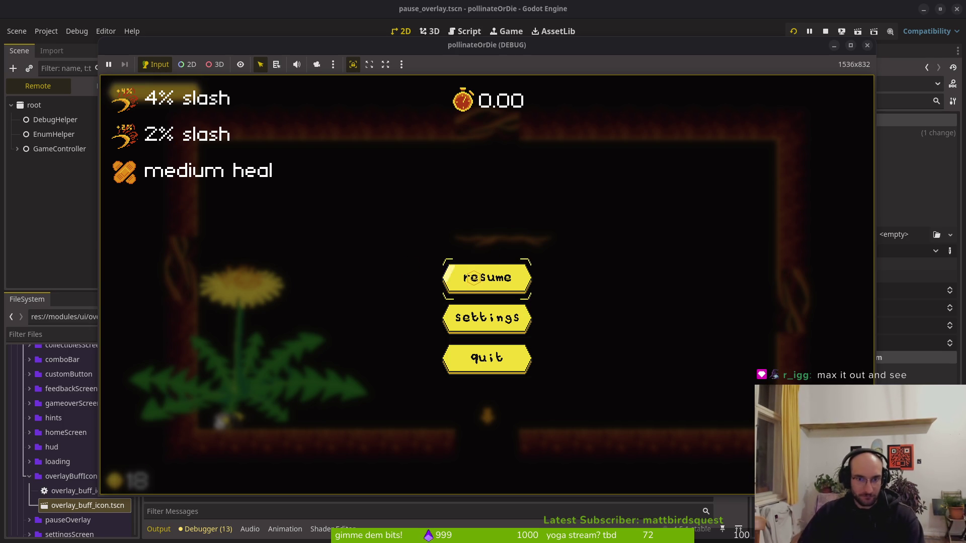
Resume the game, fly the bee down the pit into the dev room, and pick the right-hand dev hex.
left_click(473, 277)
key("d")
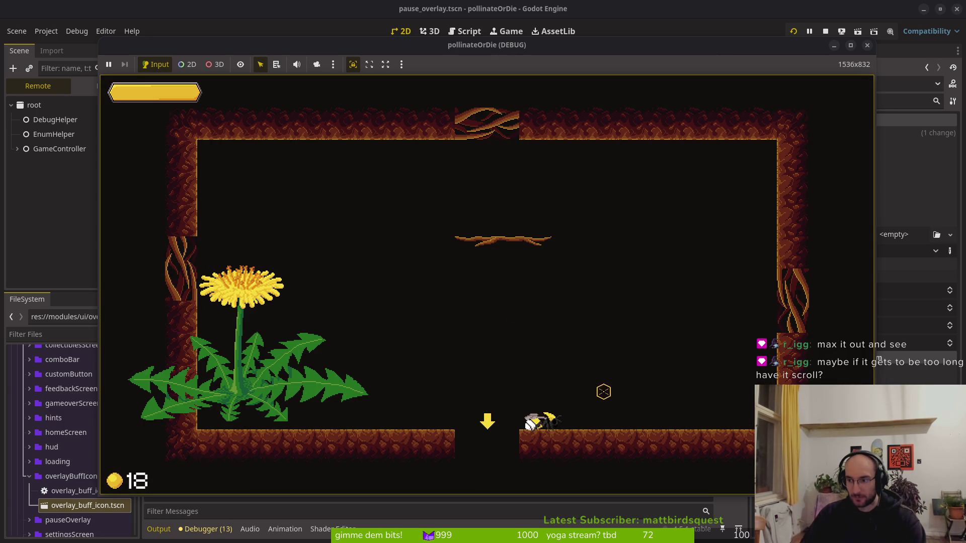
key("a")
key("s")
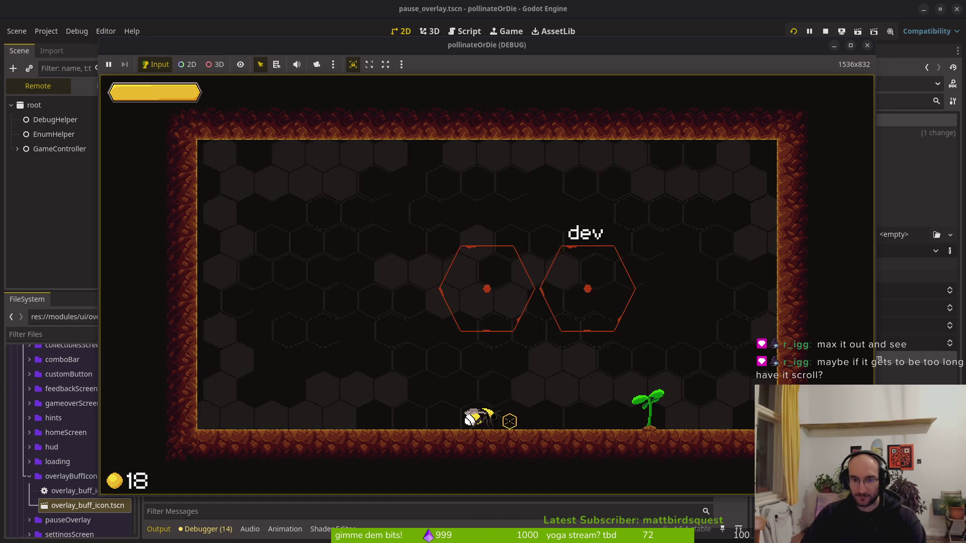
left_click(597, 278)
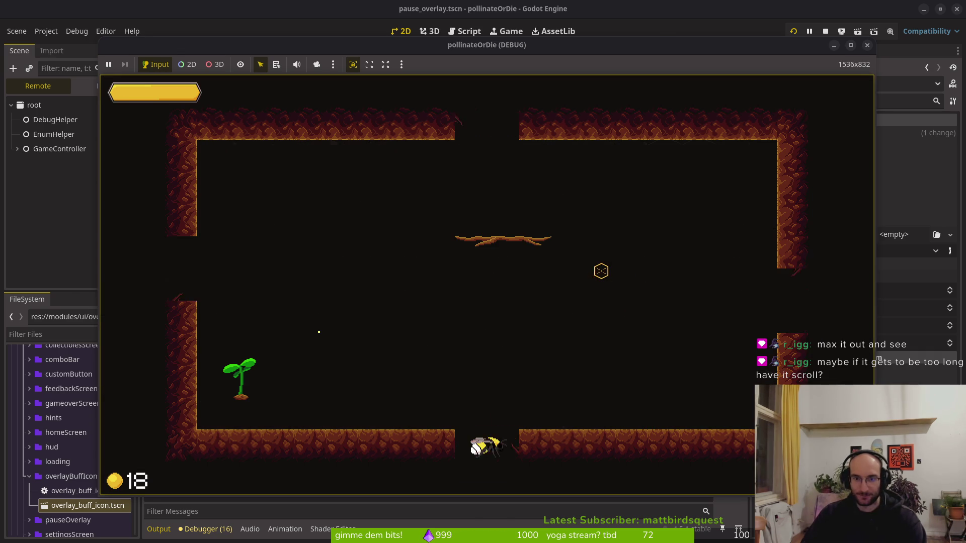
Pollinate the sprout into a dandelion, fly on through the rooms, take another dev hex, and pause.
key("a")
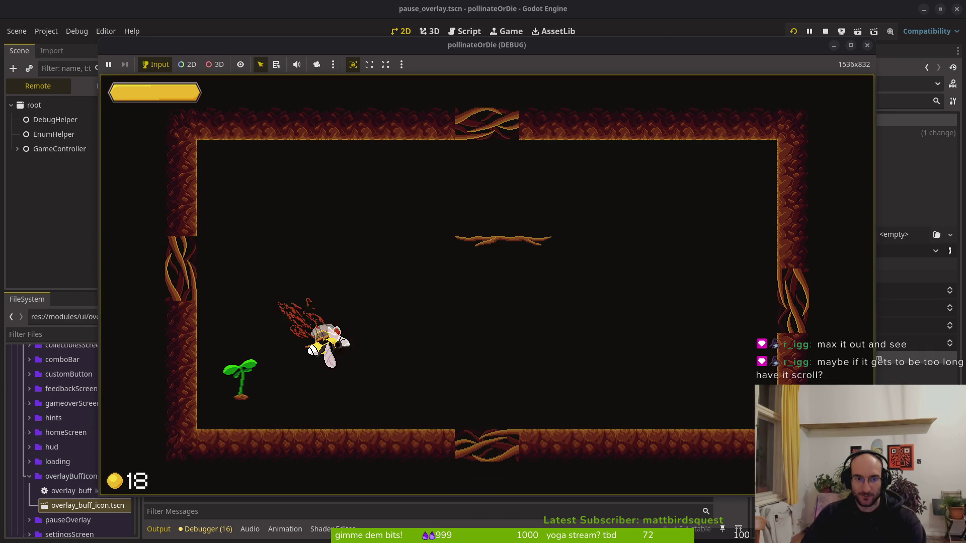
left_click(245, 290)
key("w")
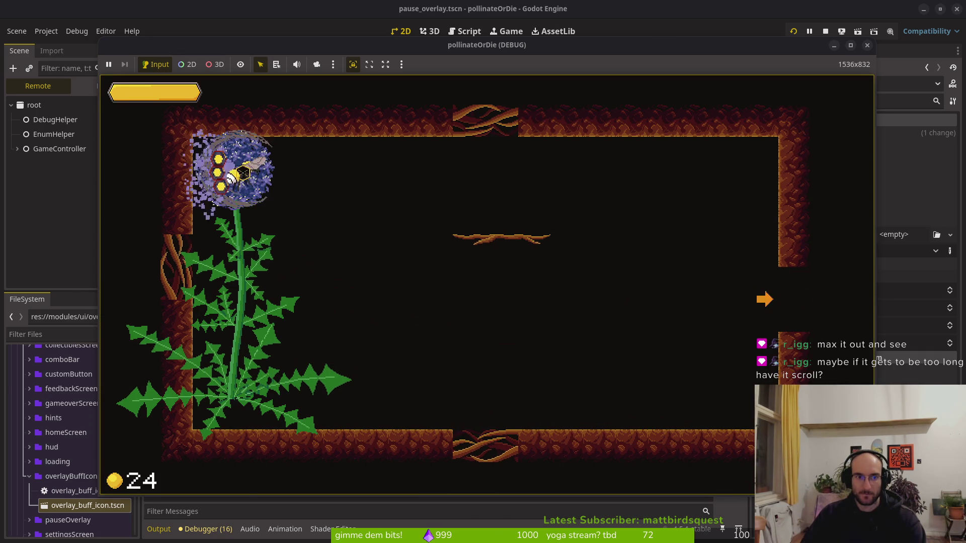
key("s")
key("d")
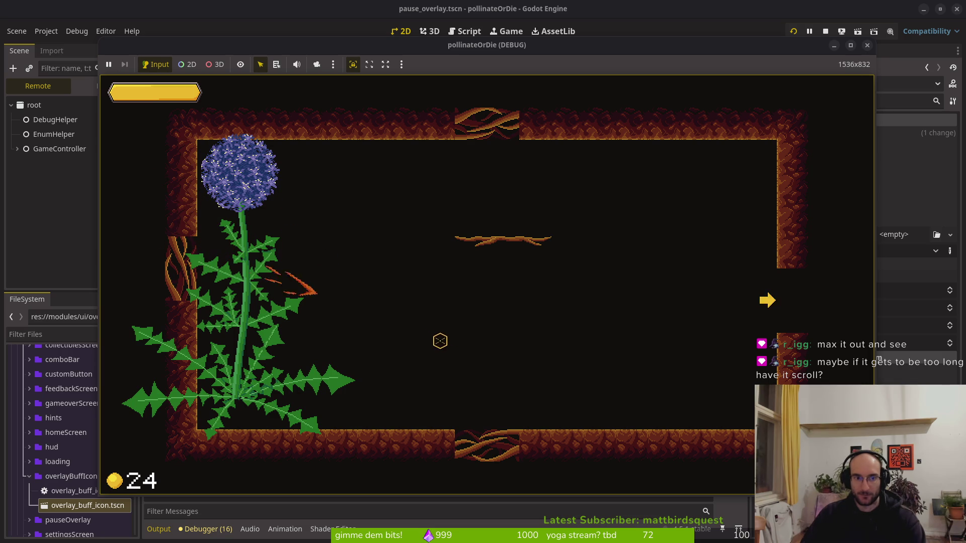
key("w")
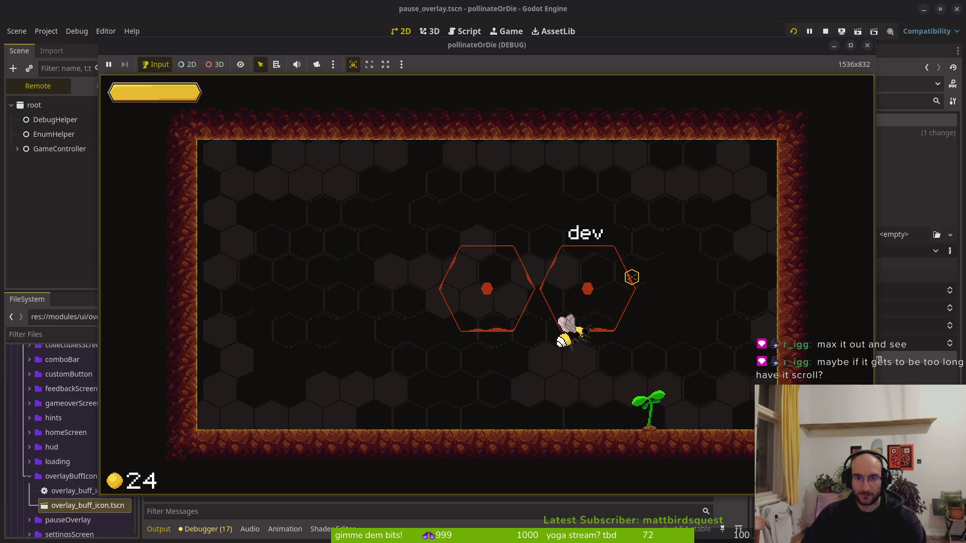
key("a")
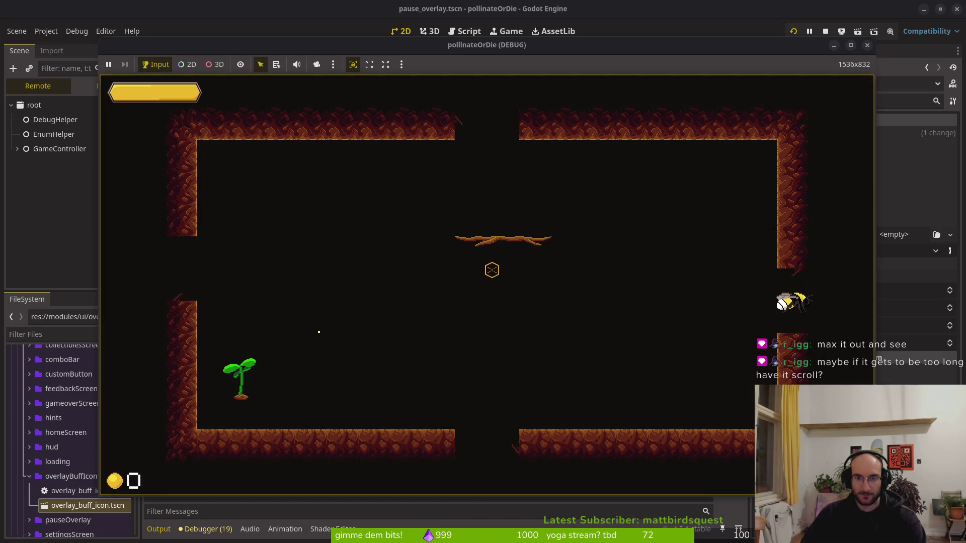
key("a")
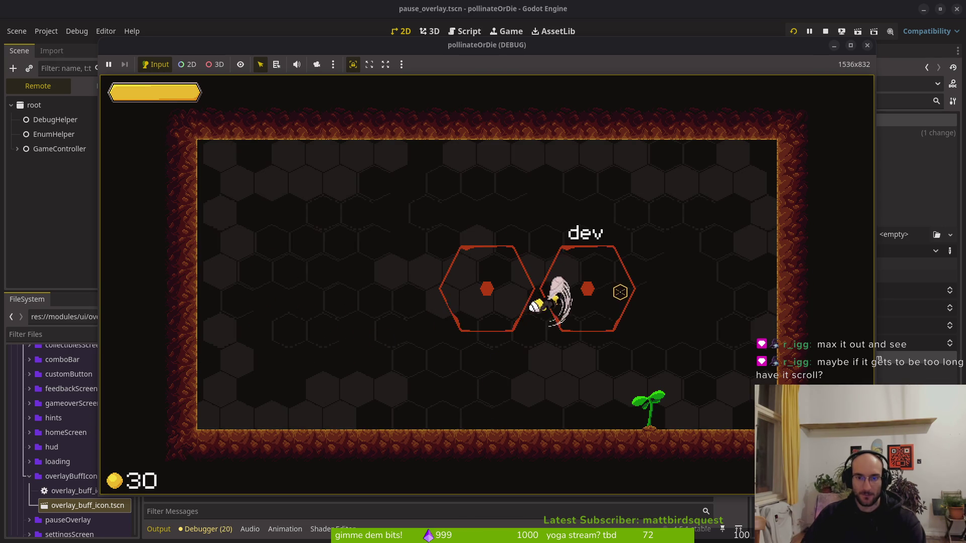
left_click(566, 281)
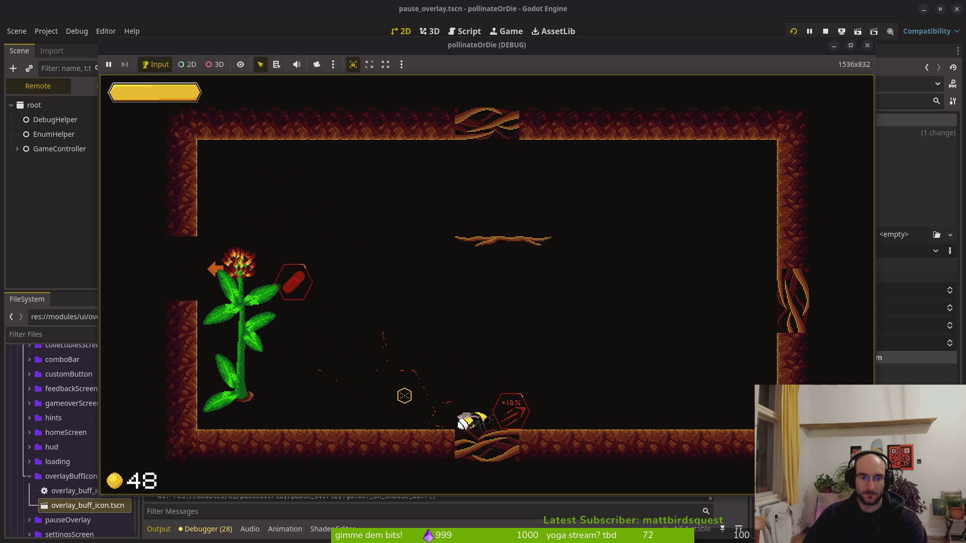
key("Escape")
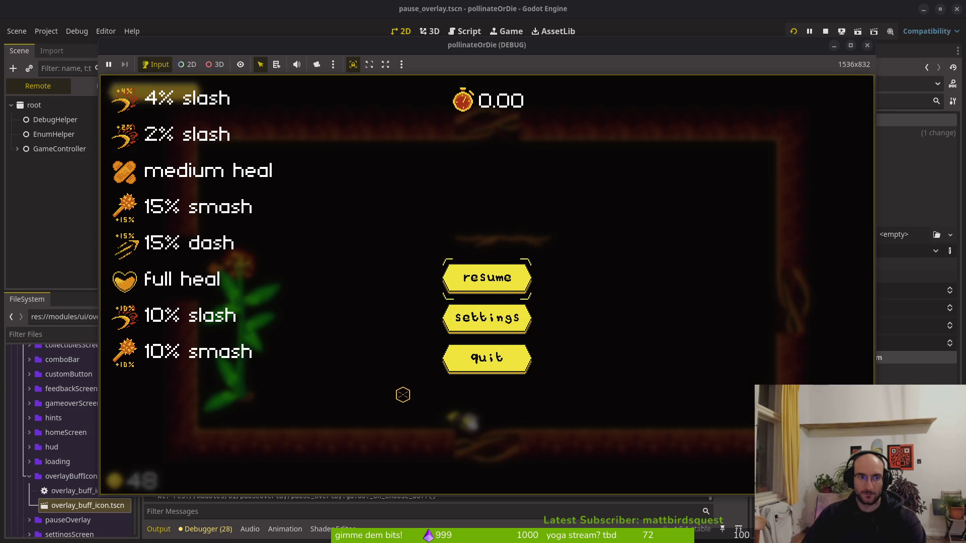
Resume, play on, and pause again to see ten buffs listed, then stop the debug run.
left_click(470, 282)
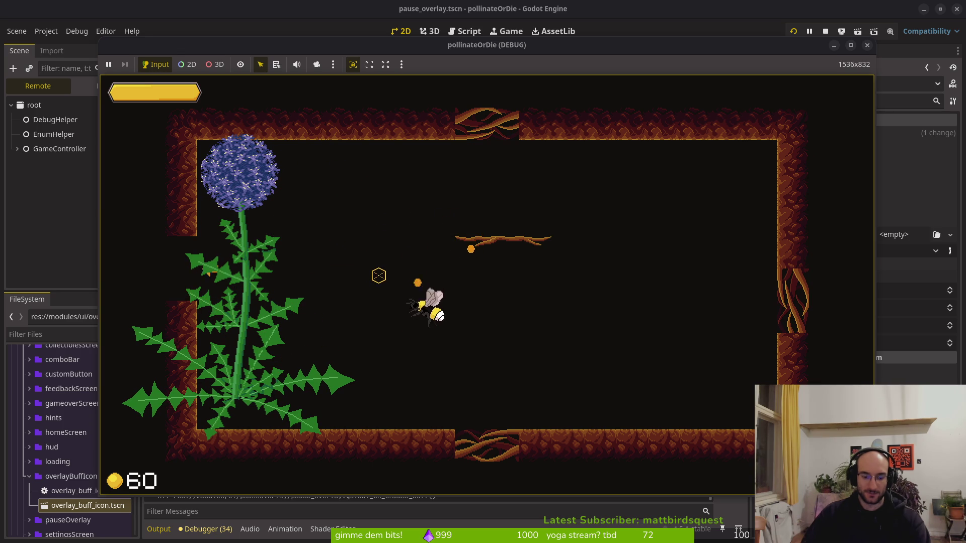
key("Escape")
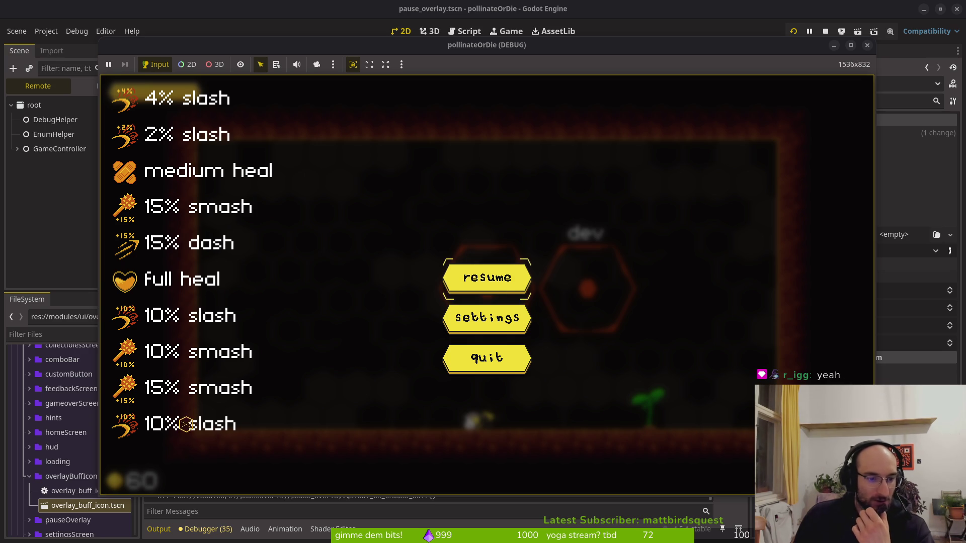
left_click(868, 46)
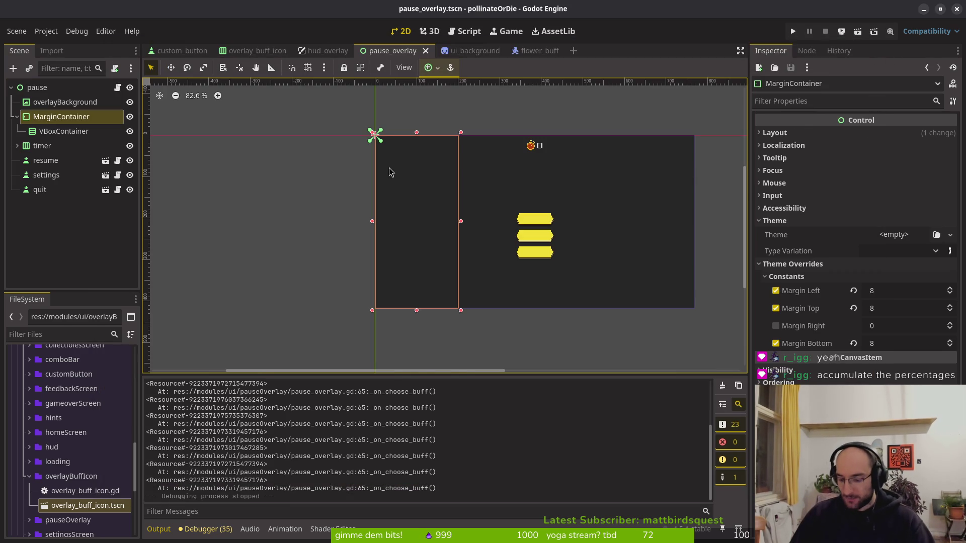
In the terminal, open resources/buff_data.gd via the 'buff' file search, then return to Godot.
key("super")
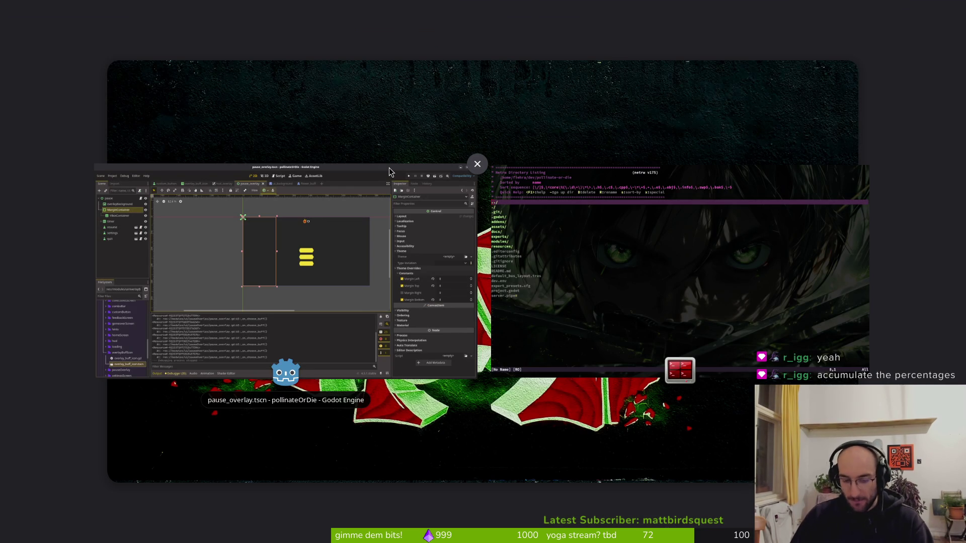
left_click(389, 172)
key("space")
key("f")
key("f")
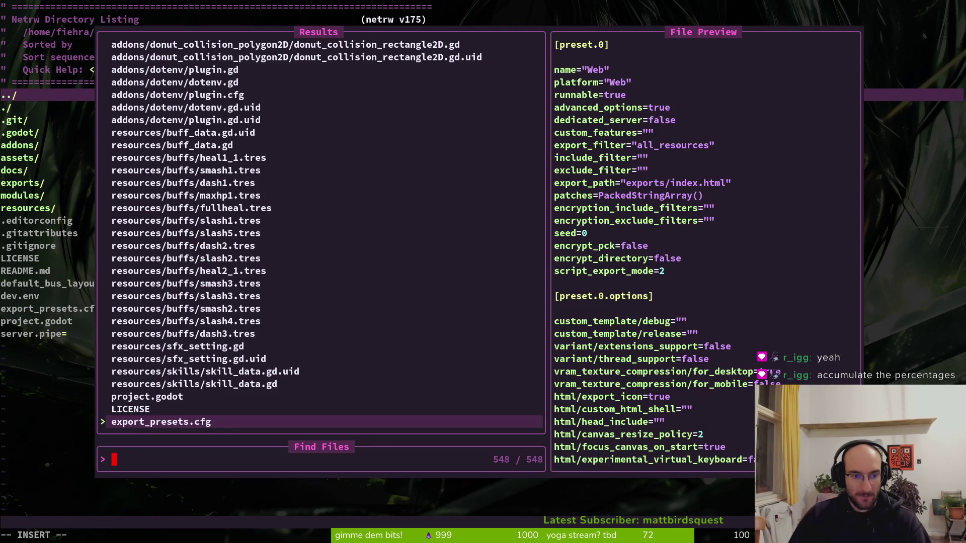
type("b")
key("BackSpace")
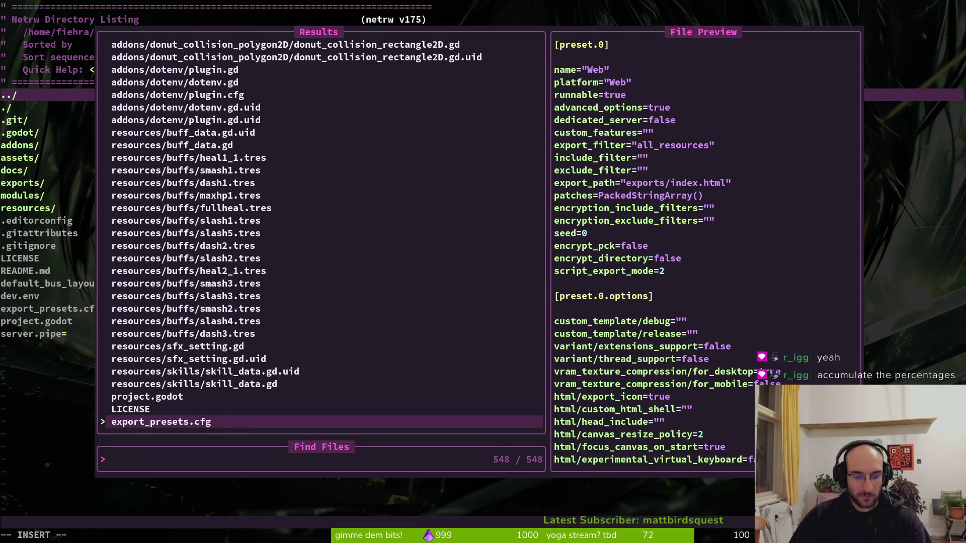
type("buff")
key("Return")
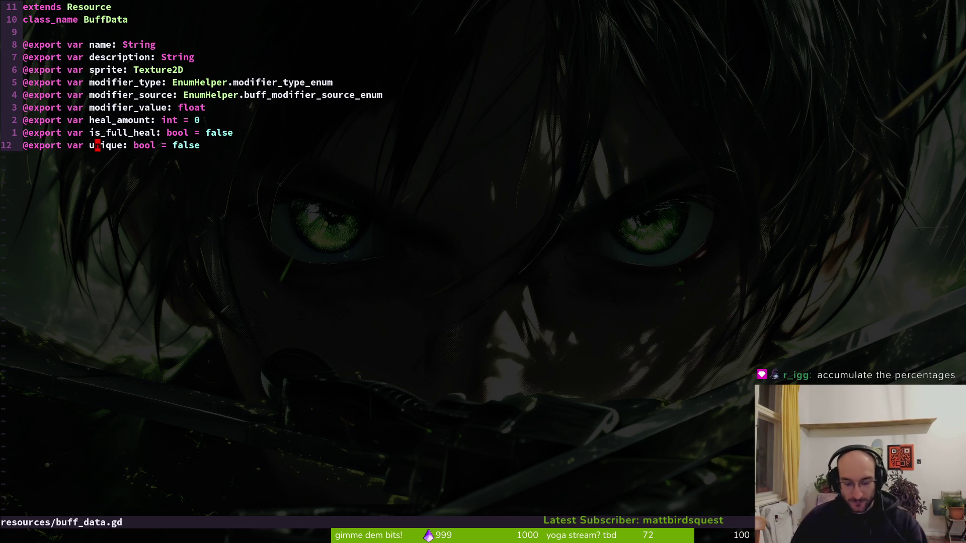
key("alt+Tab")
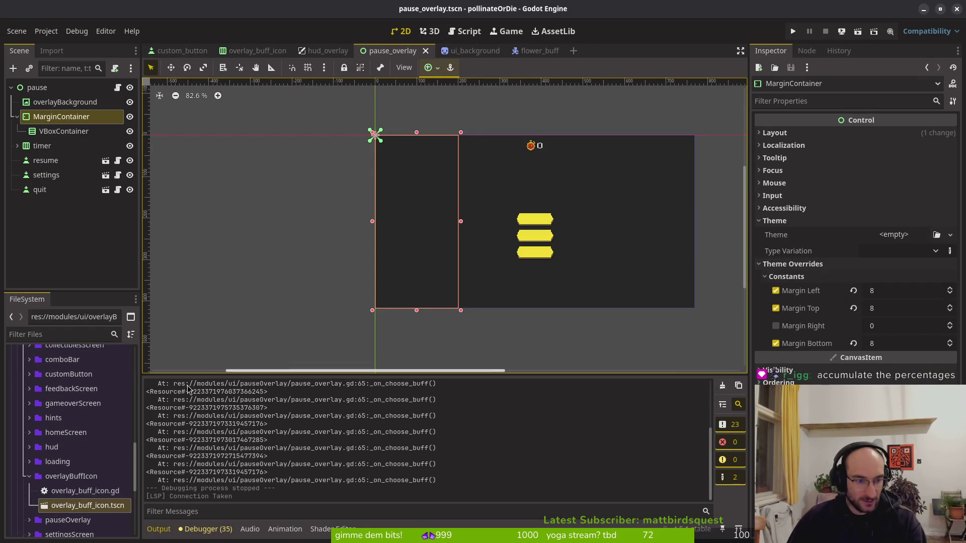
Collapse the overlayBuffIcon folder, expand resources/buffs, and inspect smash1.tres.
left_click(29, 477)
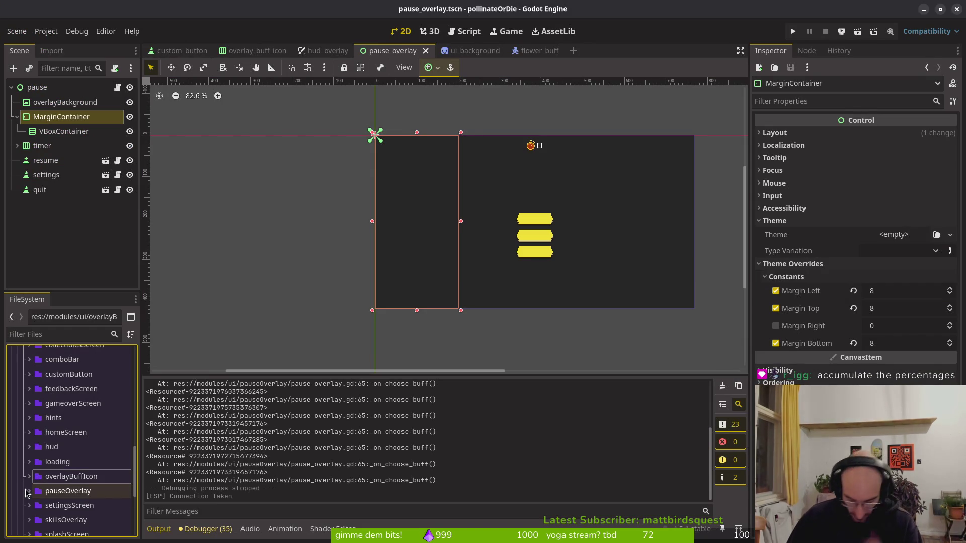
scroll(76, 480, "down", 4)
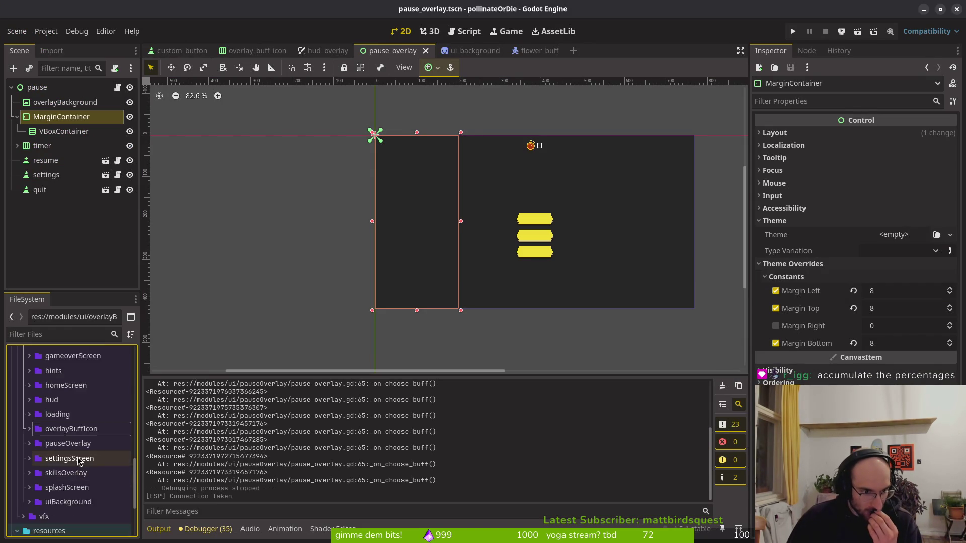
scroll(86, 468, "down", 3)
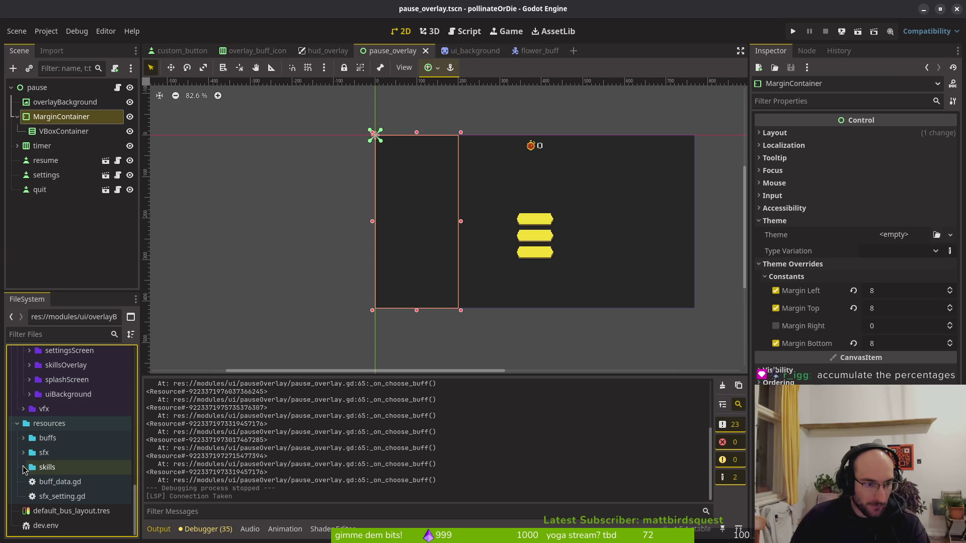
left_click(23, 438)
scroll(65, 473, "down", 5)
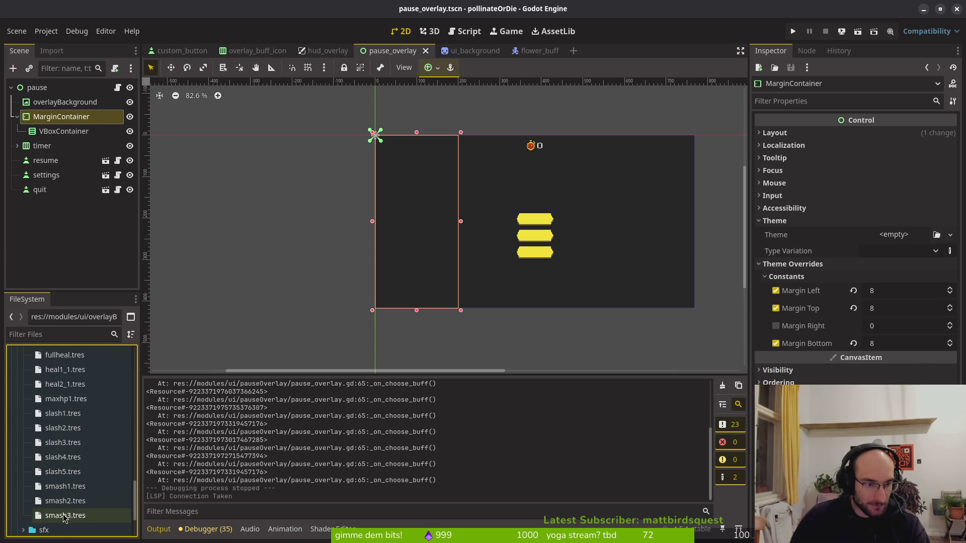
left_click(64, 486)
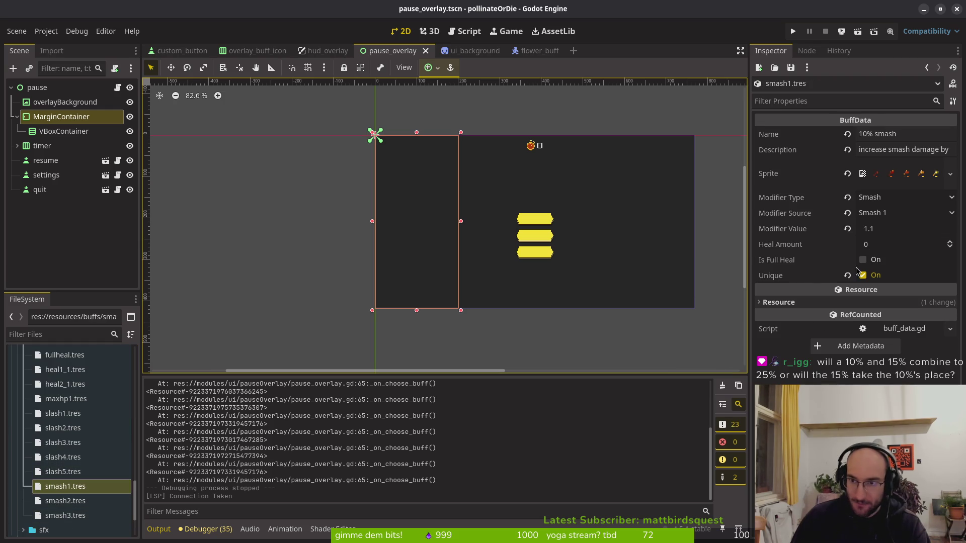
Inspect slash4, maxhp1, heal2_1, heal1_1 and fullheal.tres, then switch back to Neovim.
key("Up")
key("Up")
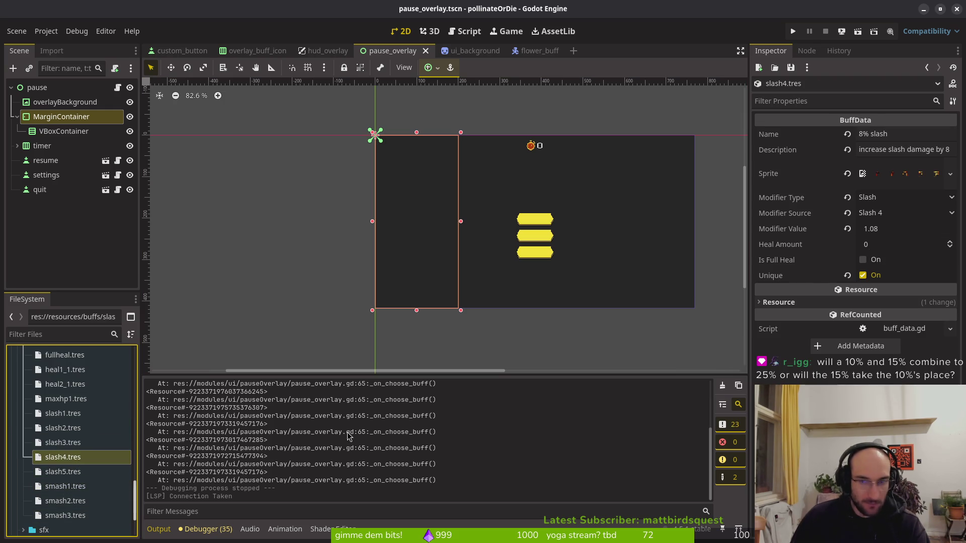
key("Up")
key("Up")
key("Up")
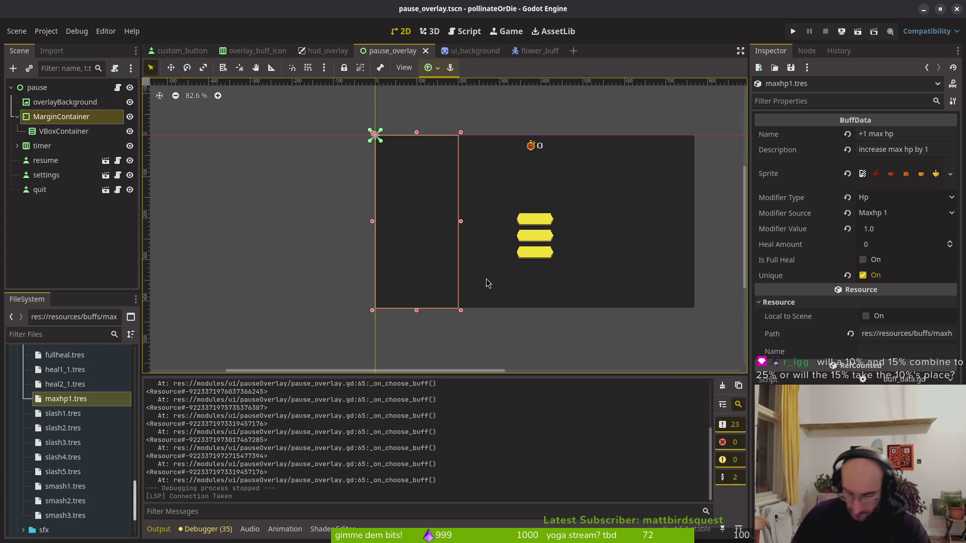
scroll(74, 400, "up", 2)
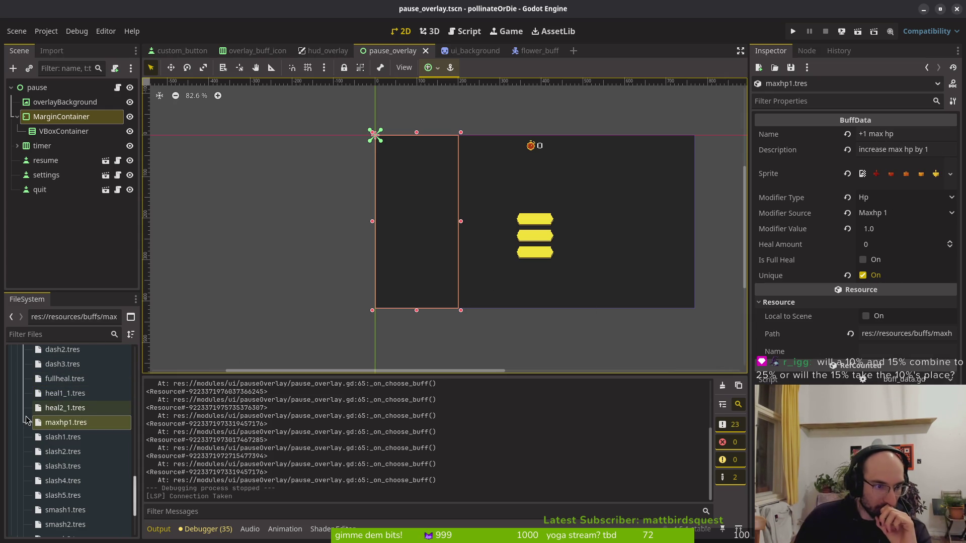
left_click(67, 407)
left_click(67, 393)
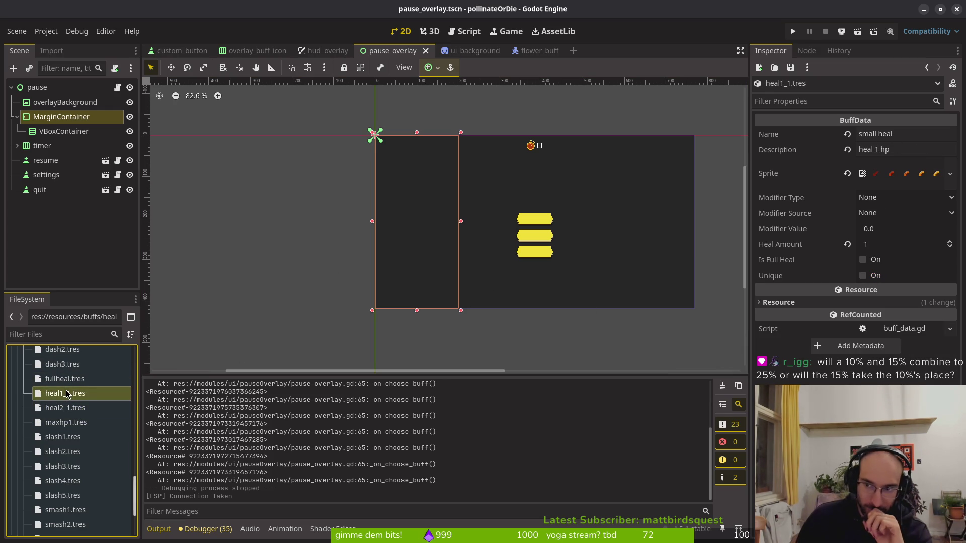
left_click(71, 384)
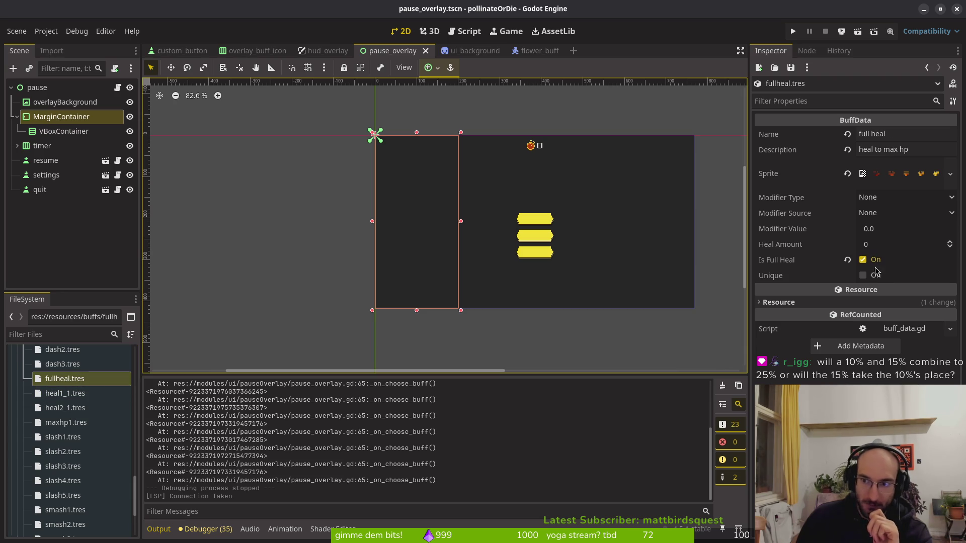
scroll(71, 397, "up", 3)
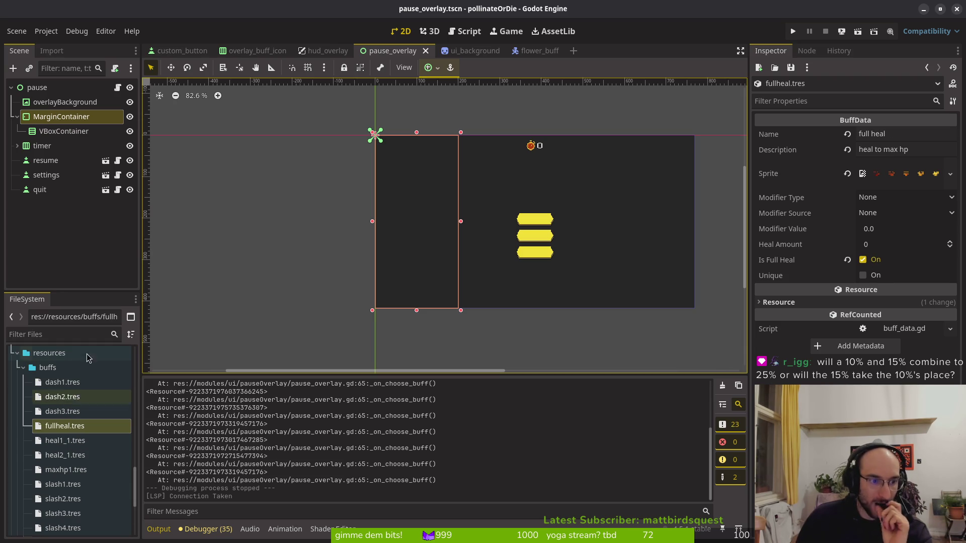
key("alt+Tab")
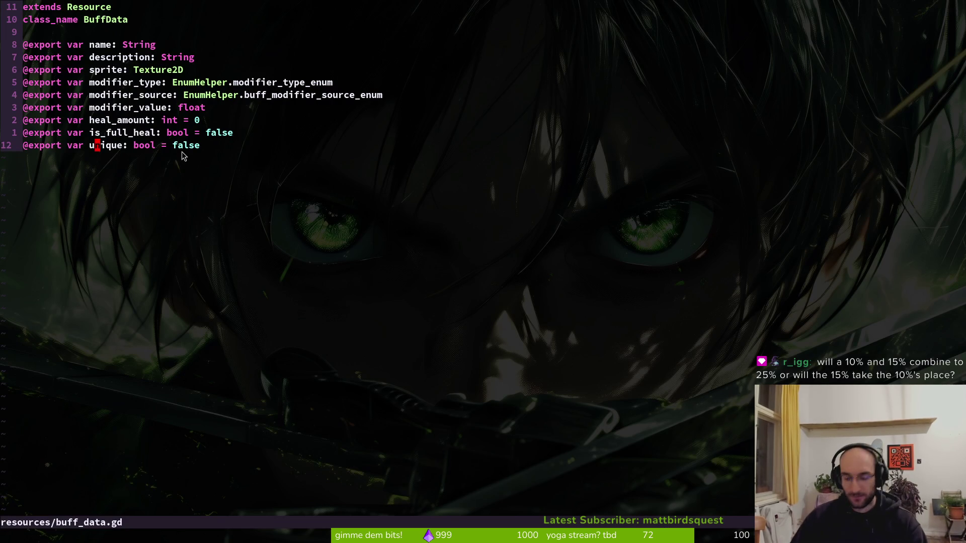
Open pause_overlay.gd through the 'pauseo' file search and save it.
key("space")
key("f")
key("f")
type("hu")
key("BackSpace")
key("BackSpace")
type("pauseo")
key("Return")
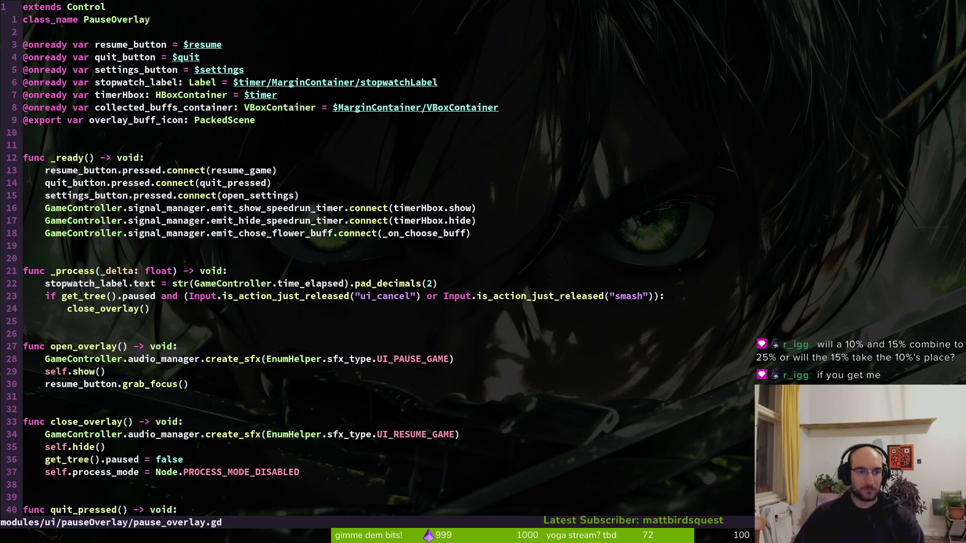
key("ctrl+s")
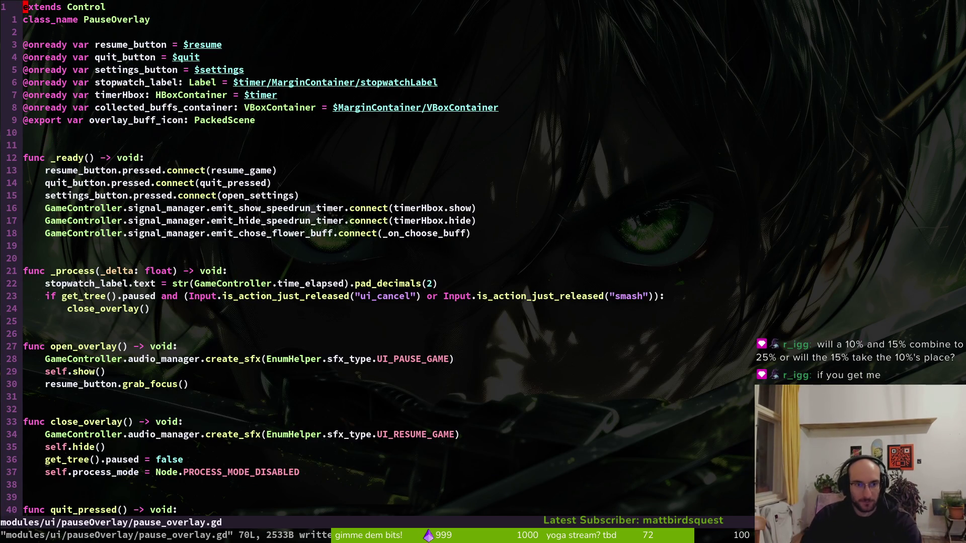
Read how _on_choose_buff adds buffs to the overlay, return to the file top, and go to Godot.
scroll(377, 261, "down", 10)
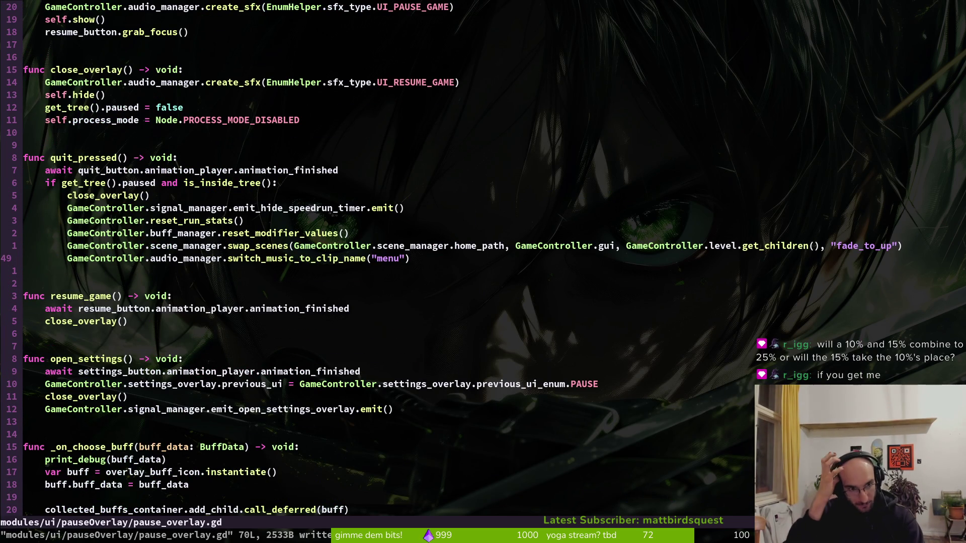
key("ctrl+d")
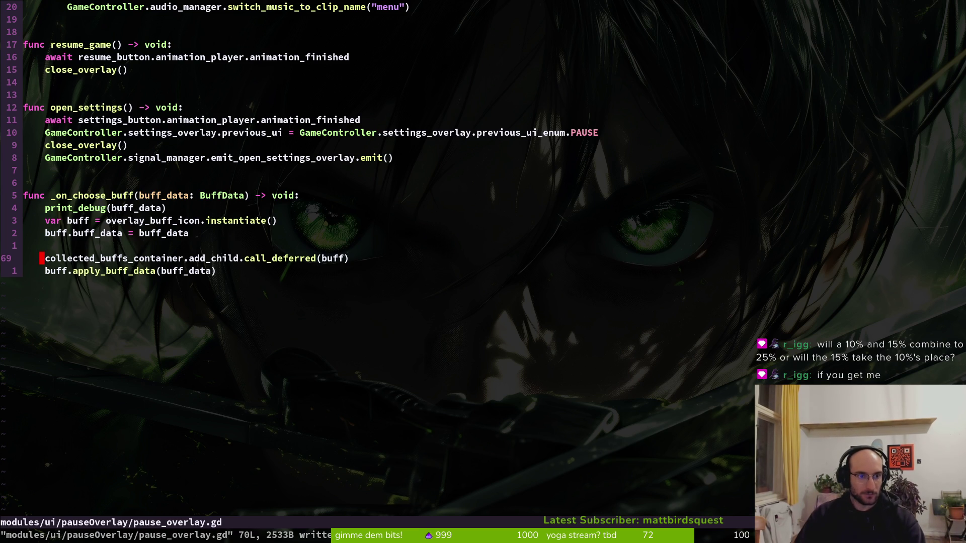
key("k")
key("k")
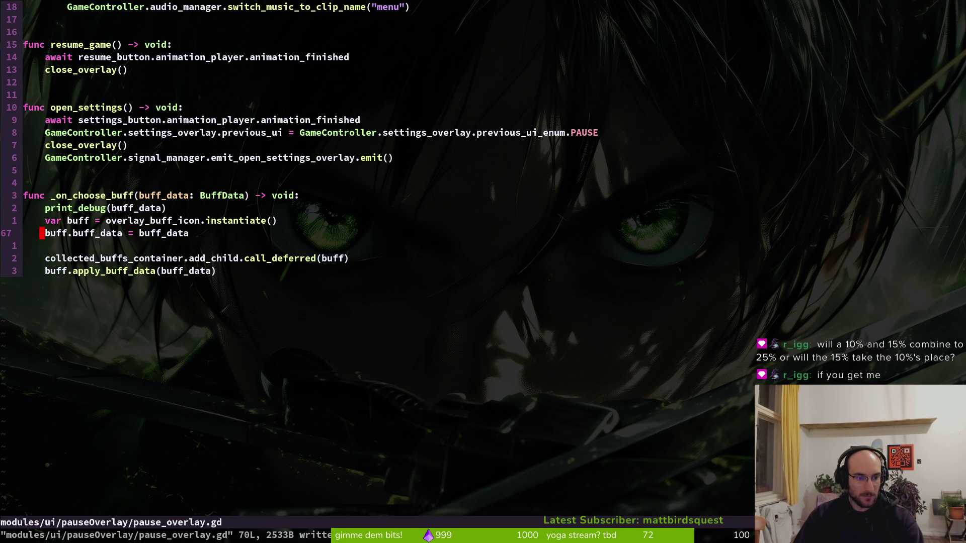
key("ctrl+u")
key("ctrl+u")
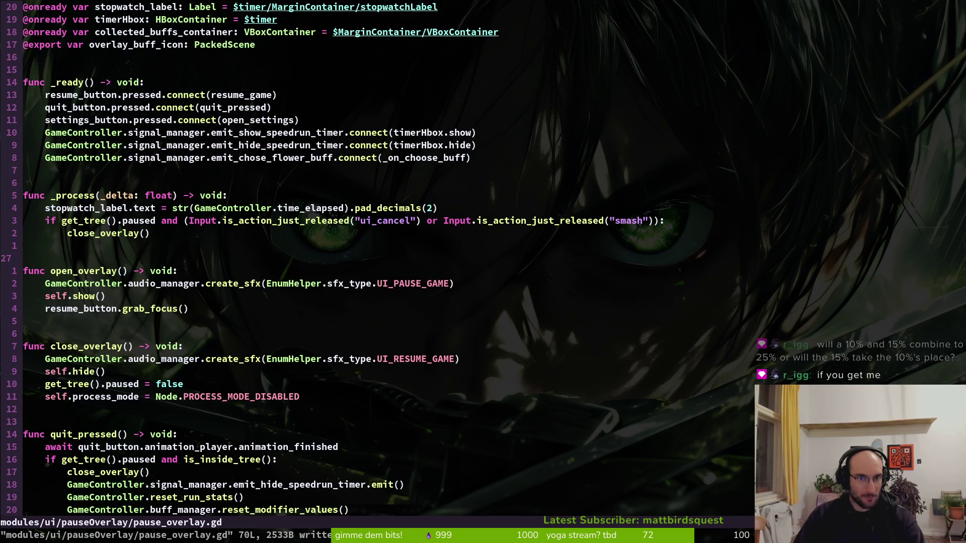
key("ctrl+d")
key("ctrl+d")
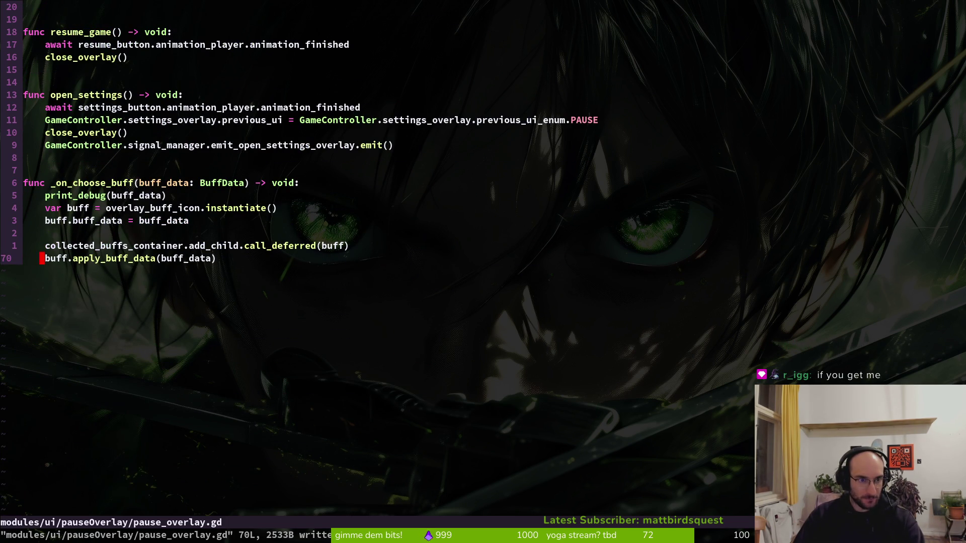
key("k")
key("space")
key("f")
key("f")
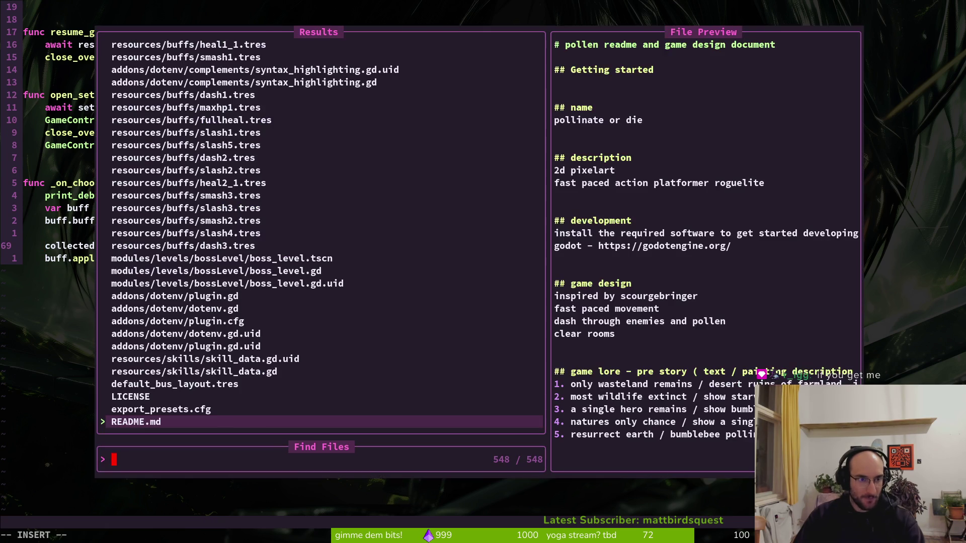
key("Escape")
key("g")
key("g")
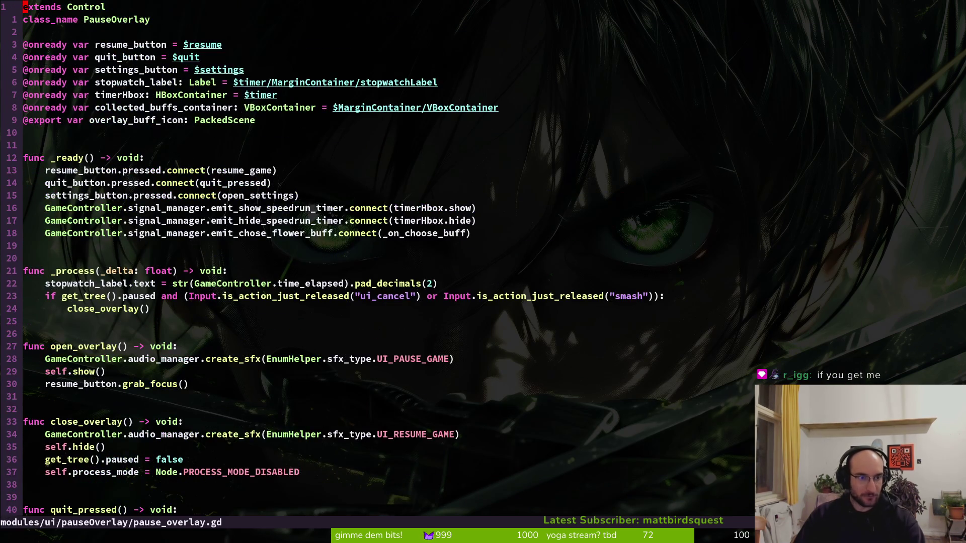
key("alt+Tab")
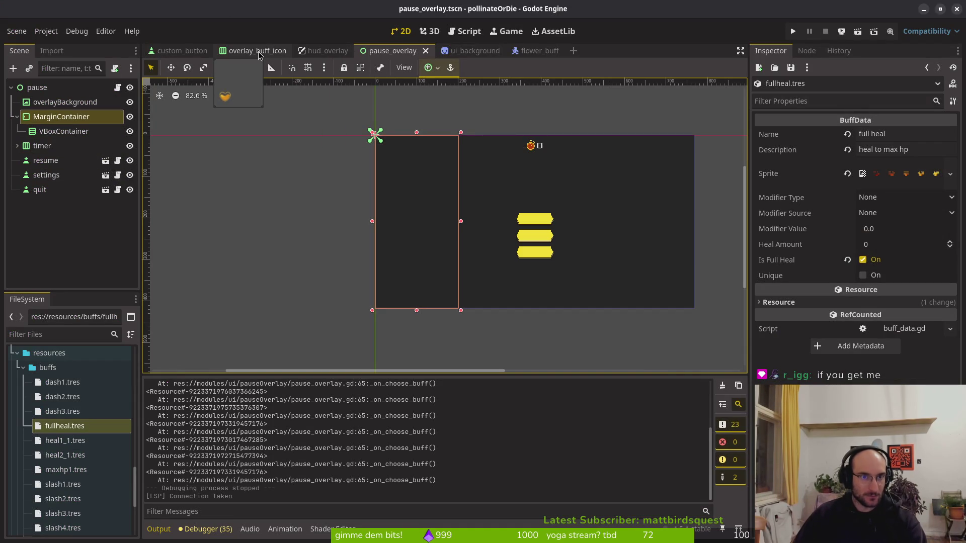
On the pause_overlay scene, select VBoxContainer and start, then cancel, adding a child node.
left_click(258, 52)
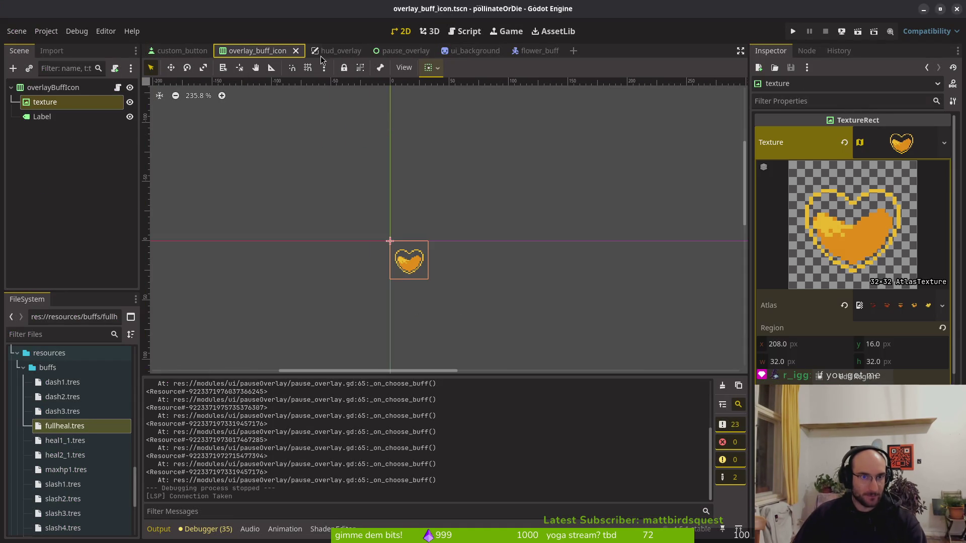
left_click(391, 56)
left_click(55, 130)
left_click(51, 121)
left_click(49, 132)
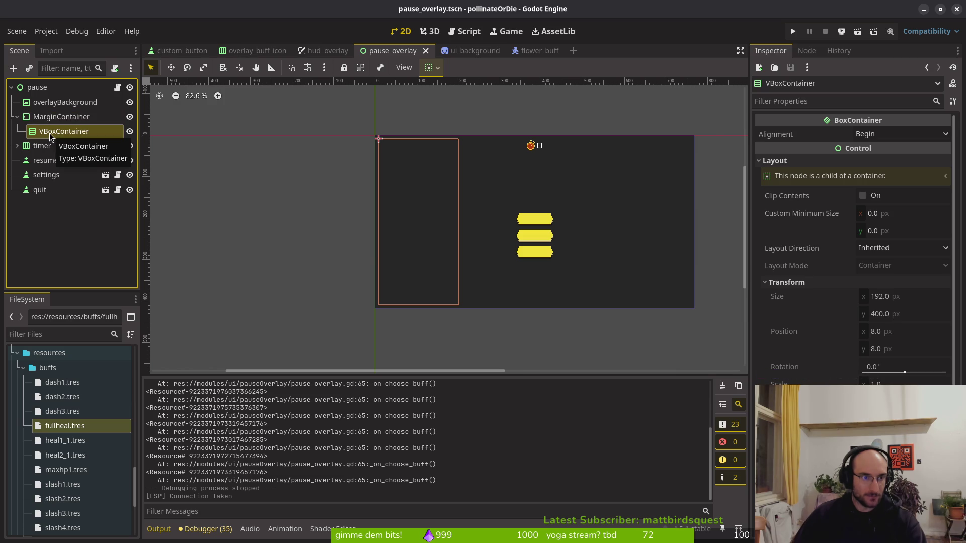
key("ctrl+a")
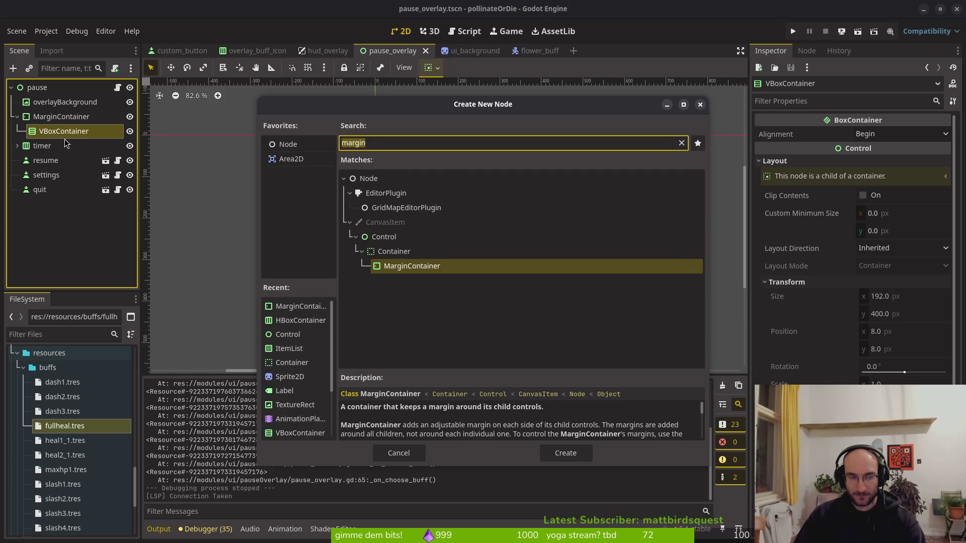
key("Escape")
Collapse the buffs folder and reveal overlay_buff_icon.tscn in FileSystem, then return to pause_overlay.
left_click(254, 51)
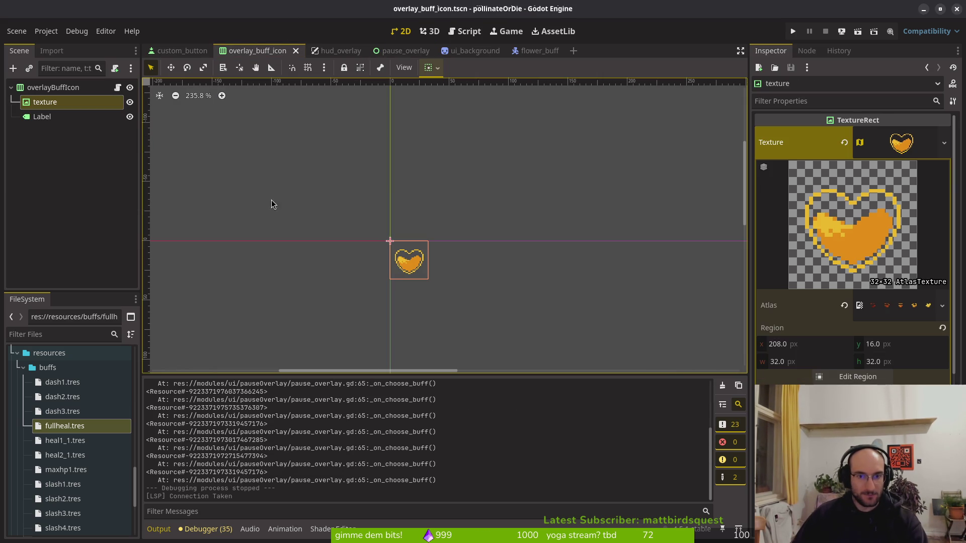
left_click(401, 51)
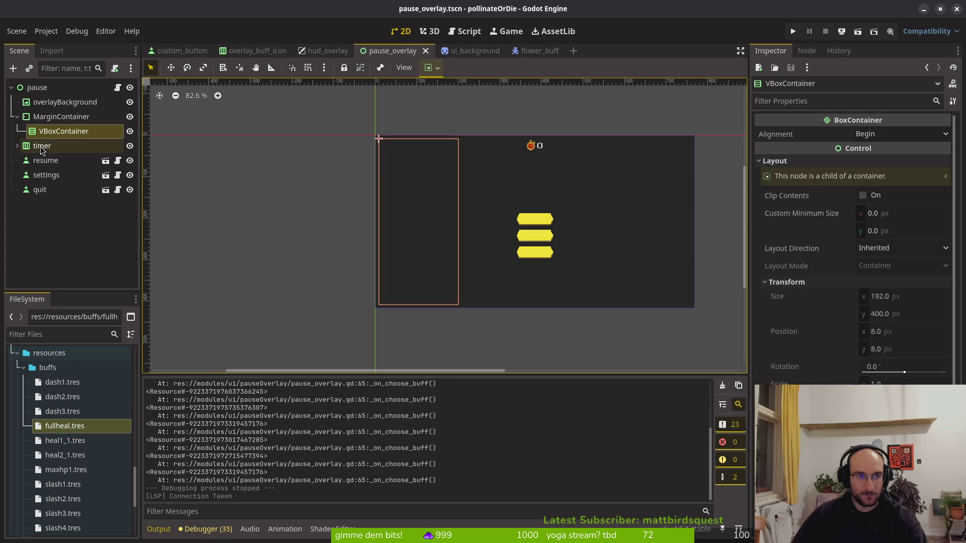
double_click(48, 368)
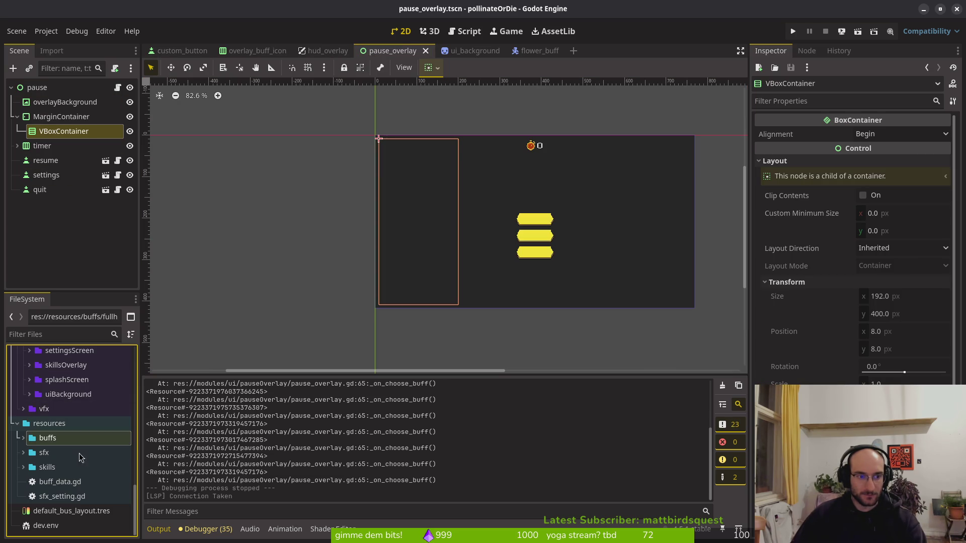
left_click(251, 51)
right_click(242, 50)
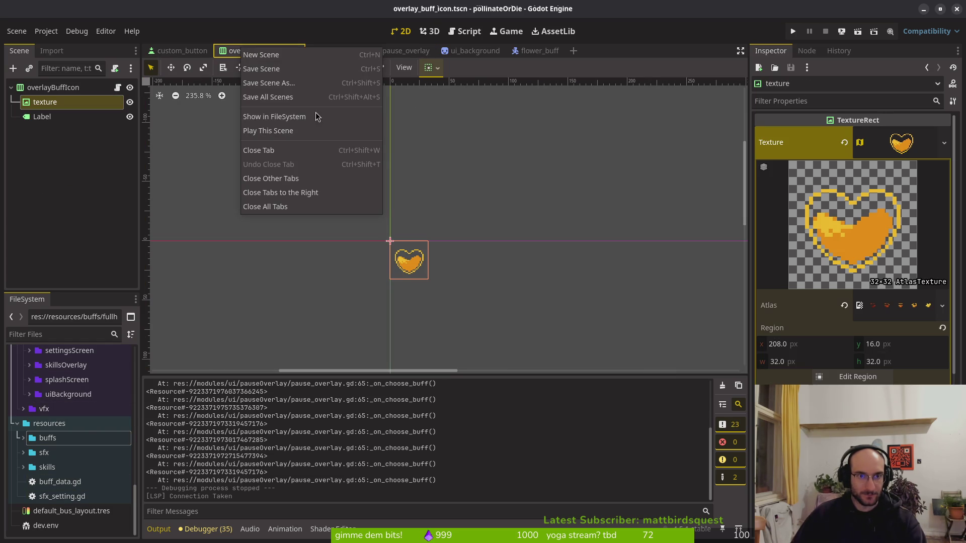
left_click(302, 116)
left_click(413, 46)
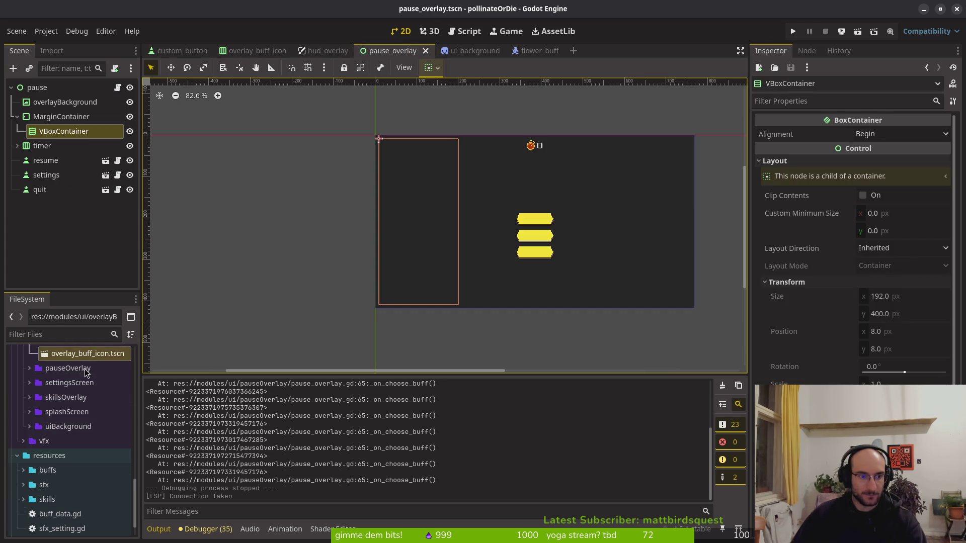
Drag overlay_buff_icon.tscn onto VBoxContainer twice more, then check the icon scene.
mouse_move(77, 475)
left_mouse_down()
mouse_move(54, 129)
mouse_move(77, 209)
mouse_move(60, 130)
left_mouse_up()
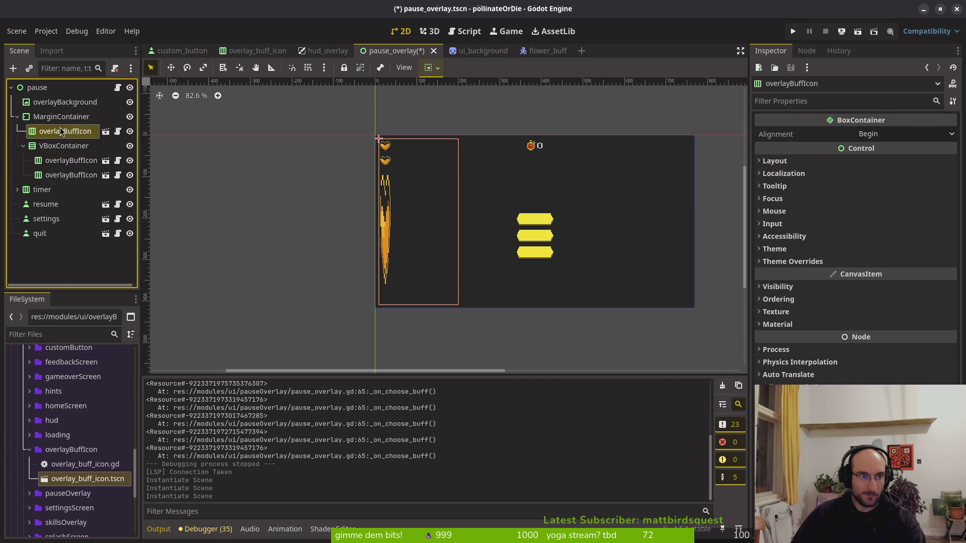
mouse_move(83, 486)
left_mouse_down()
mouse_move(62, 133)
mouse_move(58, 147)
left_mouse_up()
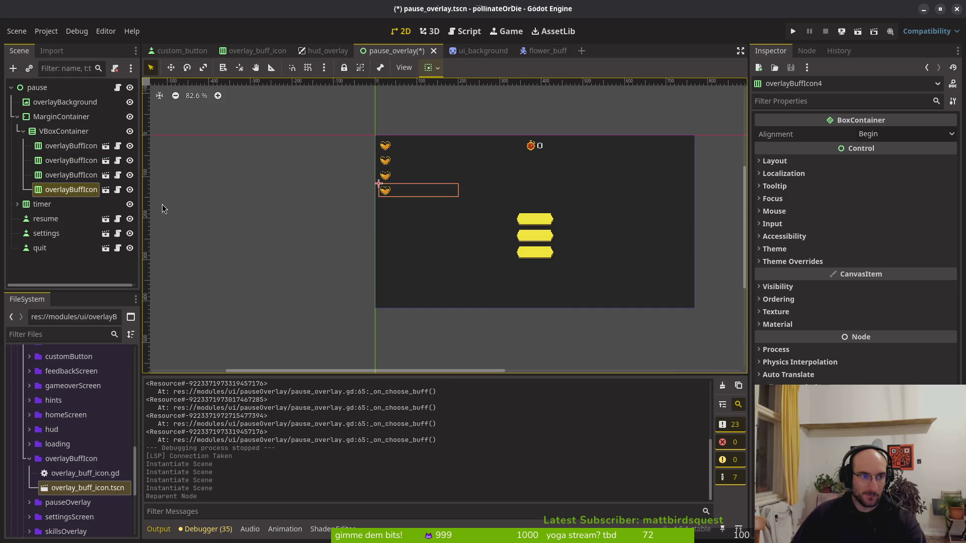
left_click(60, 160)
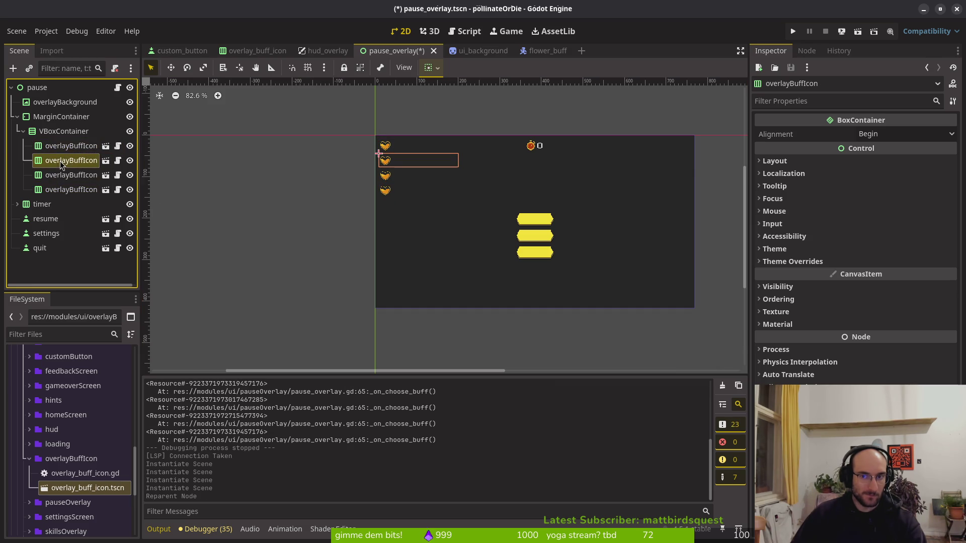
left_click(257, 51)
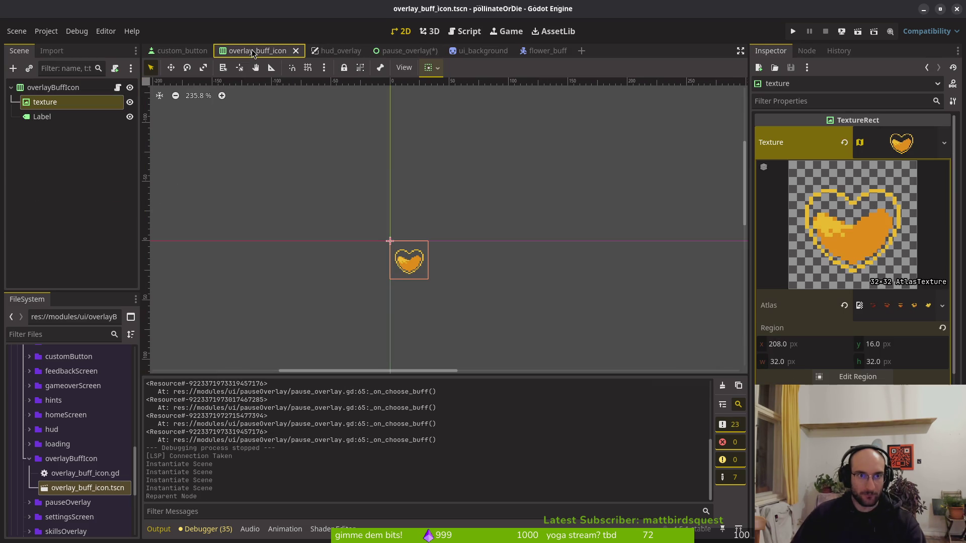
key("alt+Tab")
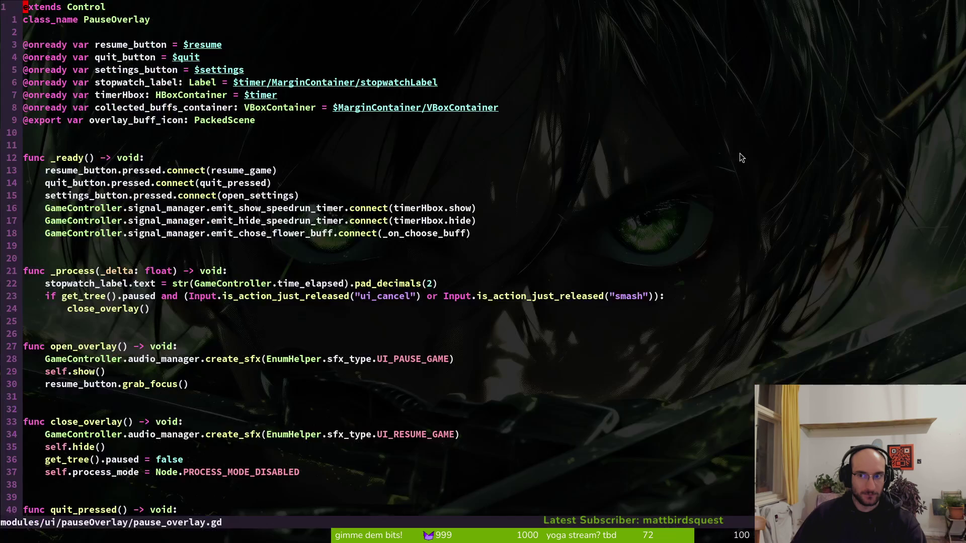
Check the icon scene's texture node, then open overlay_buff_icon.gd via the 'overbu' search.
key("alt+Tab")
key("Up")
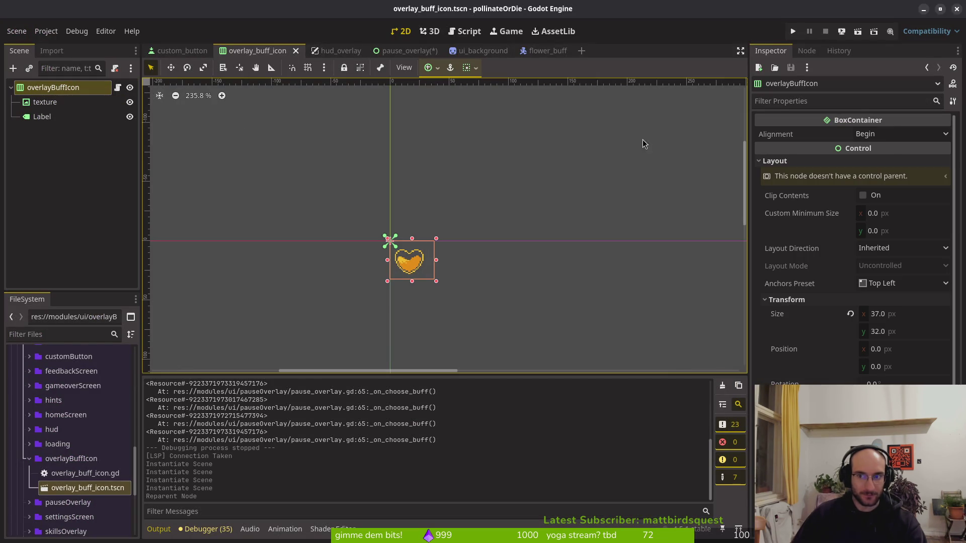
left_click(75, 105)
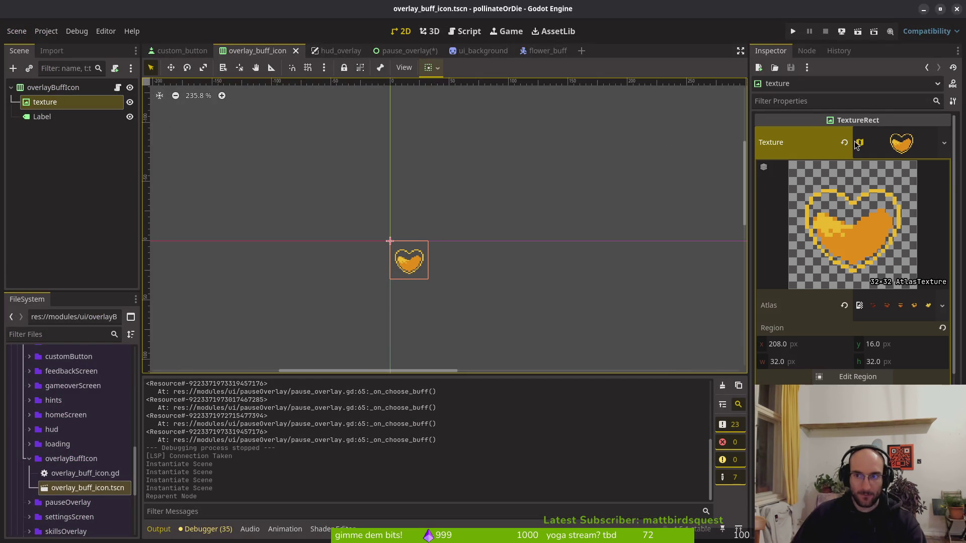
key("alt+Tab")
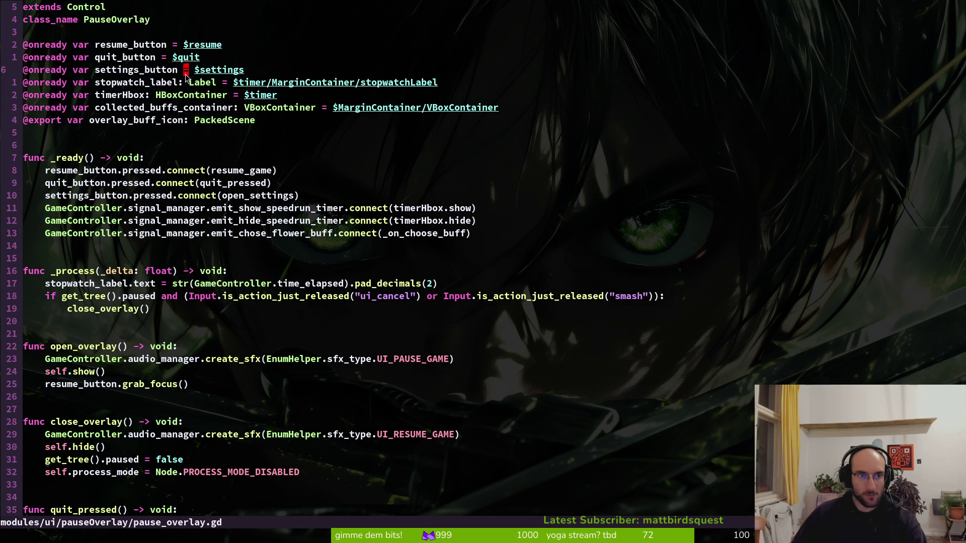
key("ctrl+o")
key("space")
key("f")
key("f")
type("overbu")
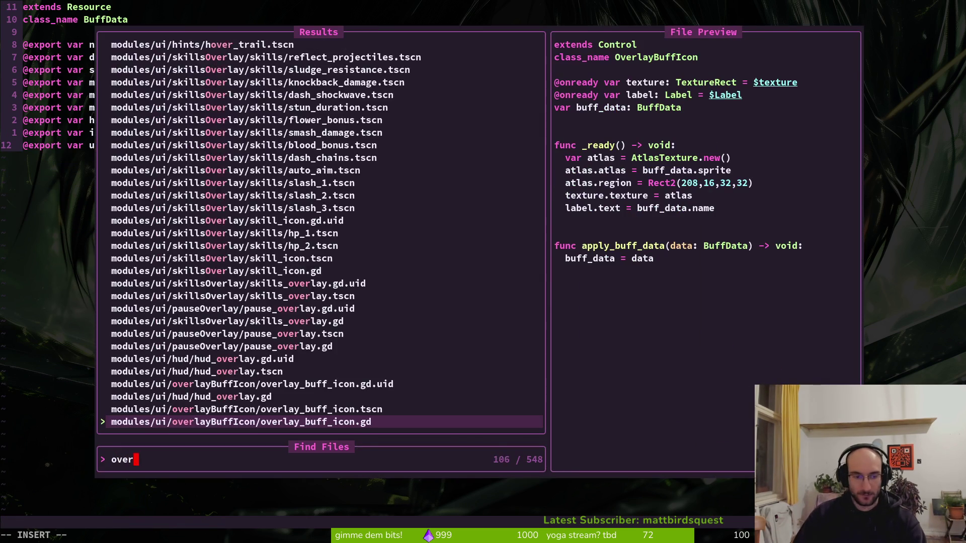
key("Return")
key("j")
key("j")
key("j")
type("lcwexport")
key("Escape")
type(":w")
key("Return")
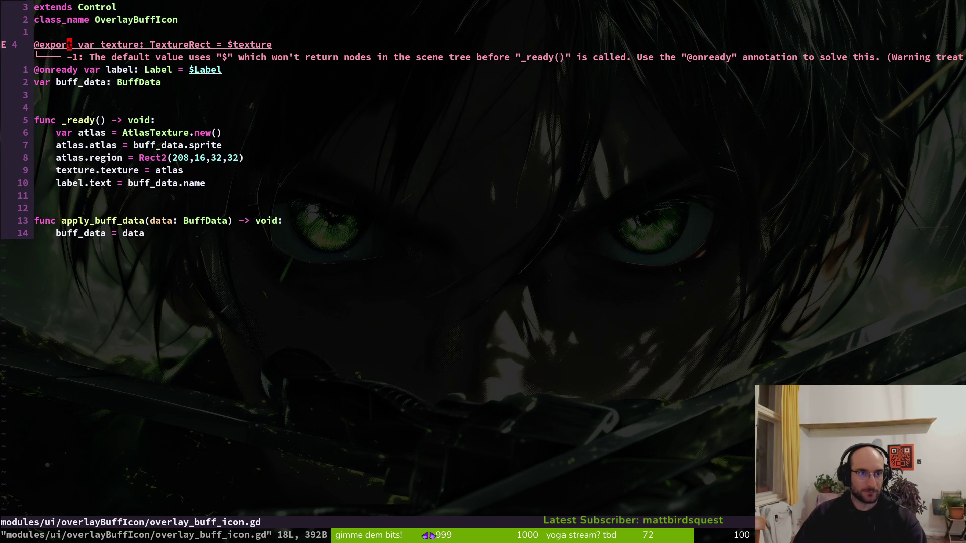
key("w")
key("w")
key("w")
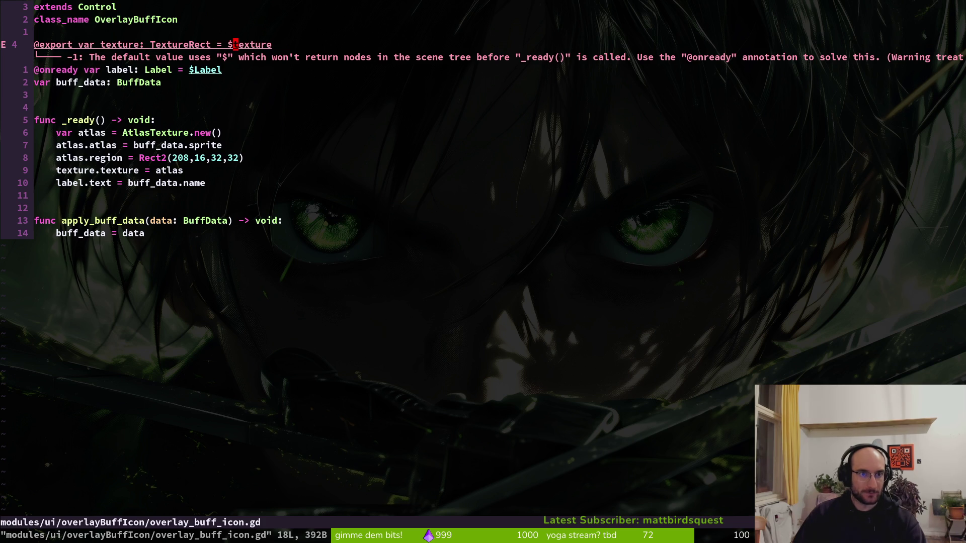
key("C")
key("BackSpace")
key("BackSpace")
key("BackSpace")
key("Escape")
type(":w")
key("Return")
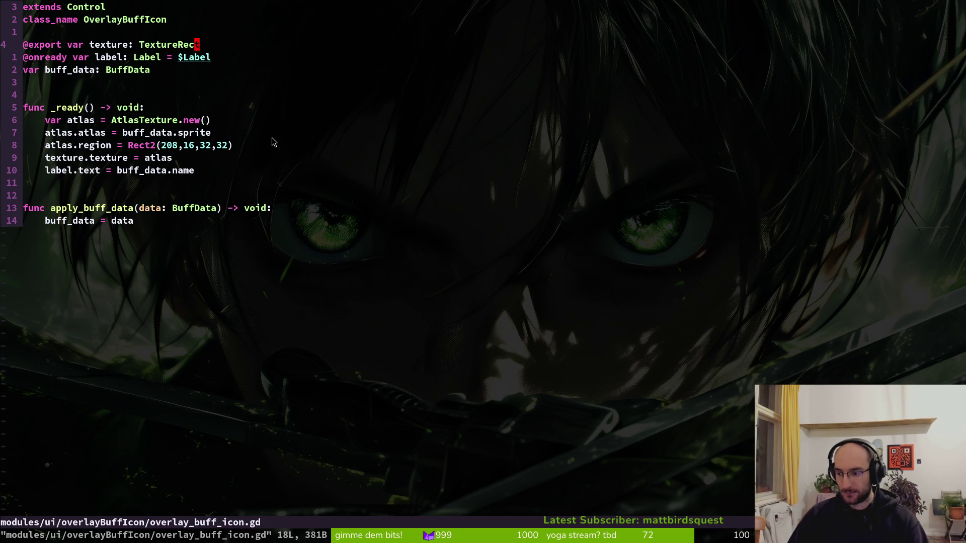
key("space")
Open buff_manager.gd via the 'buffmana' search and scroll through its buff functions.
key("f")
key("f")
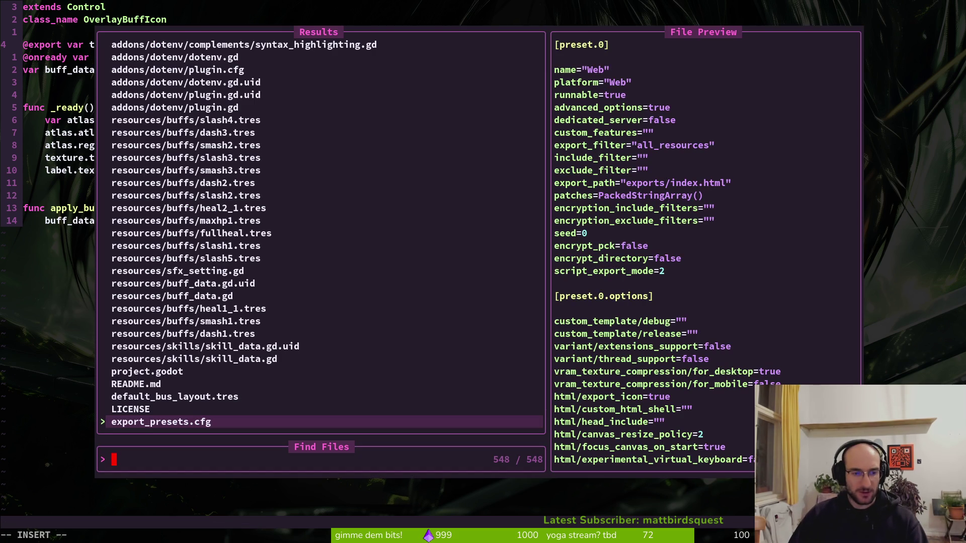
type("buffmana")
key("Return")
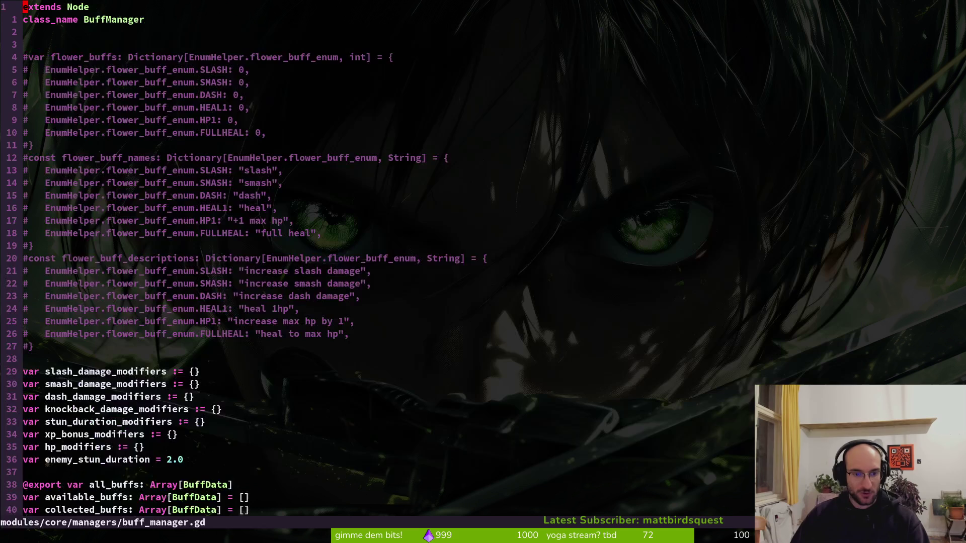
scroll(253, 259, "down", 20)
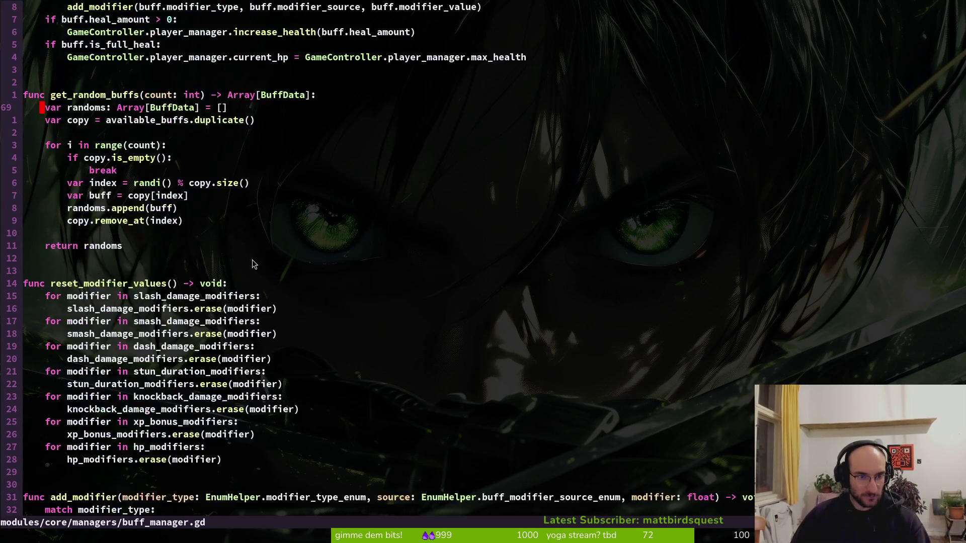
scroll(253, 259, "down", 16)
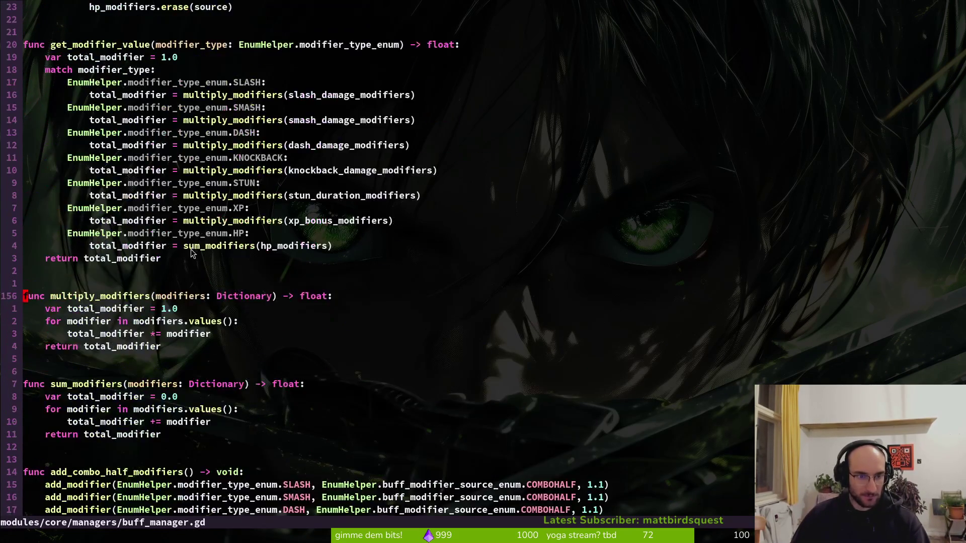
scroll(213, 257, "up", 6)
scroll(208, 322, "up", 4)
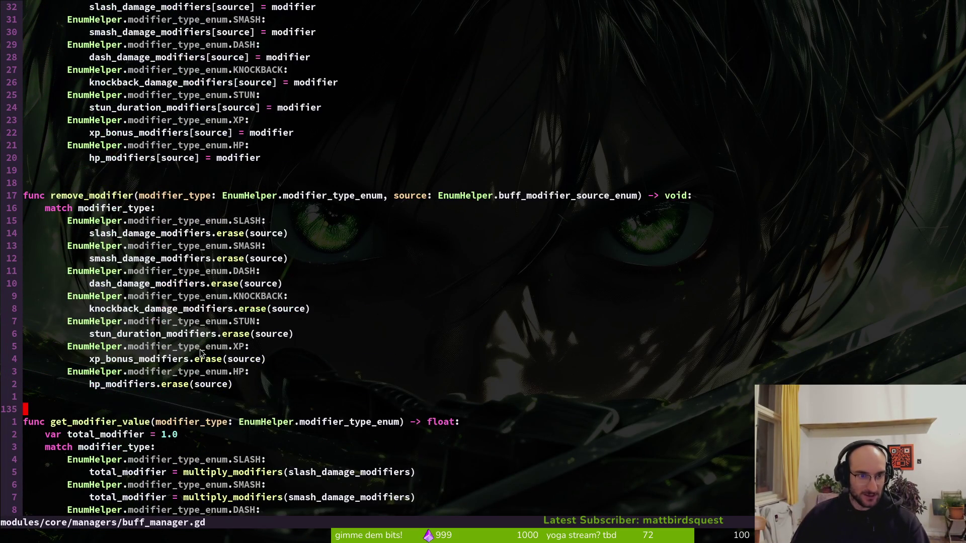
scroll(190, 301, "up", 4)
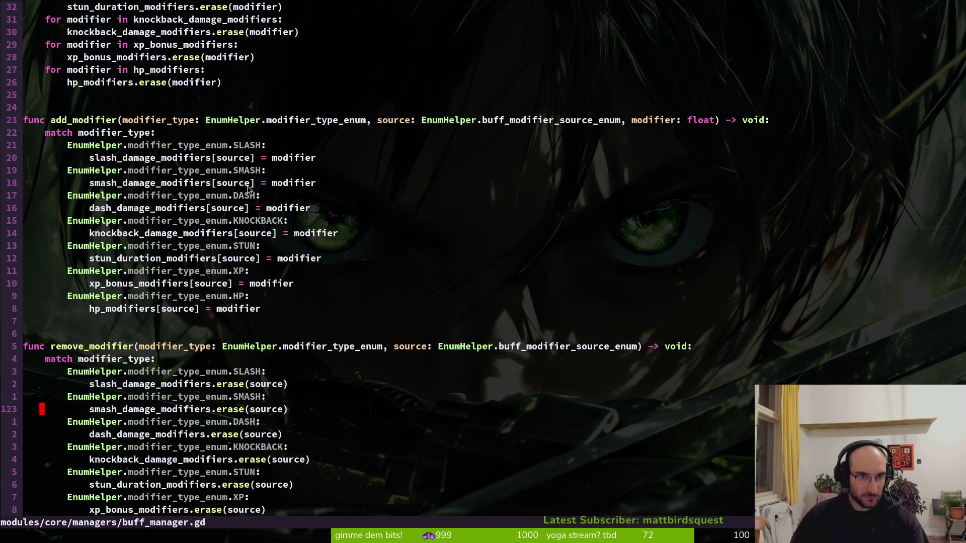
scroll(204, 224, "up", 5)
scroll(216, 237, "up", 11)
scroll(134, 179, "down", 9)
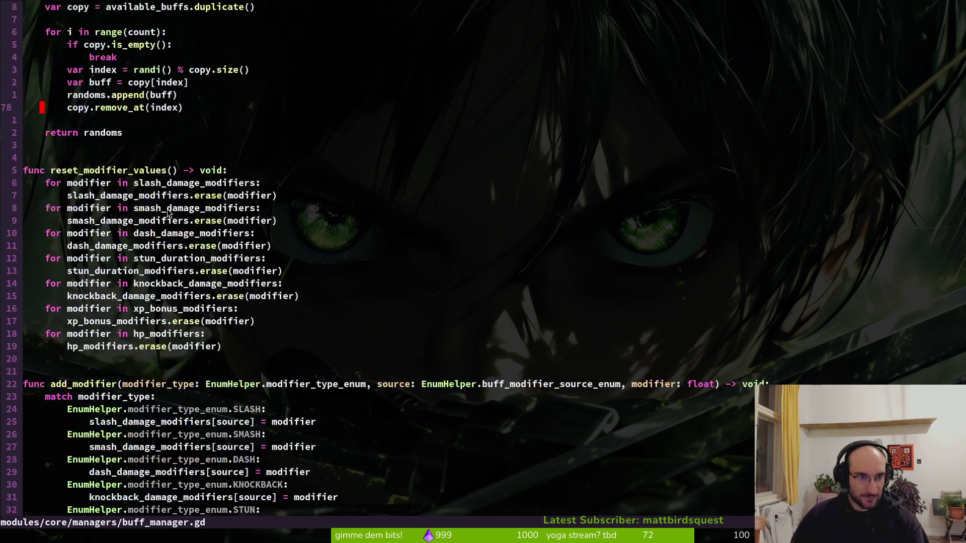
scroll(134, 179, "up", 15)
scroll(187, 317, "down", 4)
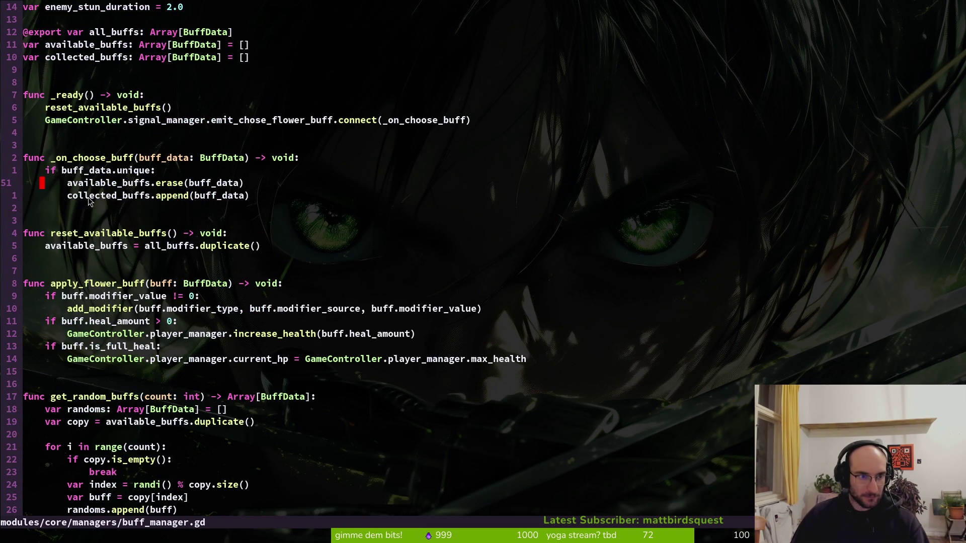
scroll(64, 74, "down", 14)
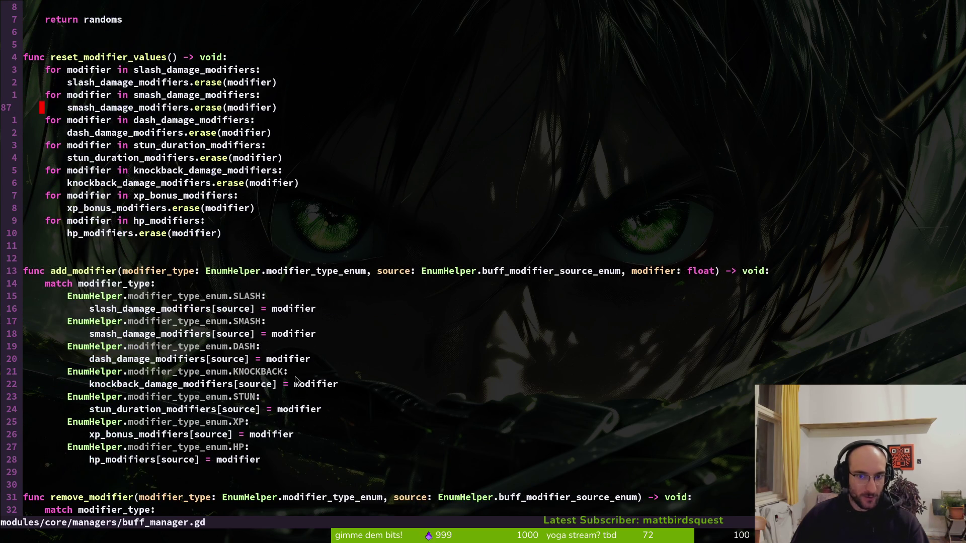
scroll(289, 382, "down", 11)
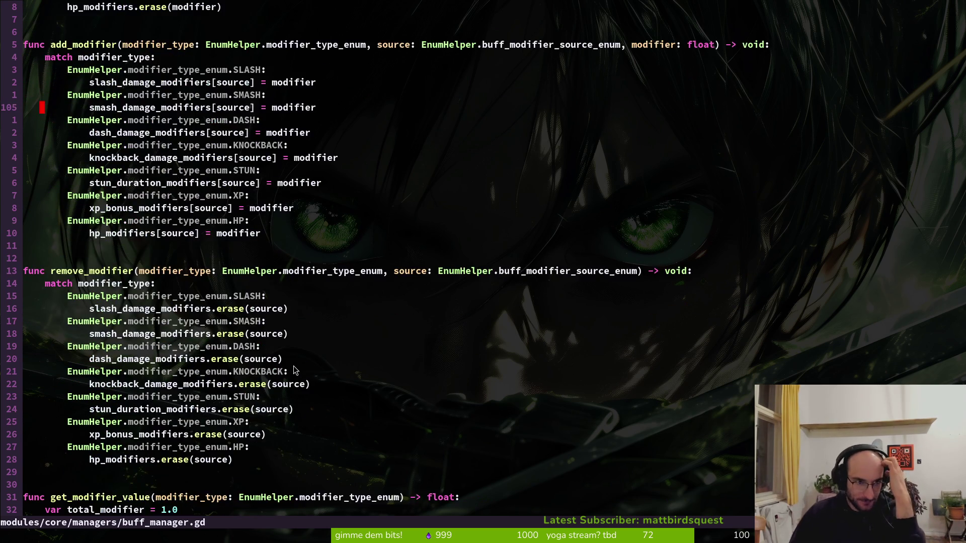
scroll(149, 332, "down", 3)
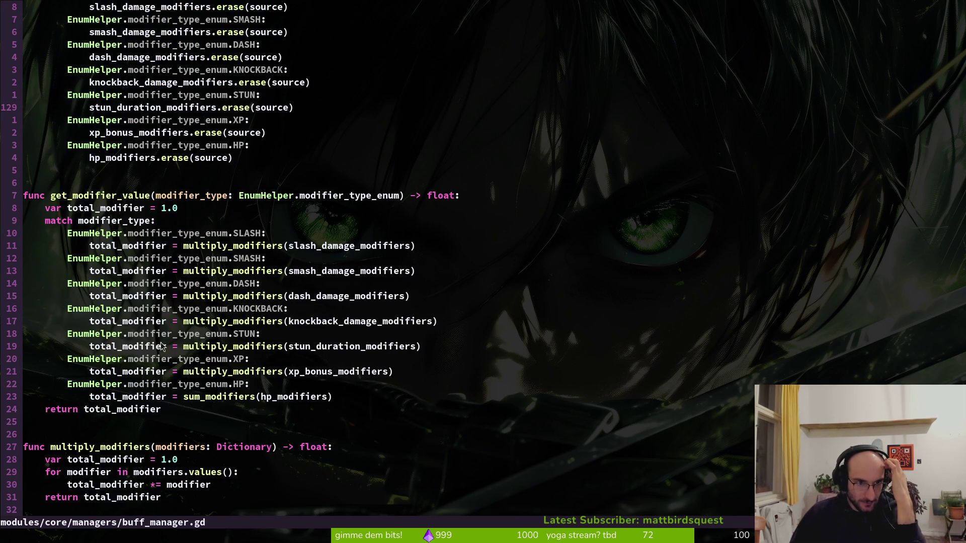
Highlight the modifier match cases in get_modifier_value and the sum_modifiers call, then return to Godot.
left_click_drag(251, 359, 221, 257)
left_click(217, 401)
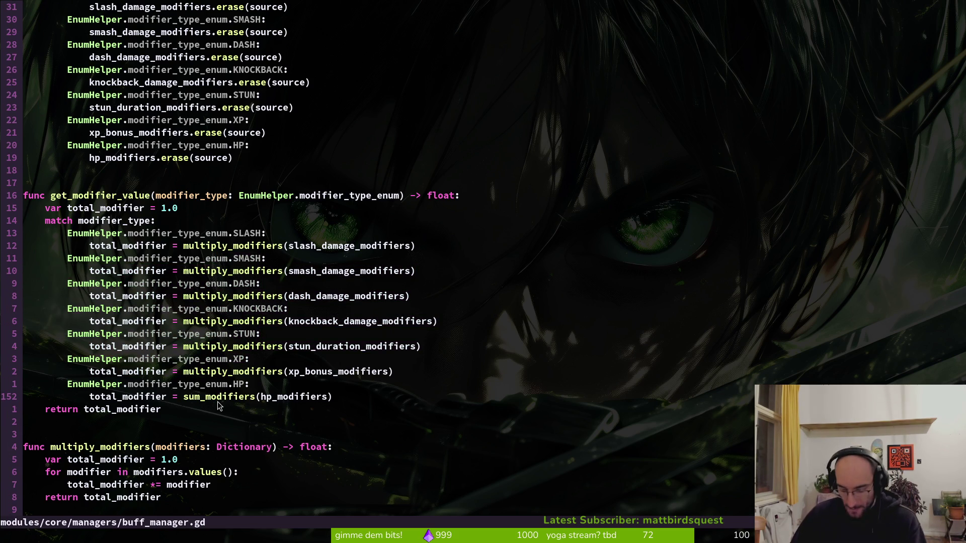
scroll(304, 234, "up", 15)
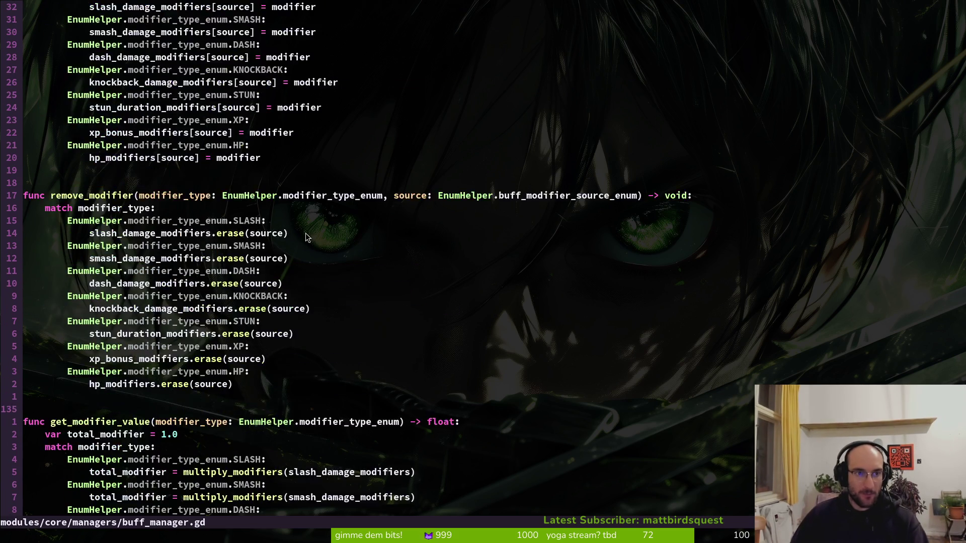
scroll(300, 237, "up", 20)
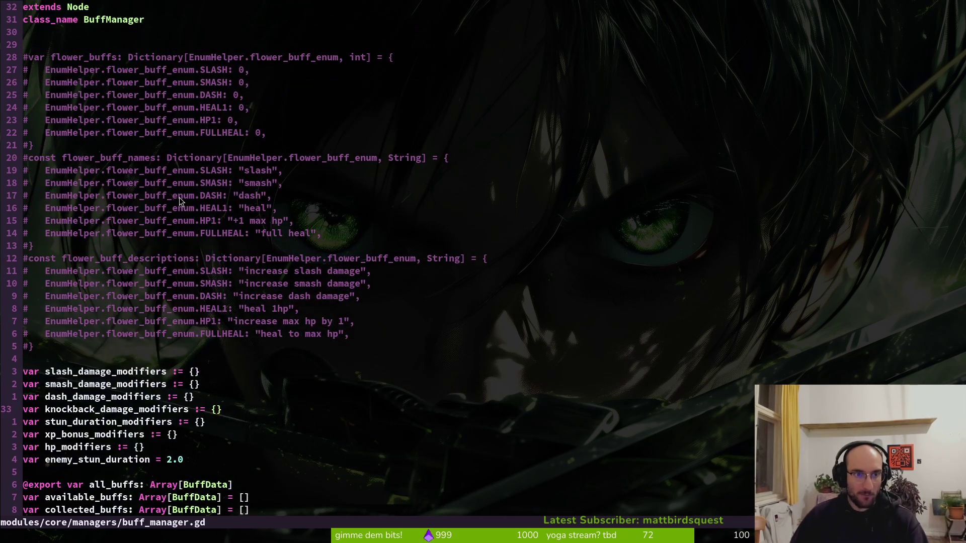
key("alt+Tab")
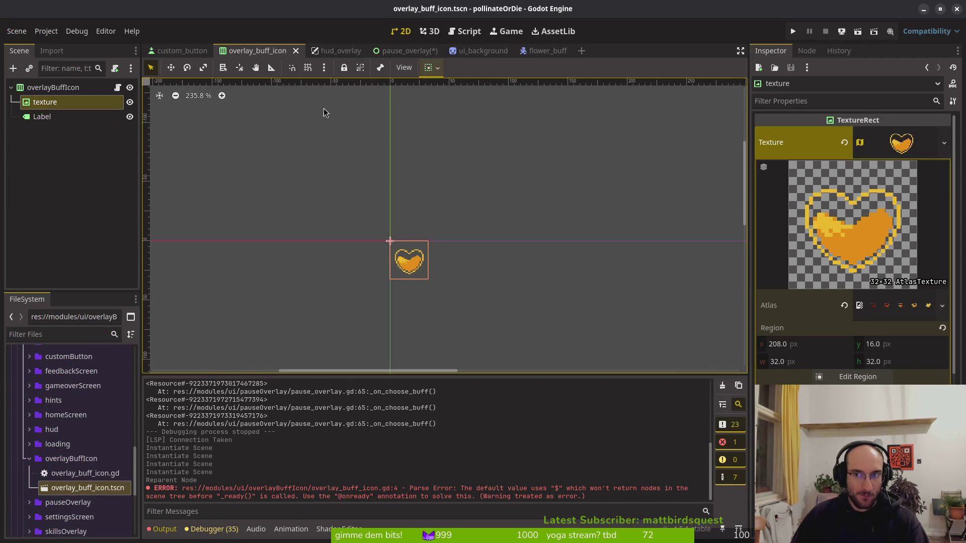
Inspect overlayBuffIcon and its heart-atlas texture node, then bring overlay_buff_icon.gd back up in Neovim.
left_click(409, 260)
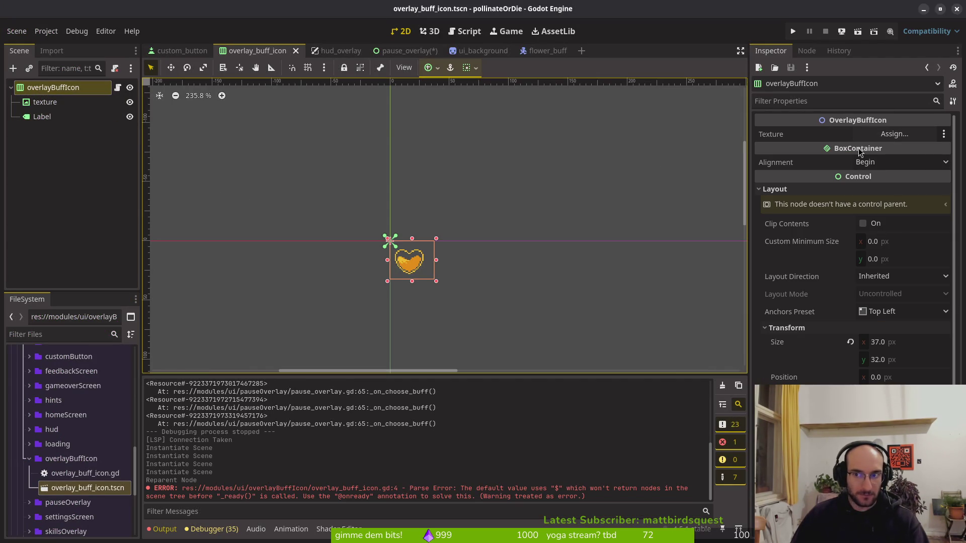
left_click(42, 103)
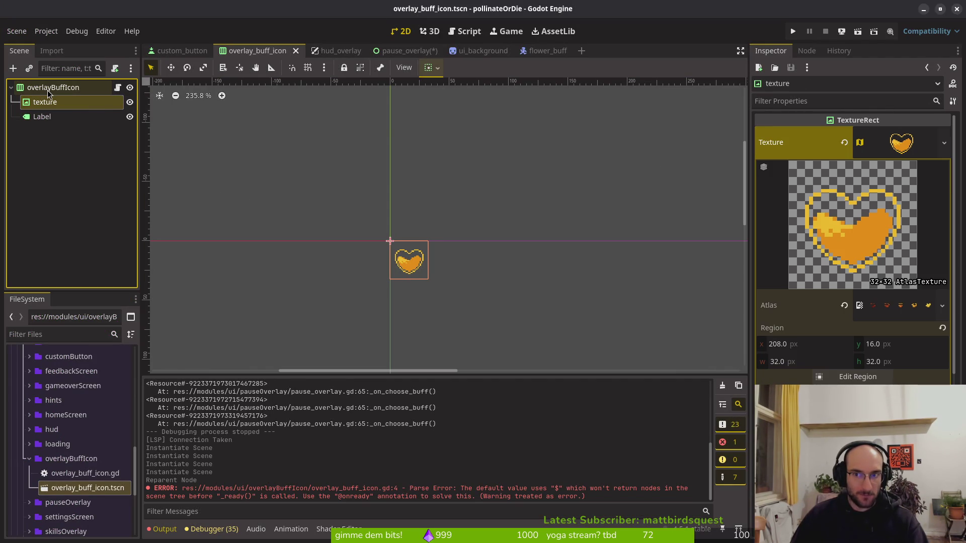
left_click(49, 90)
key("ctrl+6")
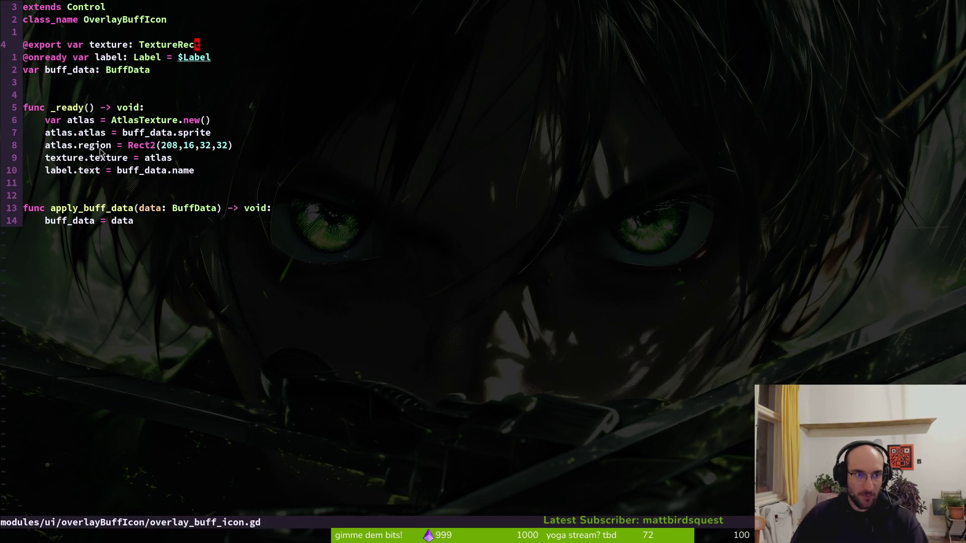
Check the overlay_buff_icon scene in Godot, then return to the script in Neovim.
left_click(151, 158)
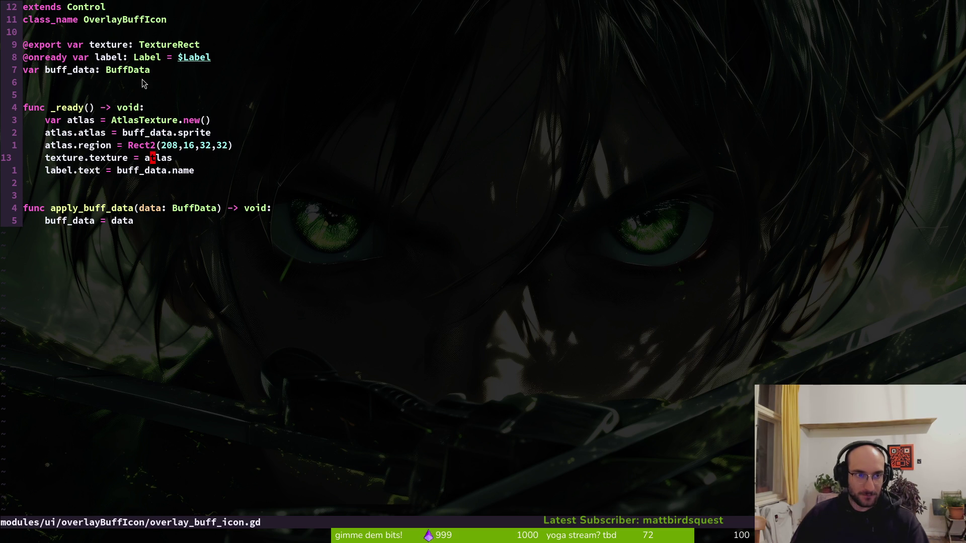
key("alt+Tab")
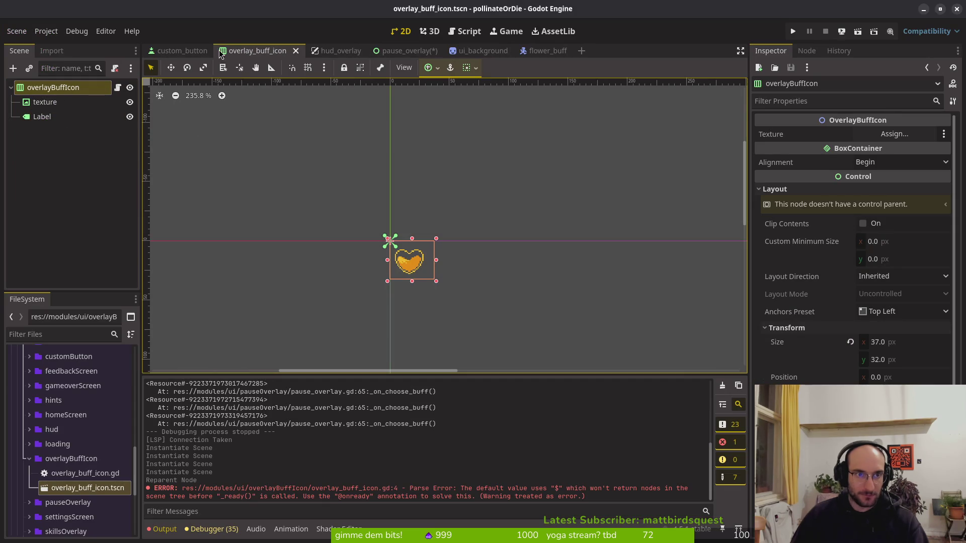
left_click(257, 56)
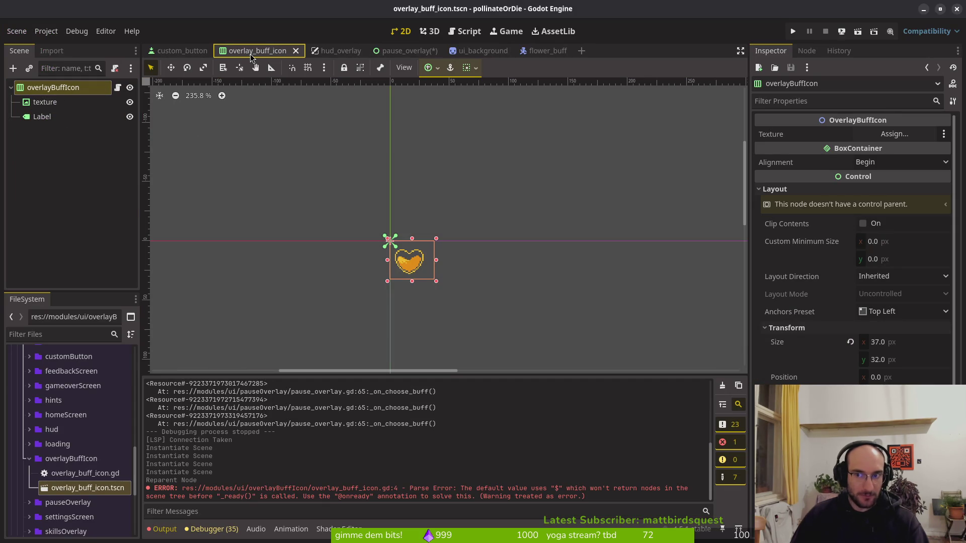
key("alt+Tab")
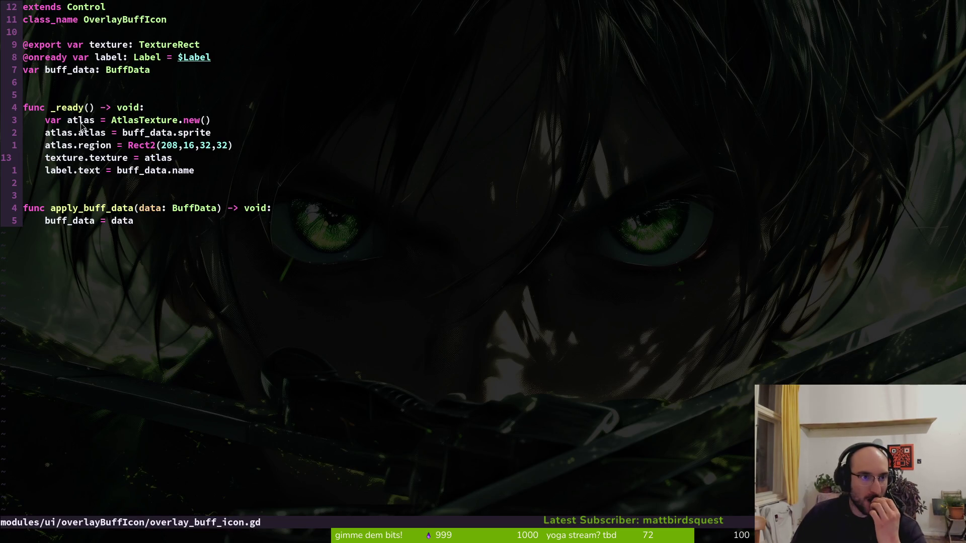
left_click(25, 71)
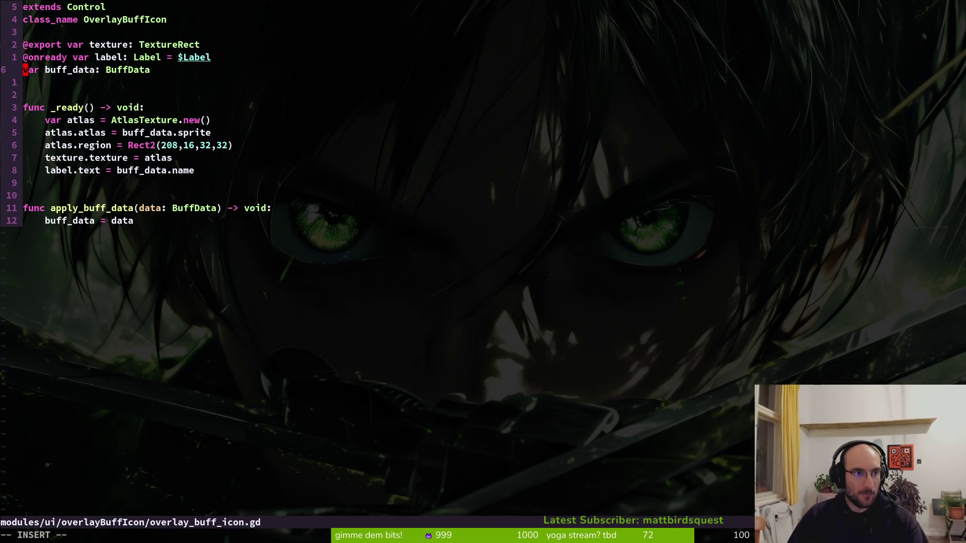
type("@export K")
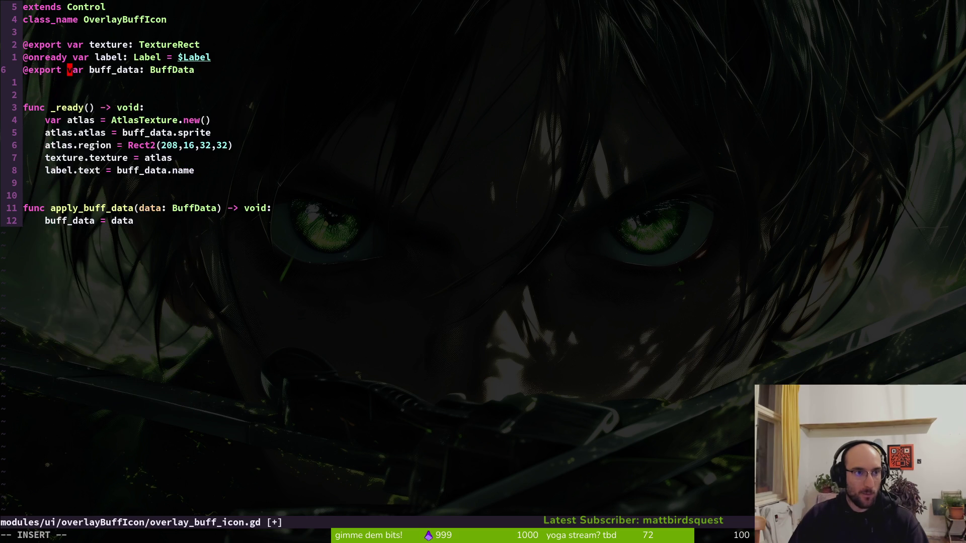
key("Escape")
key("shift+v")
key("shift+k")
key("s")
key("Escape")
type(":w")
key("Return")
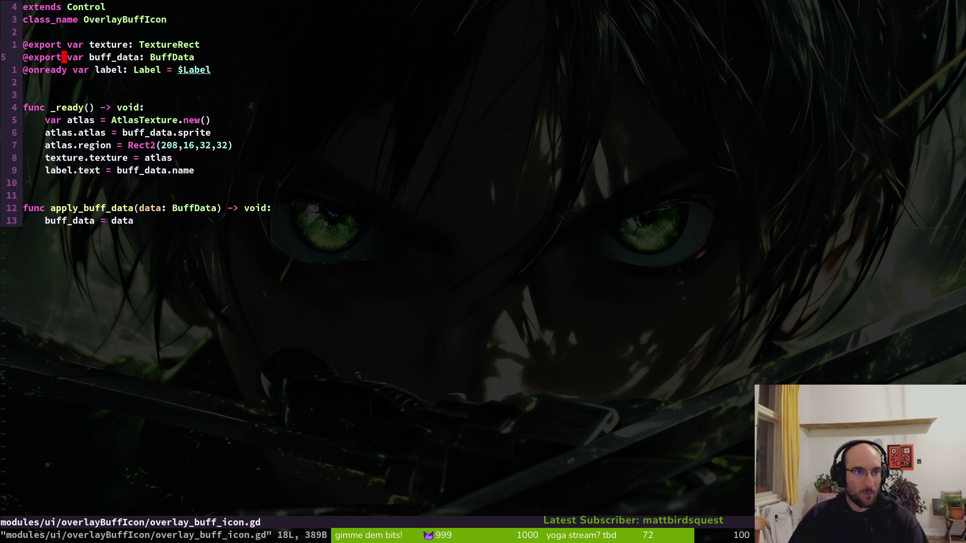
key("j")
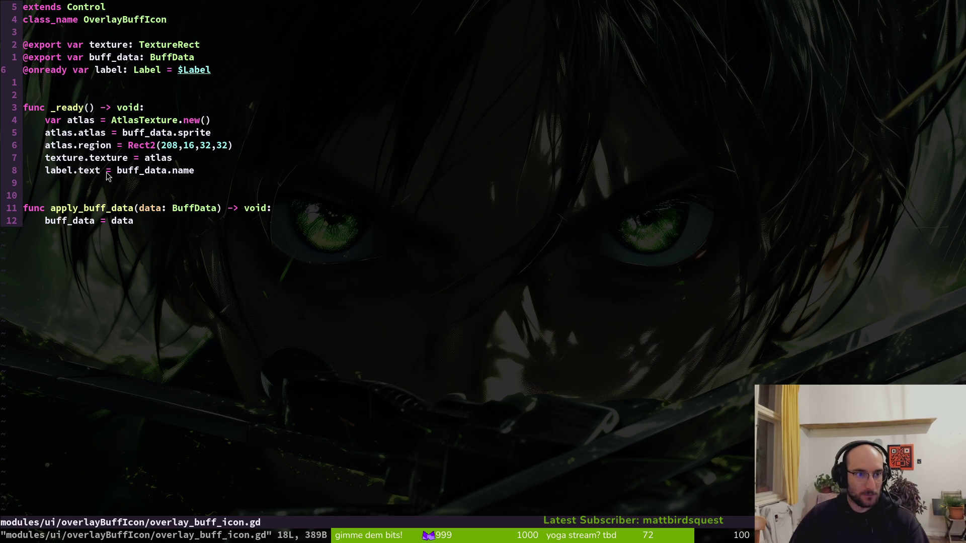
key("alt+Tab")
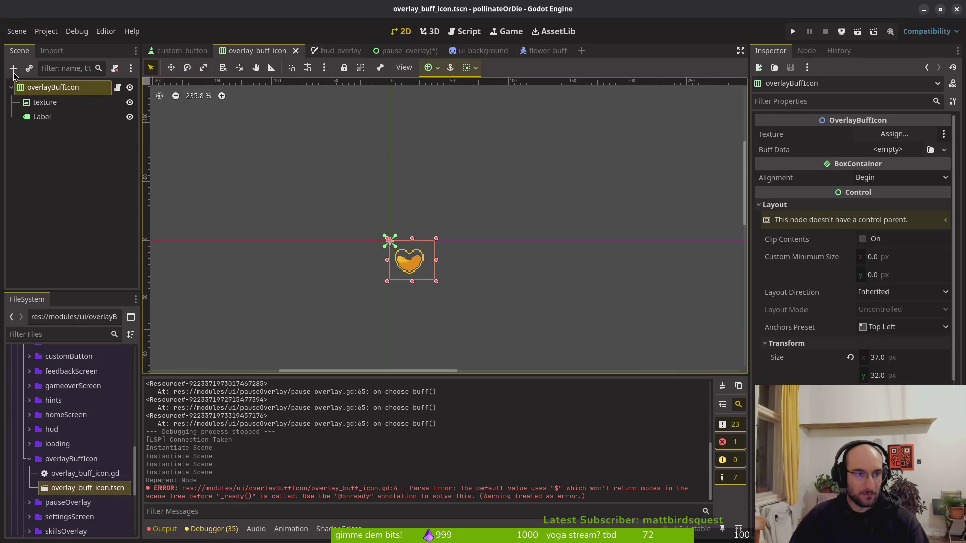
Open the pause_overlay scene and inspect the icons' new Buff Data property options.
left_click(45, 87)
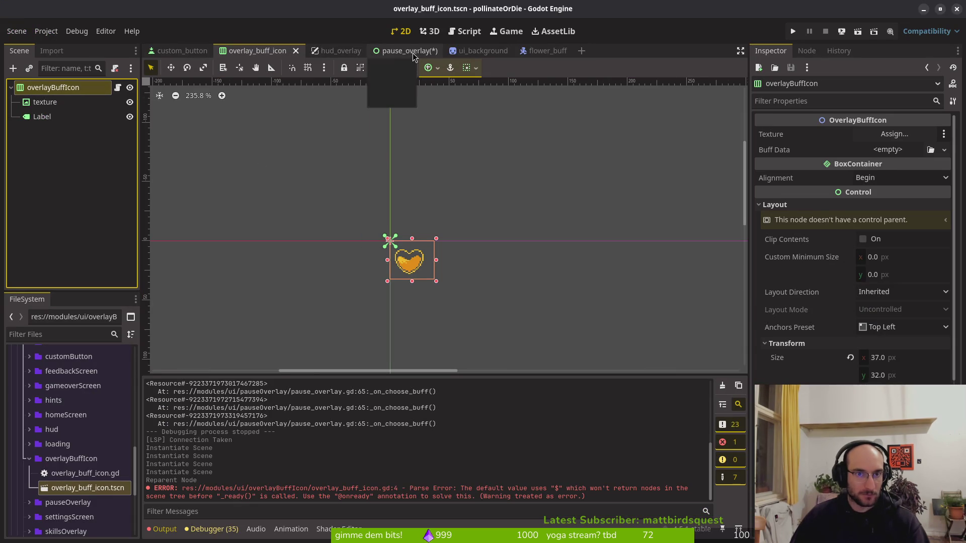
left_click(405, 50)
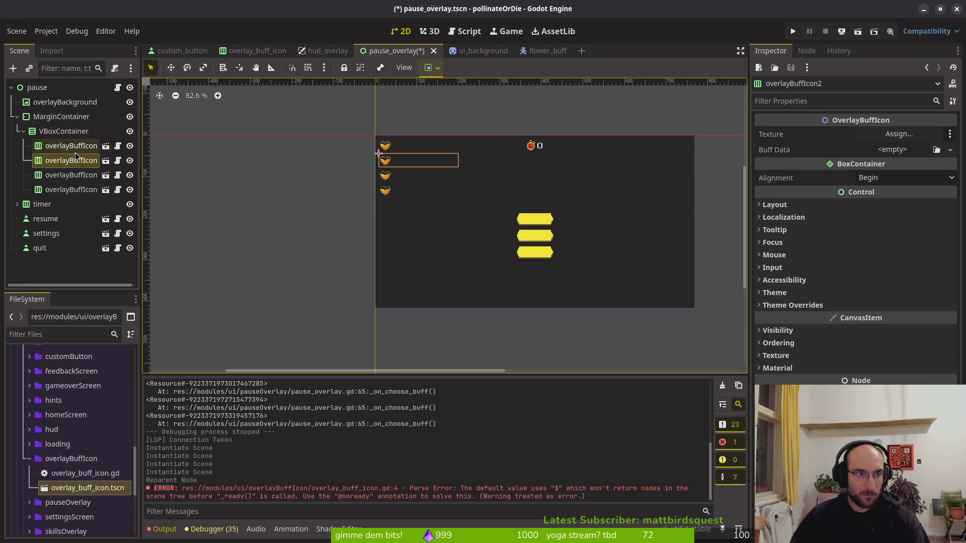
left_click(899, 153)
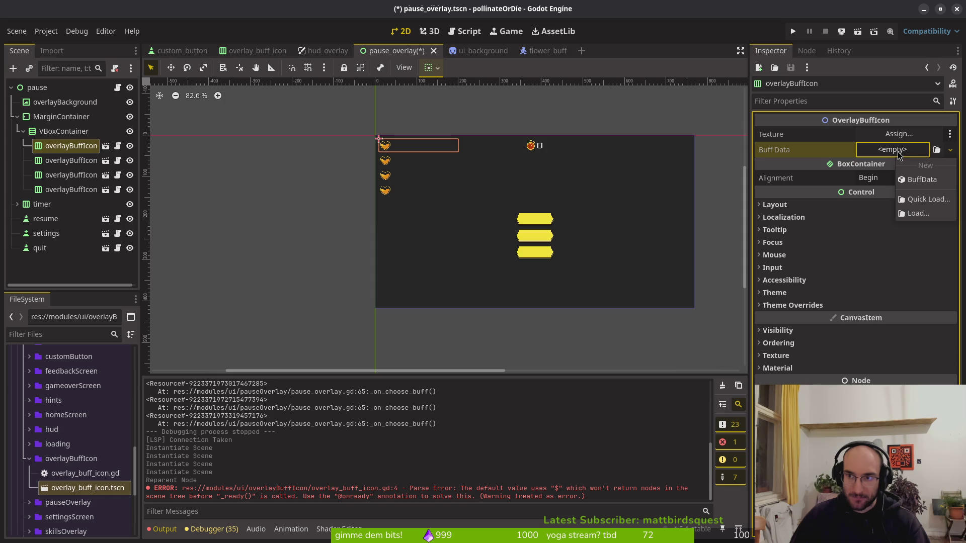
key("Escape")
key("alt+Tab")
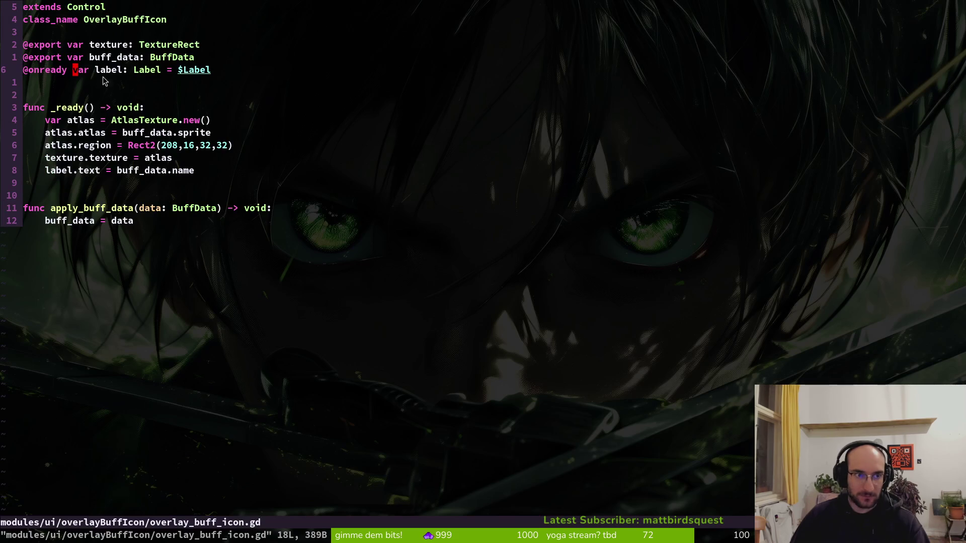
left_click(69, 58)
key("d")
key("d")
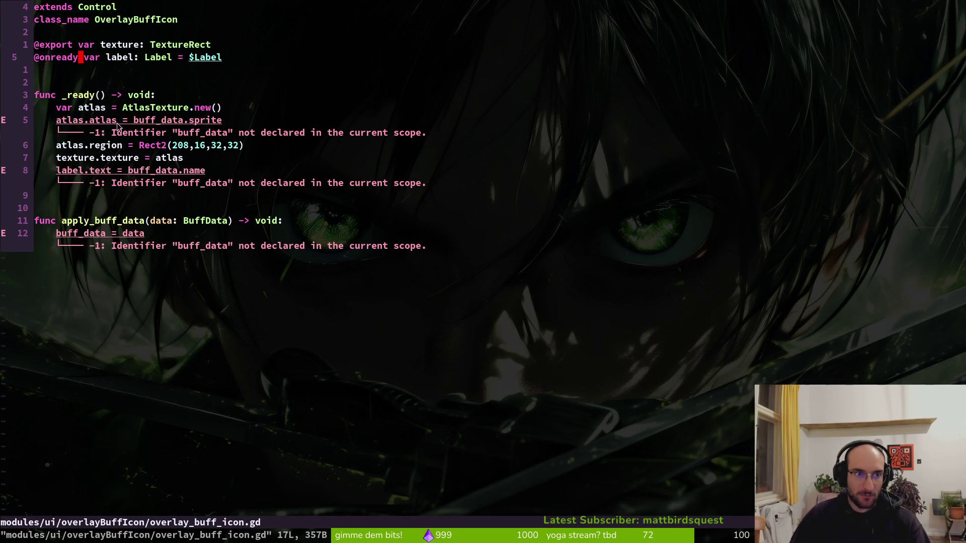
type("uu:write")
key("Return")
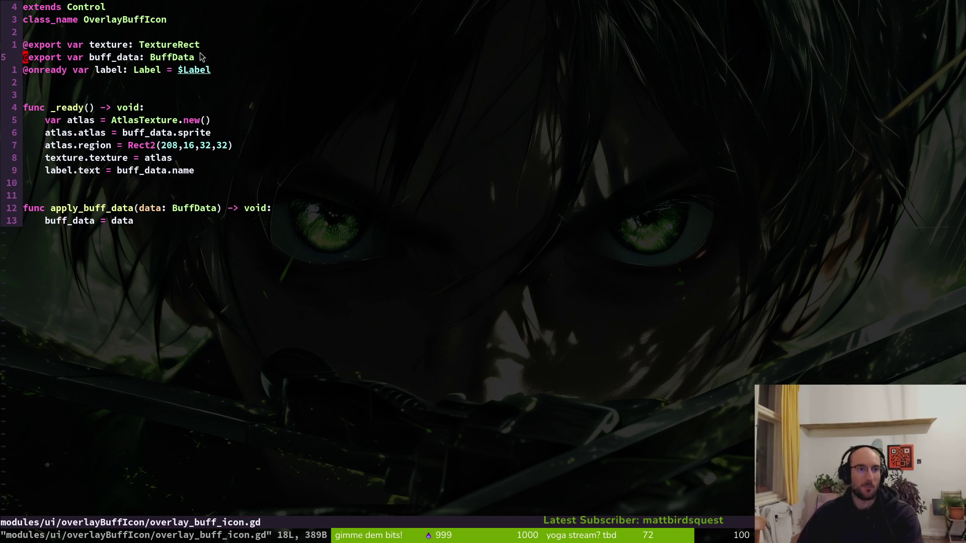
key("alt+Tab")
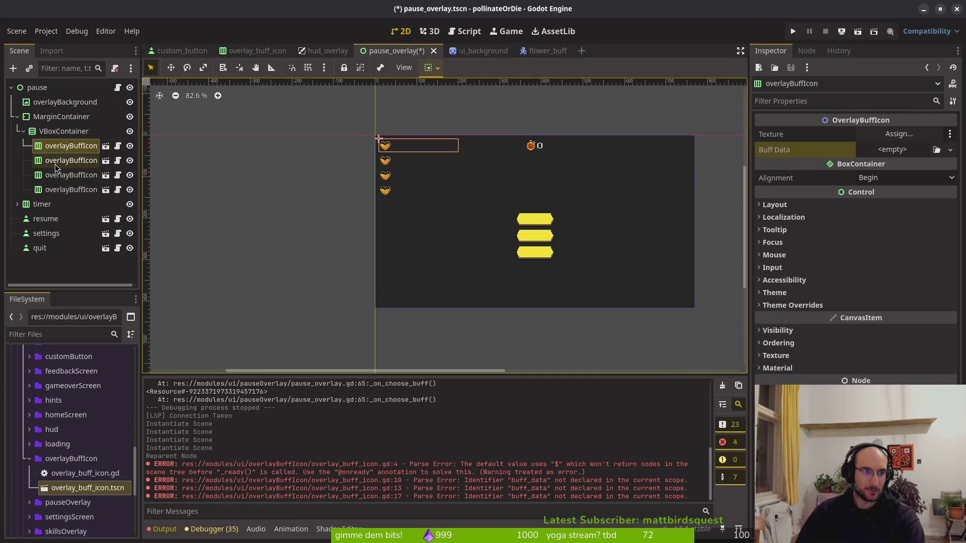
Delete the four overlayBuffIcon nodes from the pause overlay and save the scene.
left_click(56, 190, "shift")
key("Delete")
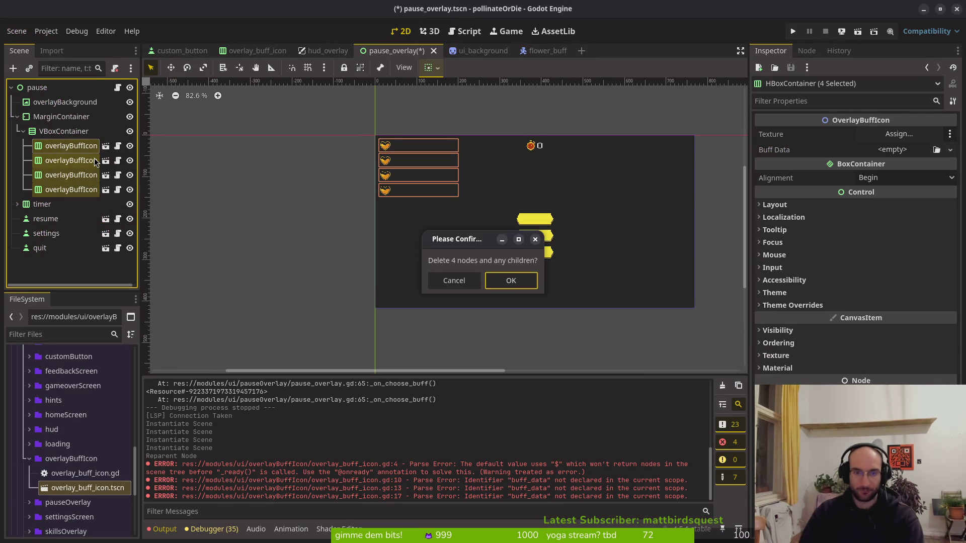
key("Return")
key("ctrl+s")
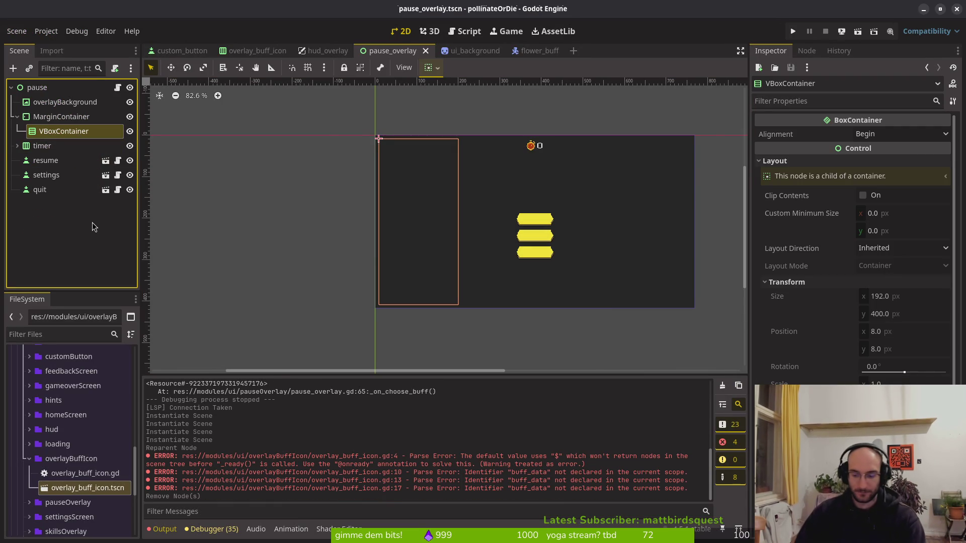
Add an HBoxContainer under VBoxContainer and paste copies to make four rows.
key("ctrl+a")
type("hbox")
key("Return")
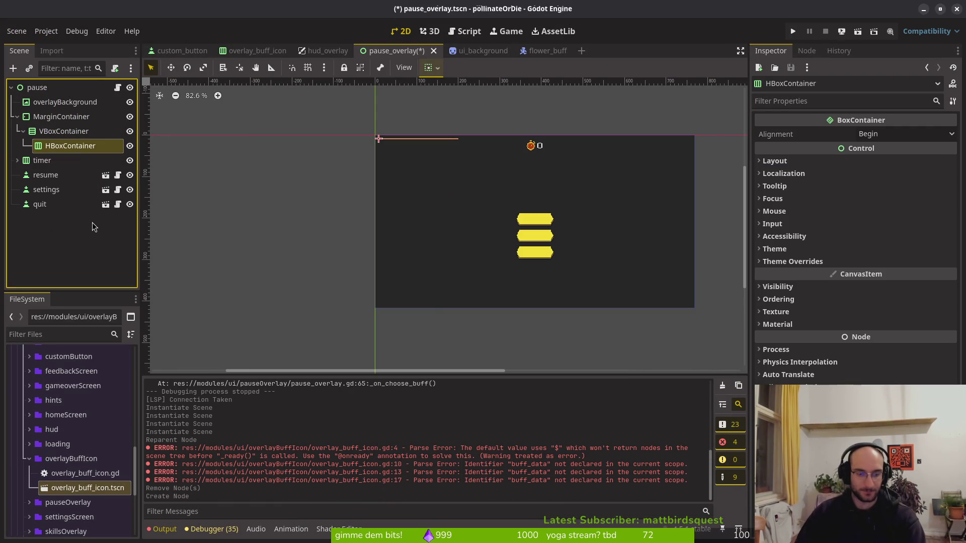
key("ctrl+c")
left_click(69, 131)
key("ctrl+v")
key("ctrl+v")
key("ctrl+v")
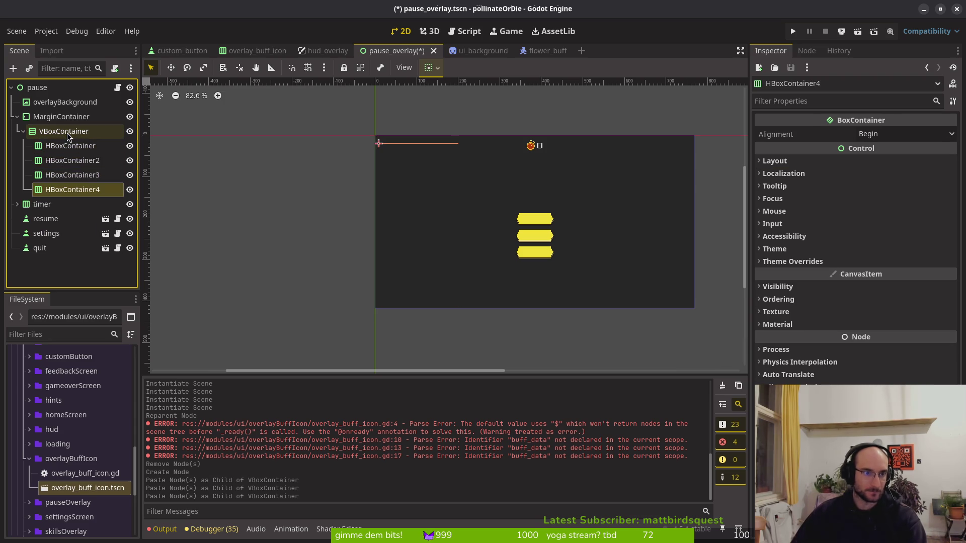
Rename the first two HBoxContainer rows to slash and dash.
left_click(83, 146)
left_click(83, 147)
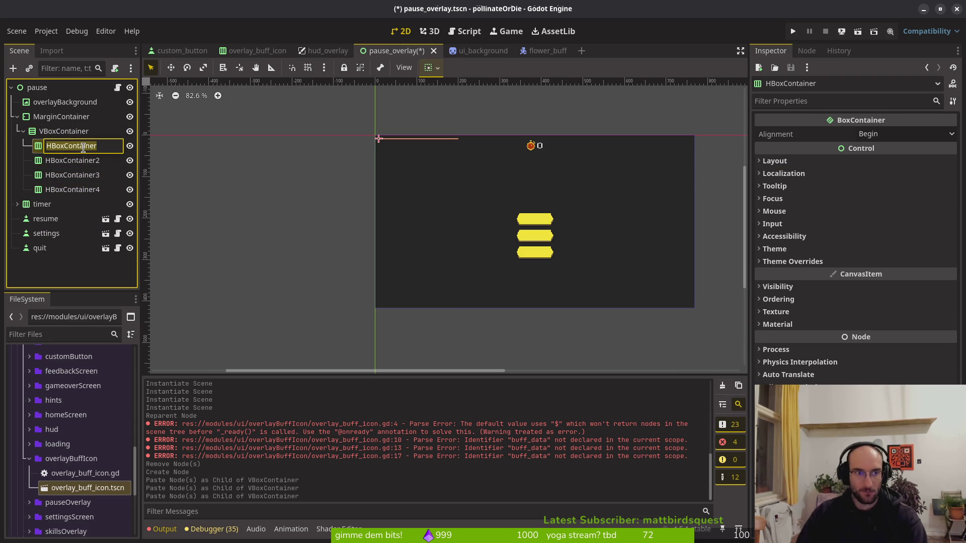
type("slash")
key("Return")
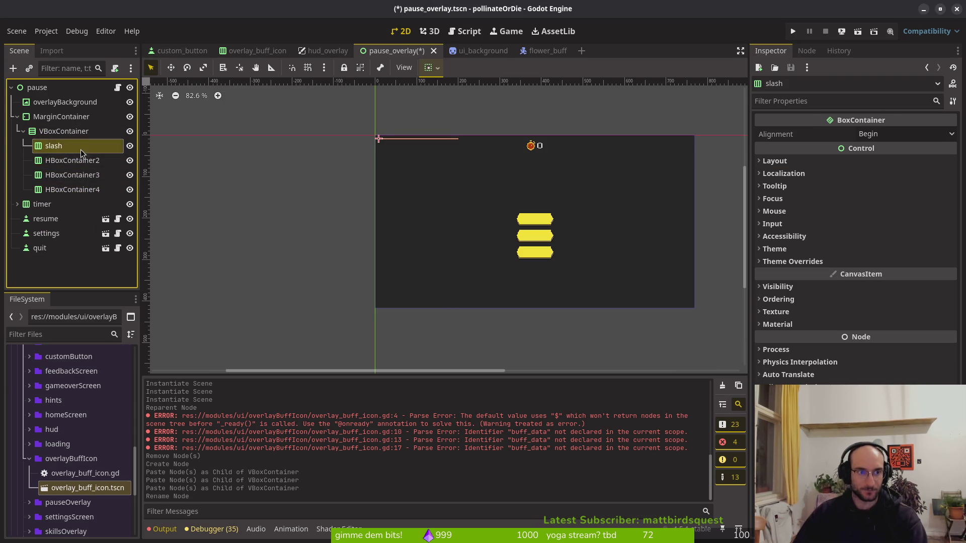
left_click(67, 161)
left_click(67, 161)
type("dash")
key("Return")
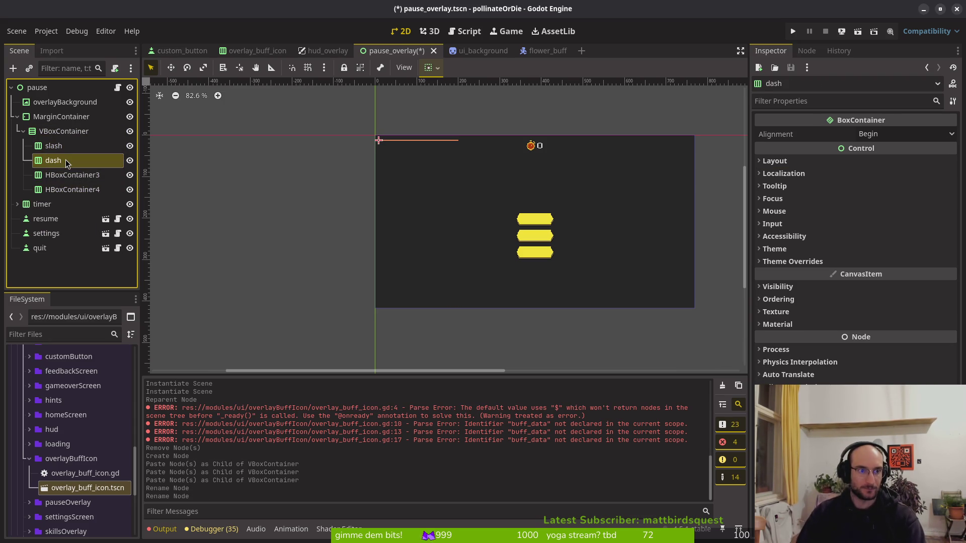
Rename the third and fourth rows to smash and hp, and save the scene.
left_click(83, 175)
left_click(83, 175)
type("smash")
key("Return")
left_click(63, 190)
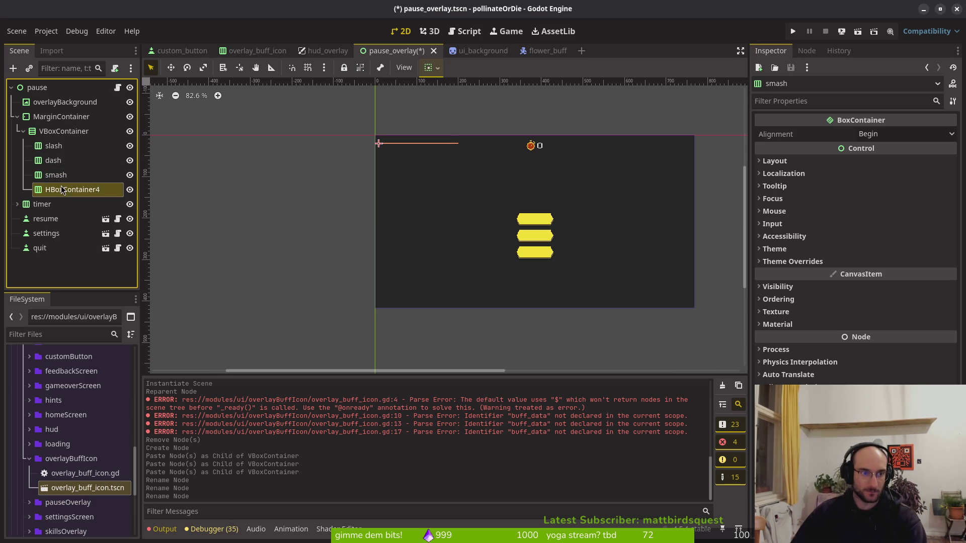
left_click(62, 190)
type("hp")
key("Return")
key("ctrl+s")
left_click(53, 146)
scroll(531, 153, "up", 5)
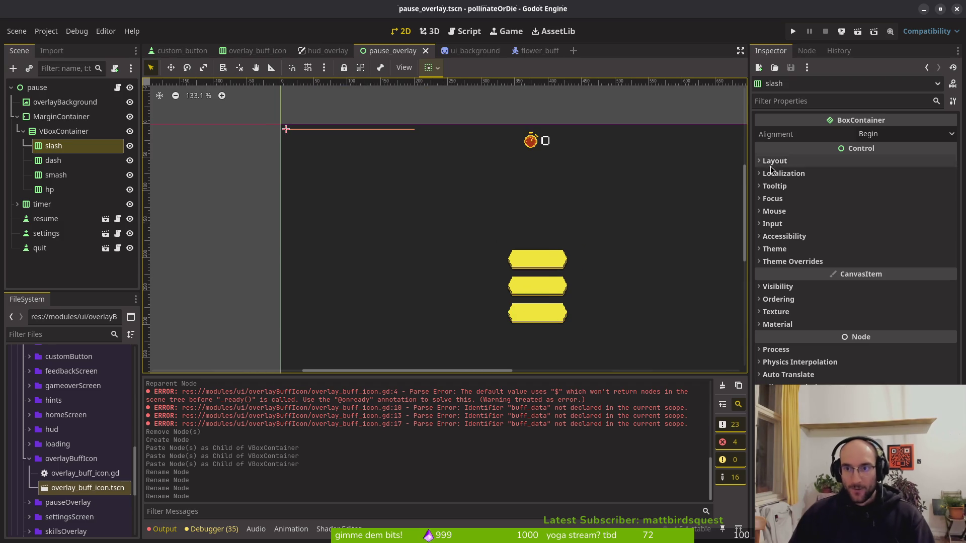
Add a TextureRect and then a Label as children of the slash row.
key("ctrl+a")
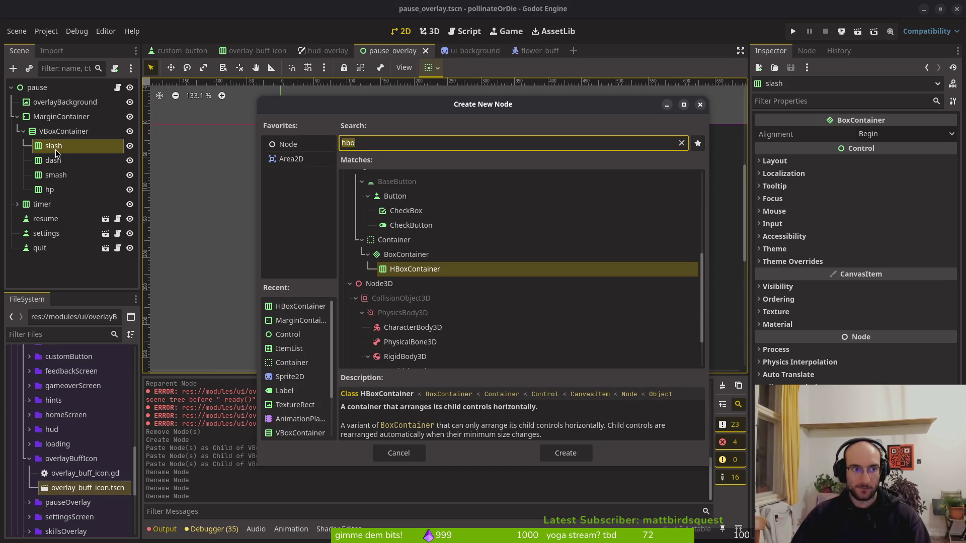
type("tex")
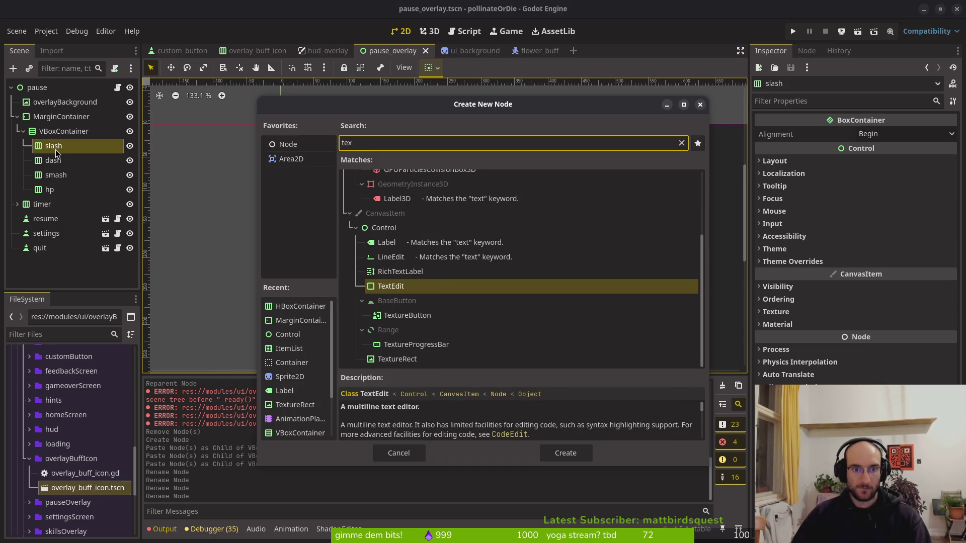
type("ture")
key("Return")
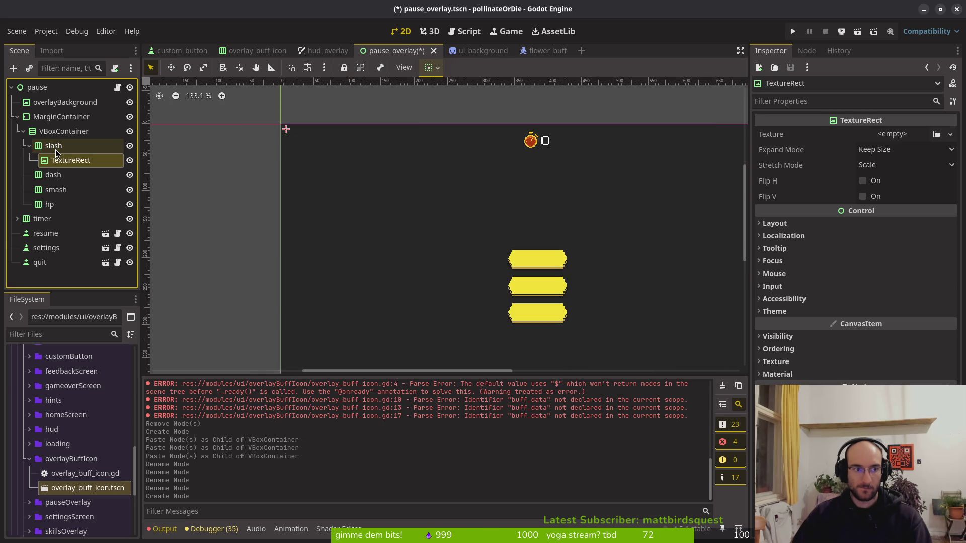
left_click(55, 148)
key("ctrl+a")
type("label")
key("Return")
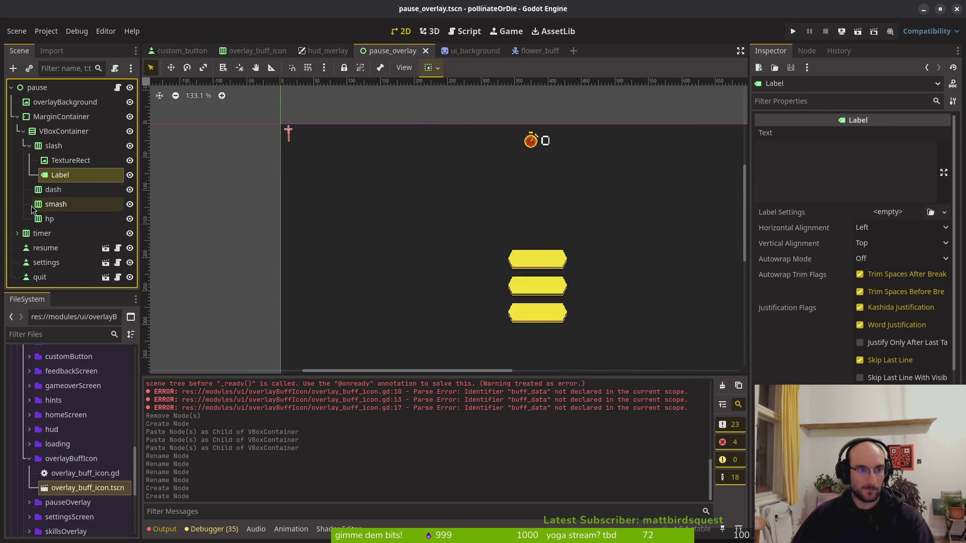
Paste the TextureRect and Label pair into the dash, smash and hp rows, and save.
left_click(66, 161)
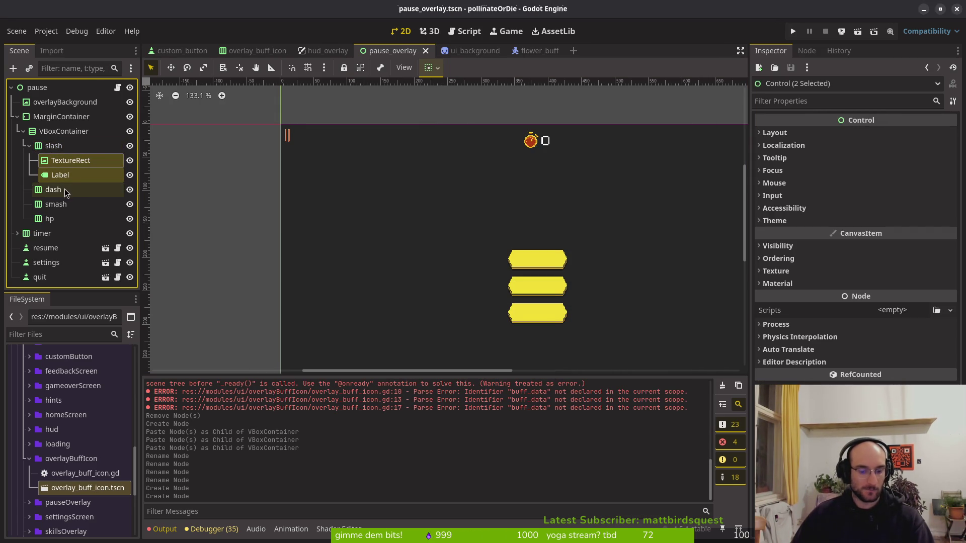
left_click(68, 192)
key("ctrl+v")
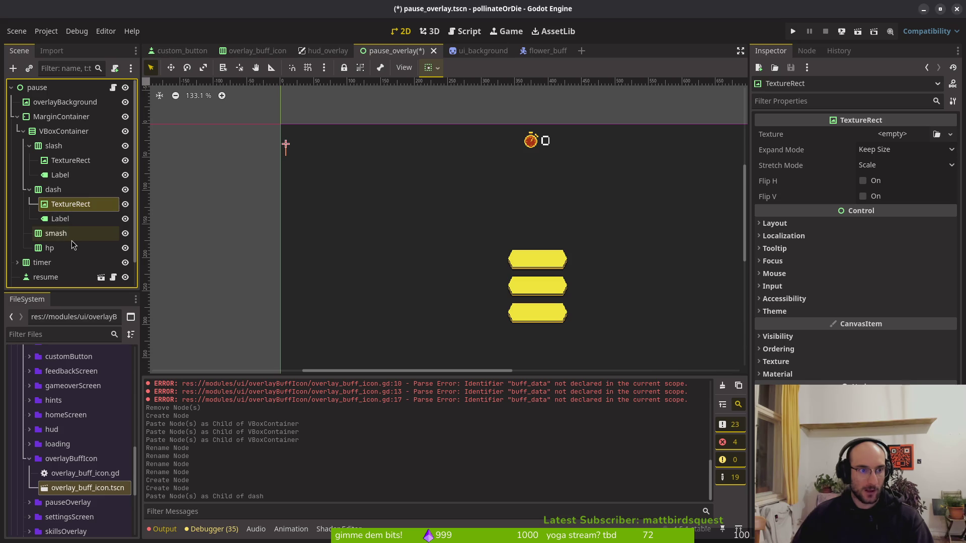
left_click(71, 233)
key("ctrl+v")
left_click(49, 277)
key("ctrl+v")
key("ctrl+s")
Collapse and re-expand the four rows to show each row's TextureRect and Label.
left_click(30, 133)
left_click(29, 147)
left_click(29, 162)
left_click(29, 190)
key("ctrl+s")
left_click(29, 147)
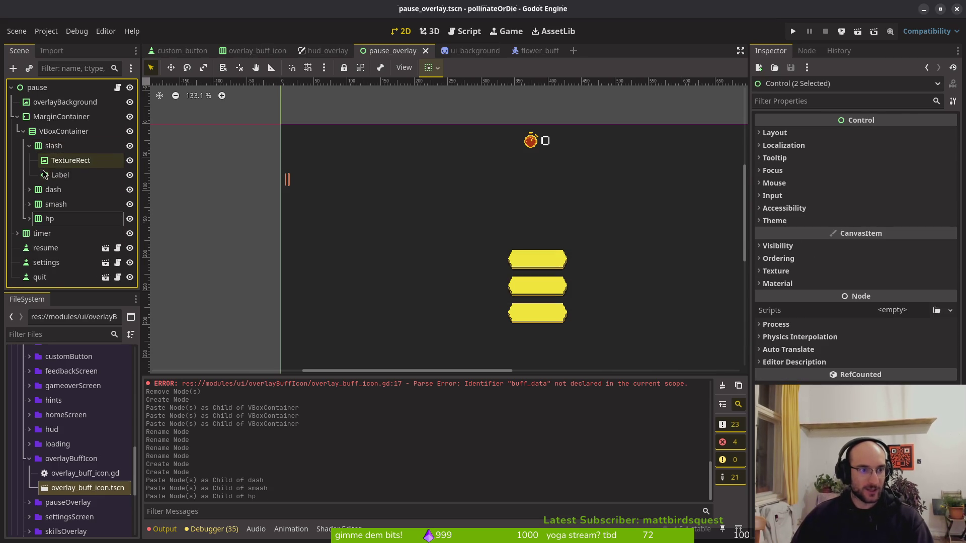
left_click(29, 146)
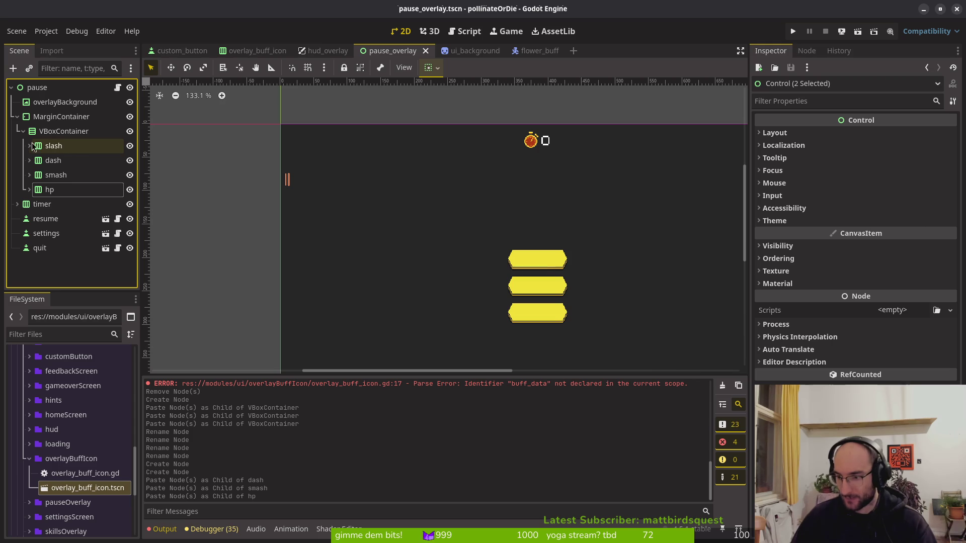
left_click(29, 146)
left_click(29, 190)
left_click(29, 218)
left_click(29, 247)
Select the TextureRect inside the slash row and bring up its Texture options.
scroll(47, 151, "down", 1)
left_click(53, 132)
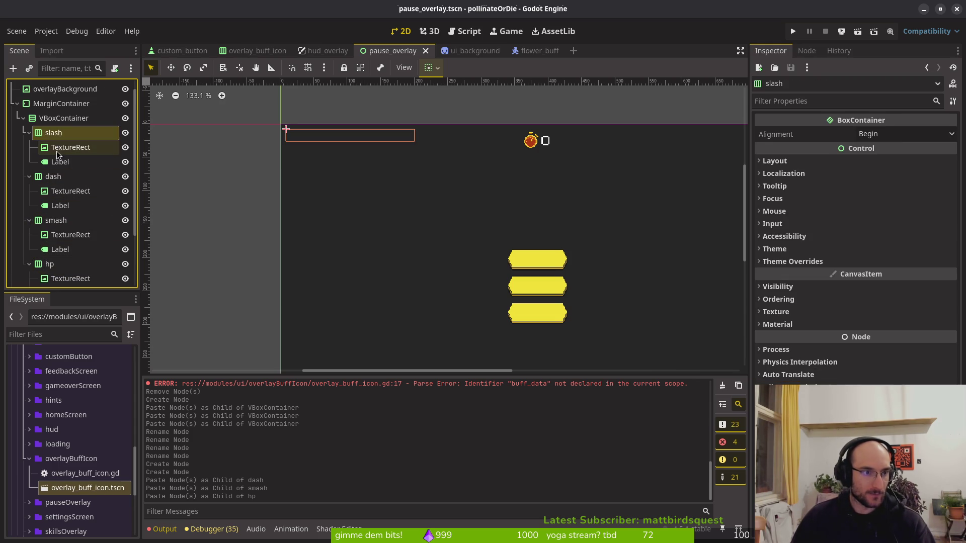
left_click(60, 147)
left_click(903, 135)
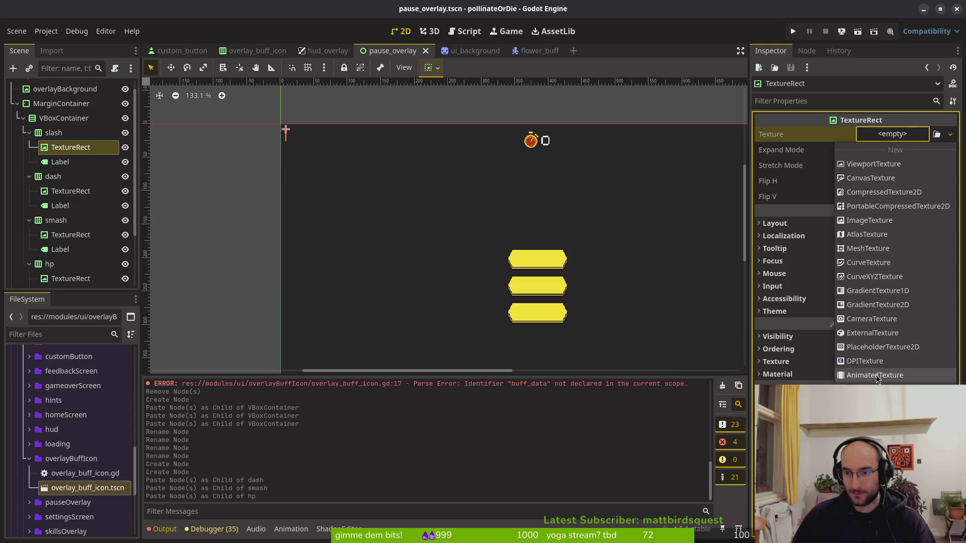
Give the slash icon a new AtlasTexture, leaving its Atlas image unset.
left_click(879, 234)
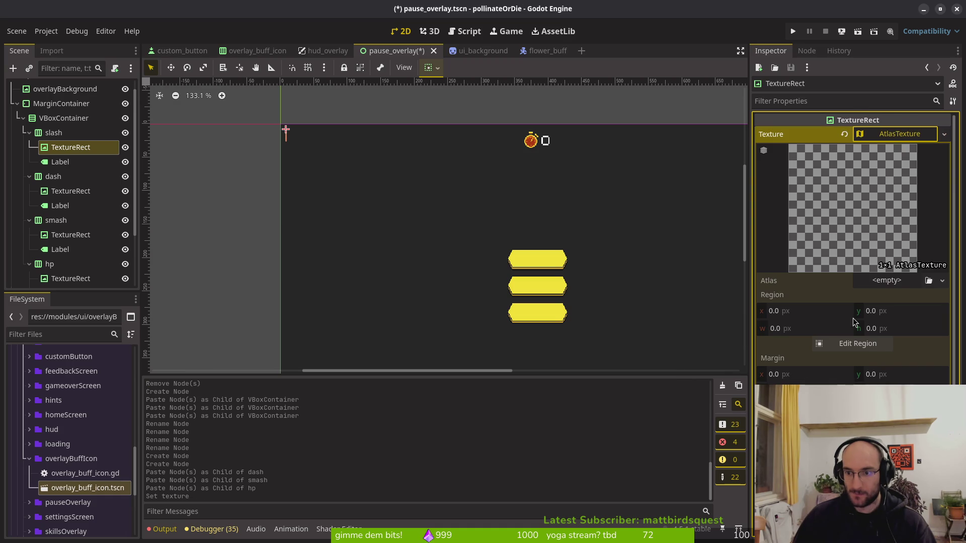
left_click(886, 282)
left_click(865, 398)
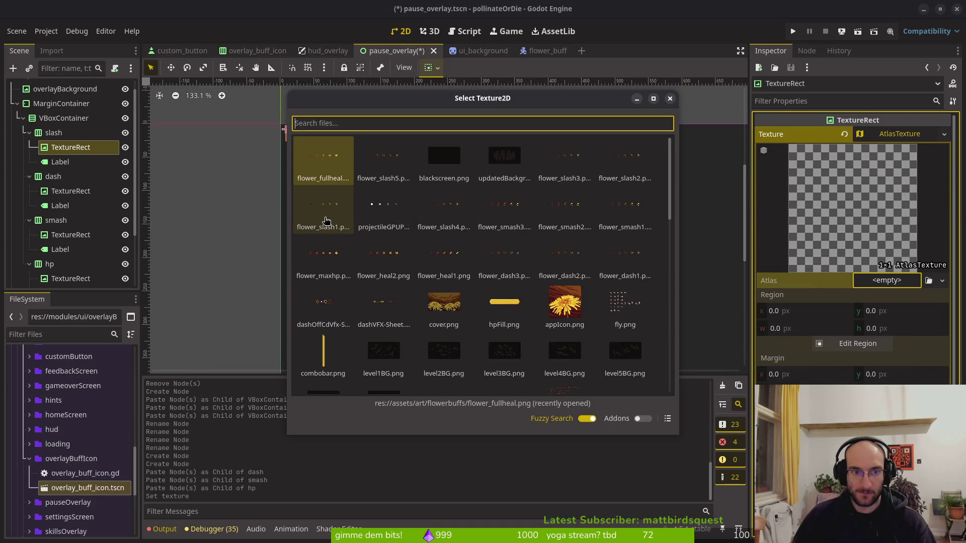
key("Escape")
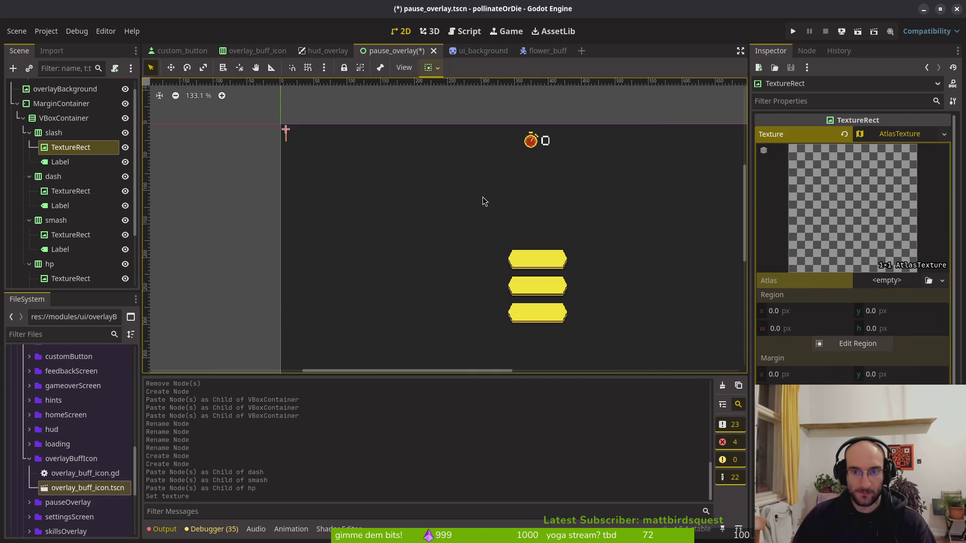
key("alt+Tab")
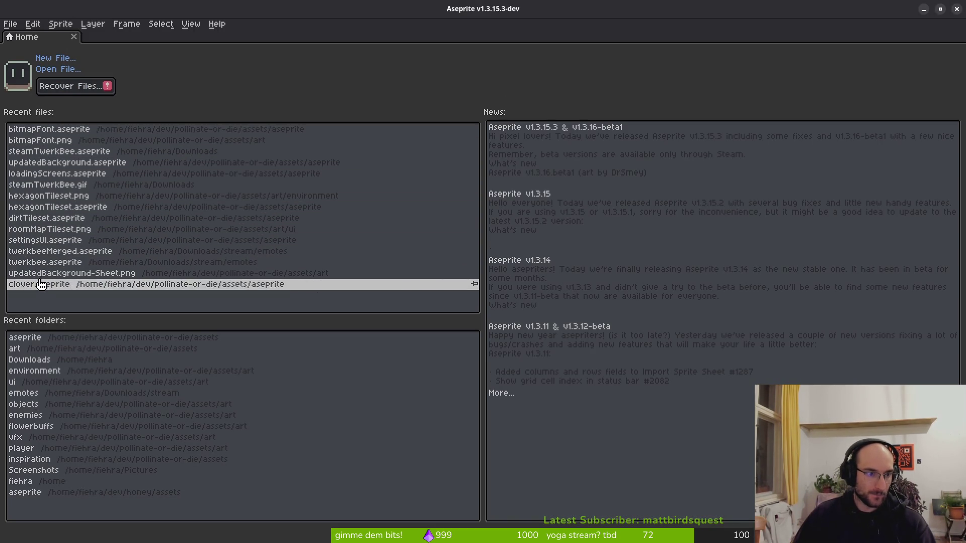
Open flowerbufficons.aseprite from the assets folder in the Open dialog.
left_click(68, 69)
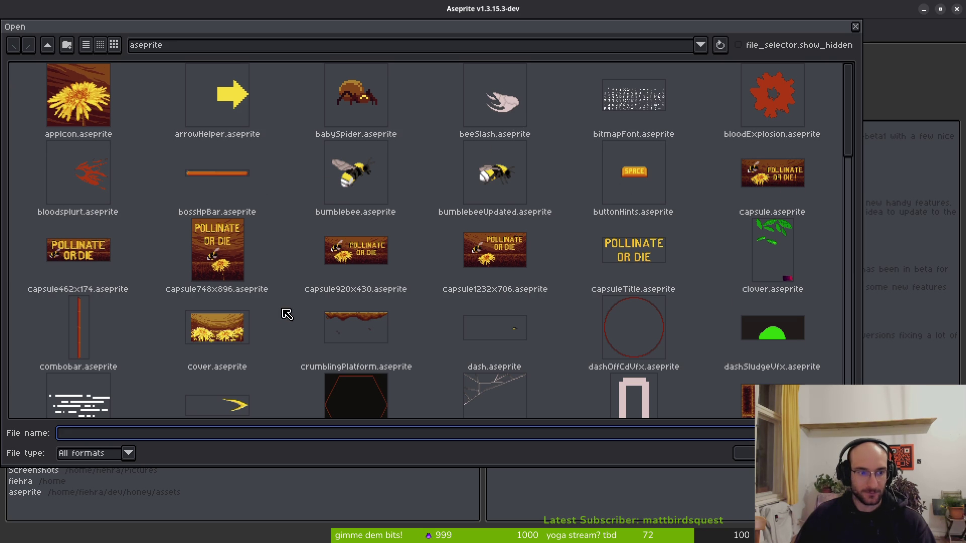
scroll(334, 302, "down", 10)
scroll(586, 302, "down", 4)
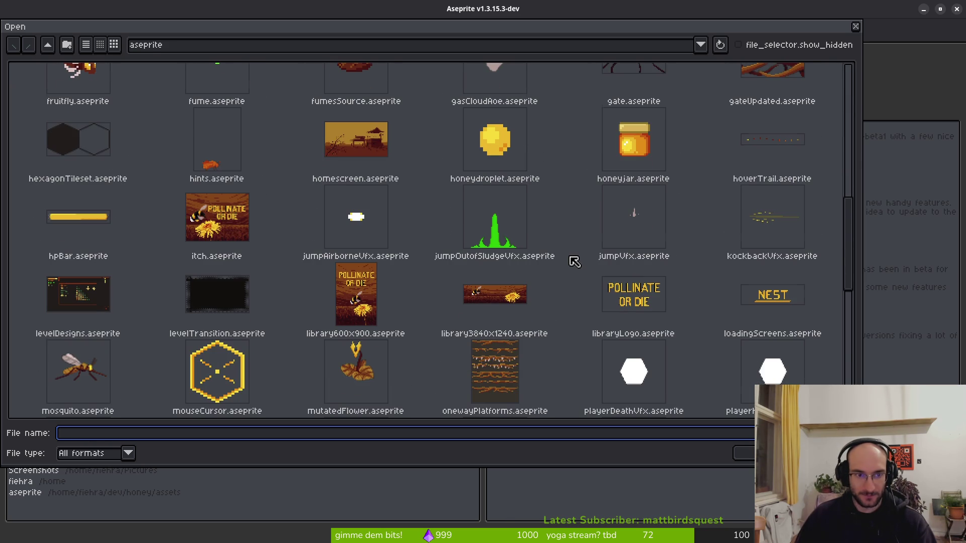
scroll(574, 256, "down", 5)
scroll(602, 280, "down", 7)
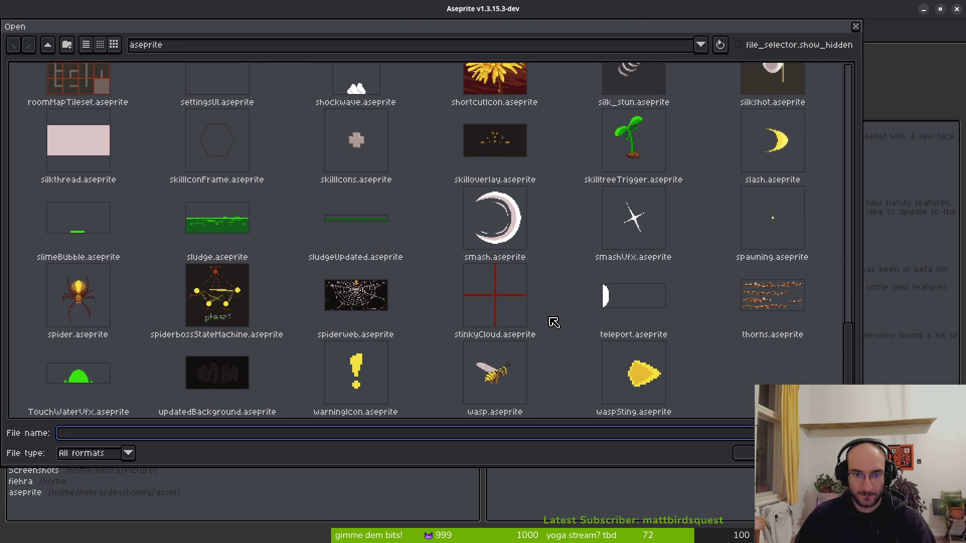
scroll(554, 317, "up", 3)
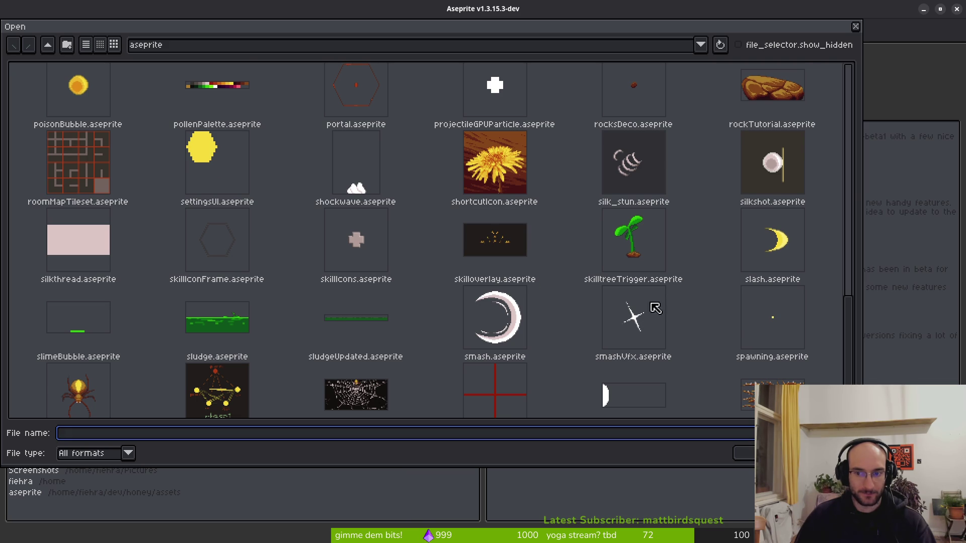
scroll(735, 319, "up", 3)
scroll(558, 242, "up", 1)
scroll(519, 250, "up", 3)
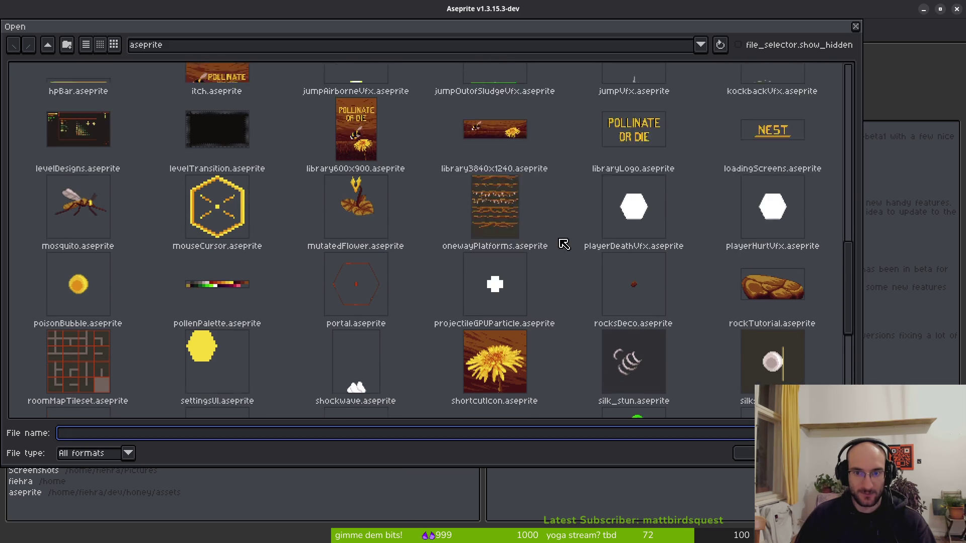
scroll(151, 166, "up", 2)
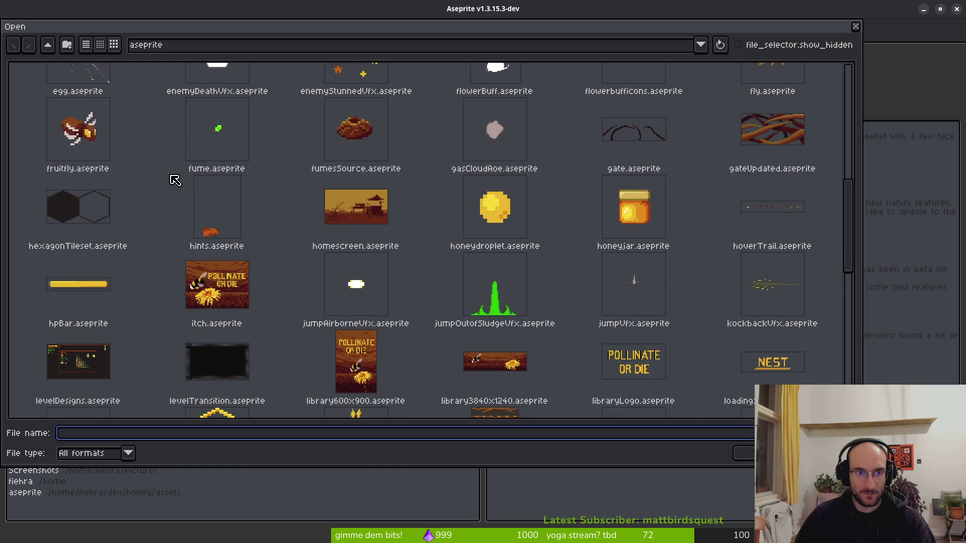
scroll(586, 244, "up", 2)
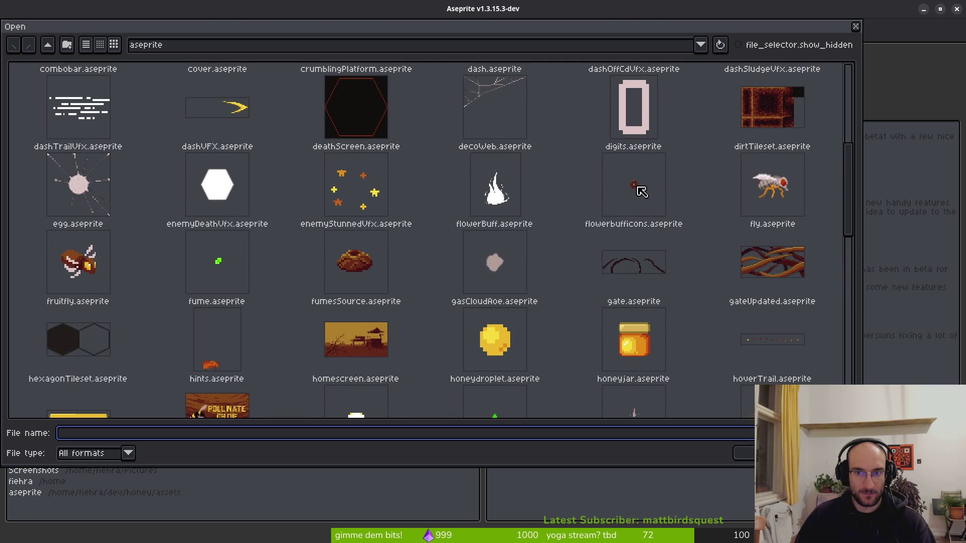
left_click(648, 192)
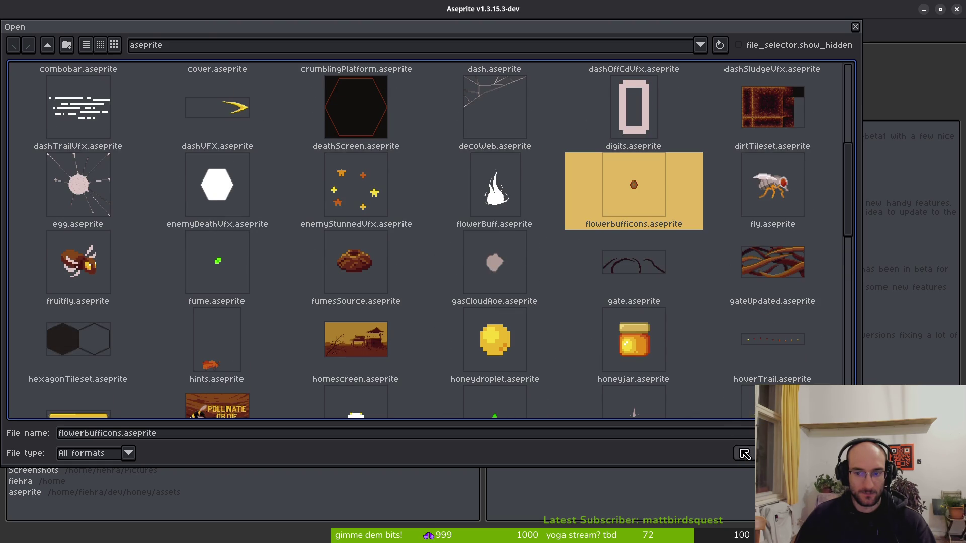
left_click(741, 453)
Zoom into the icon canvas, enlarge the timeline, and hide the 20% layer's +20% text.
scroll(503, 478, "right", 5)
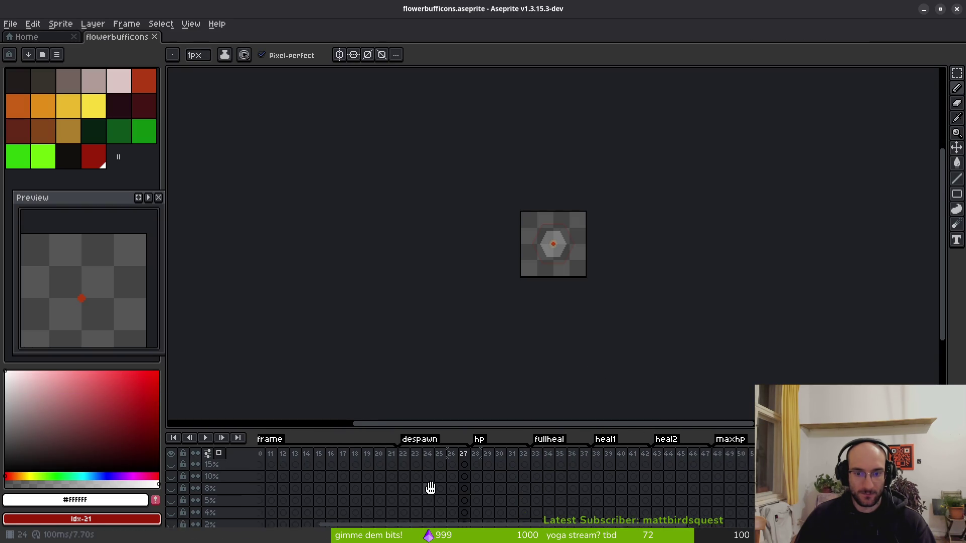
key("plus")
key("plus")
key("minus")
scroll(483, 477, "right", 8)
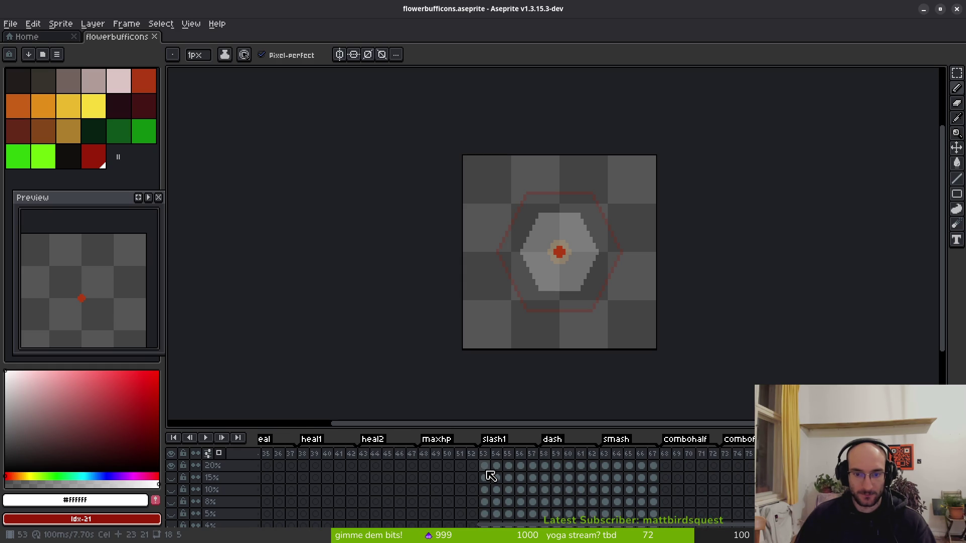
left_click(487, 468)
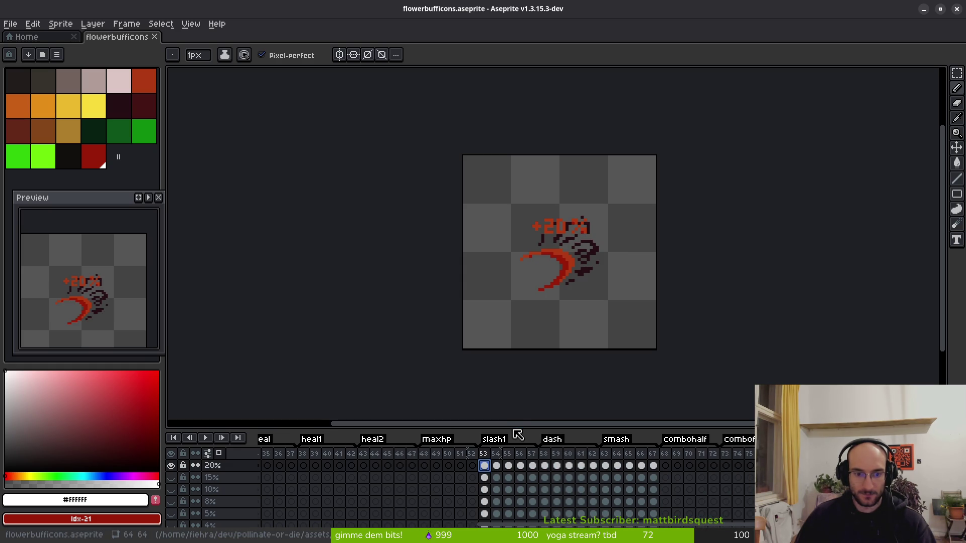
mouse_move(522, 437)
left_mouse_down()
mouse_move(534, 387)
mouse_move(453, 271)
mouse_move(352, 317)
mouse_move(302, 319)
left_mouse_up()
left_click(171, 352)
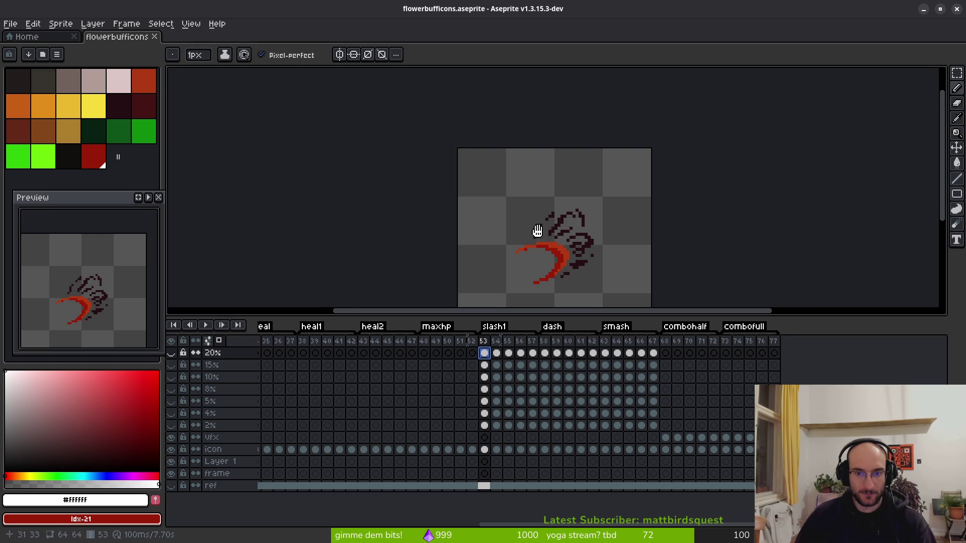
Compare frames 53–67 and select frame 56's red-orange slash icon.
left_click_drag(484, 341, 534, 349)
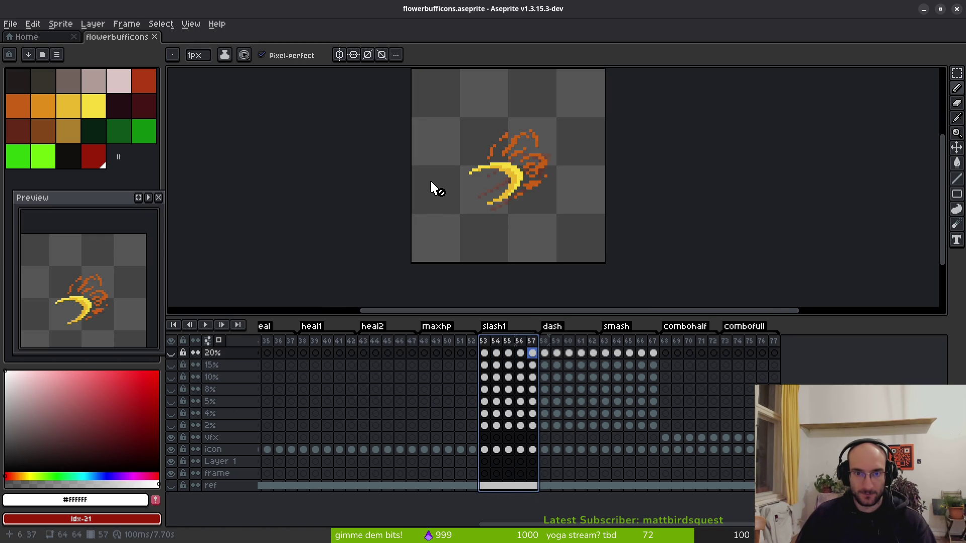
left_click(521, 341)
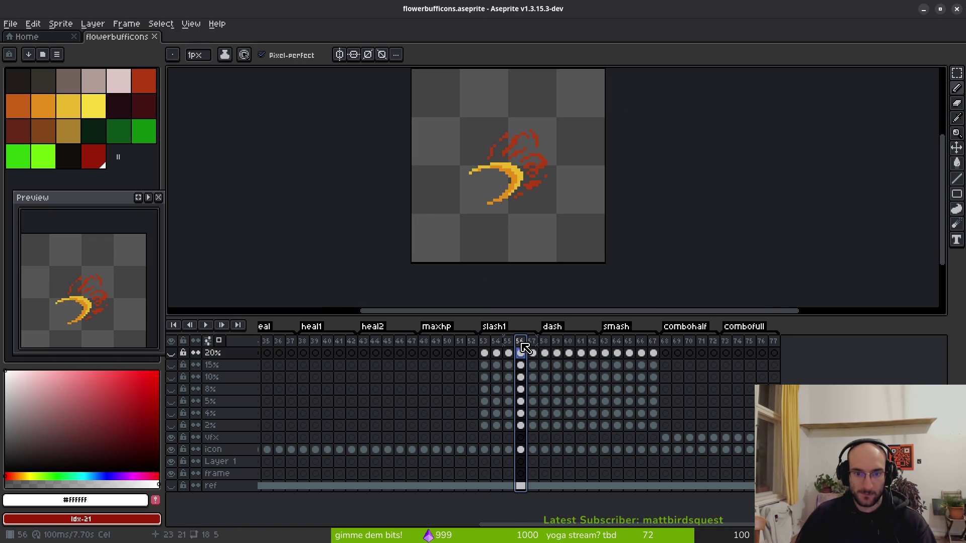
left_click(535, 352)
left_click(524, 352)
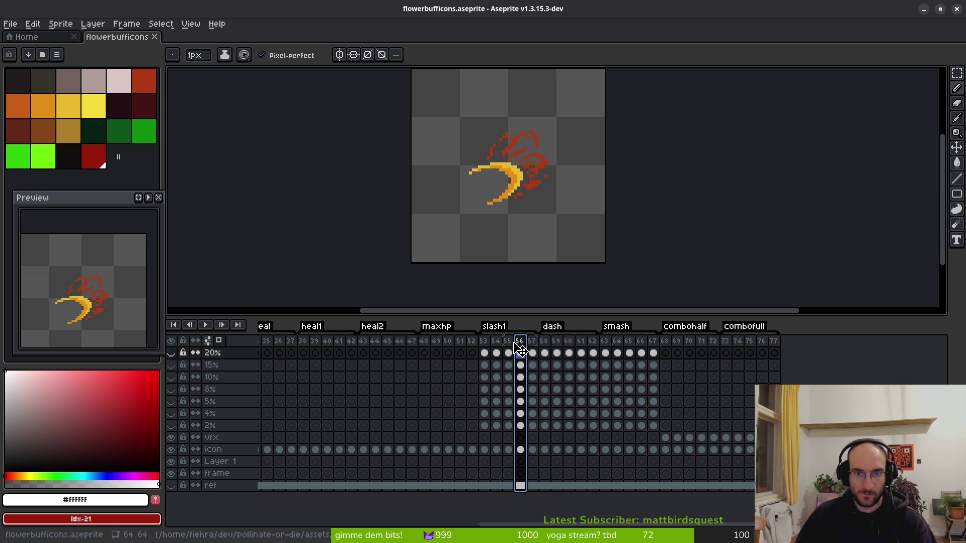
left_click(535, 342)
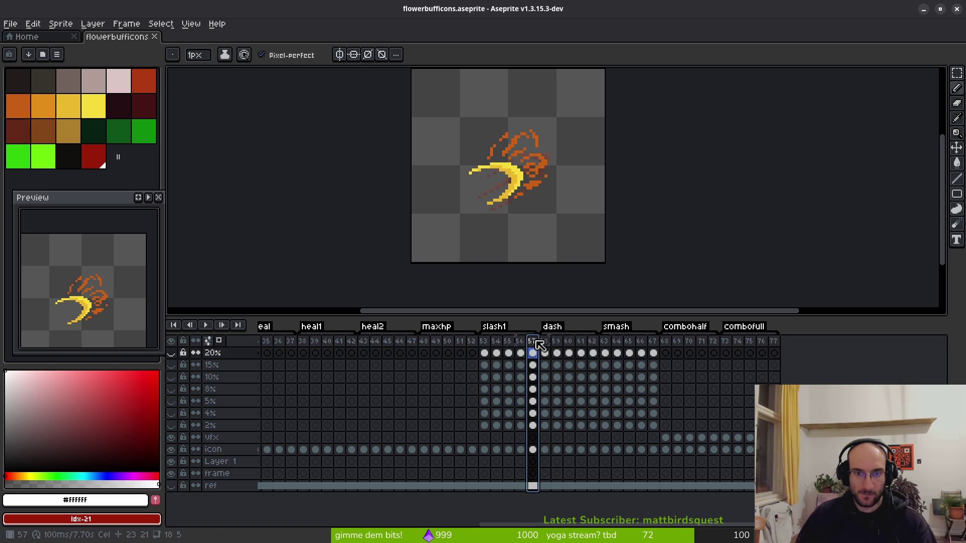
left_click(594, 343)
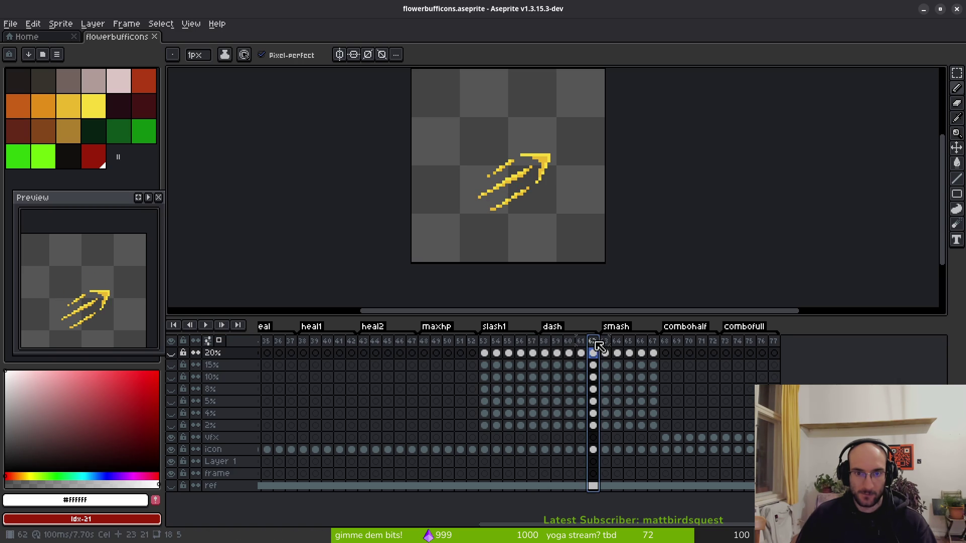
left_click(654, 351)
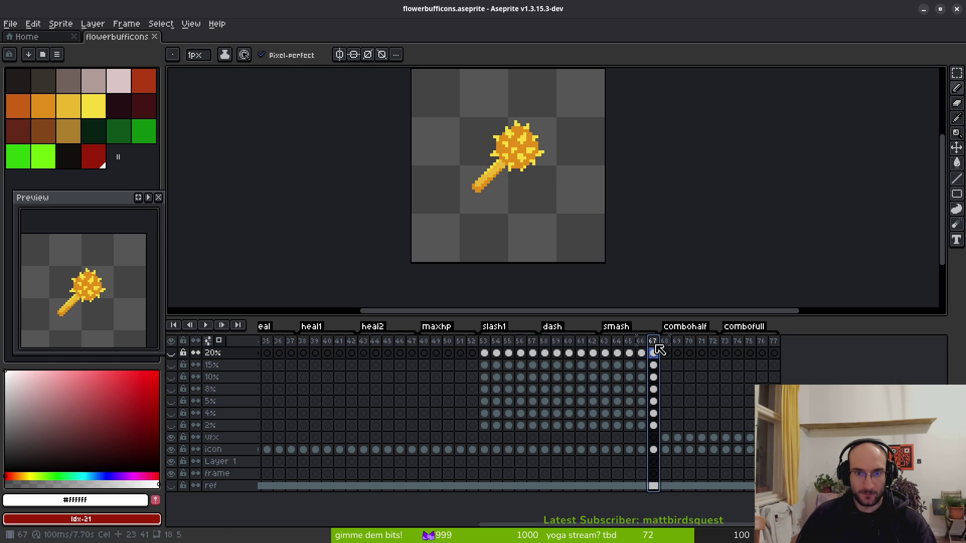
left_click(645, 345)
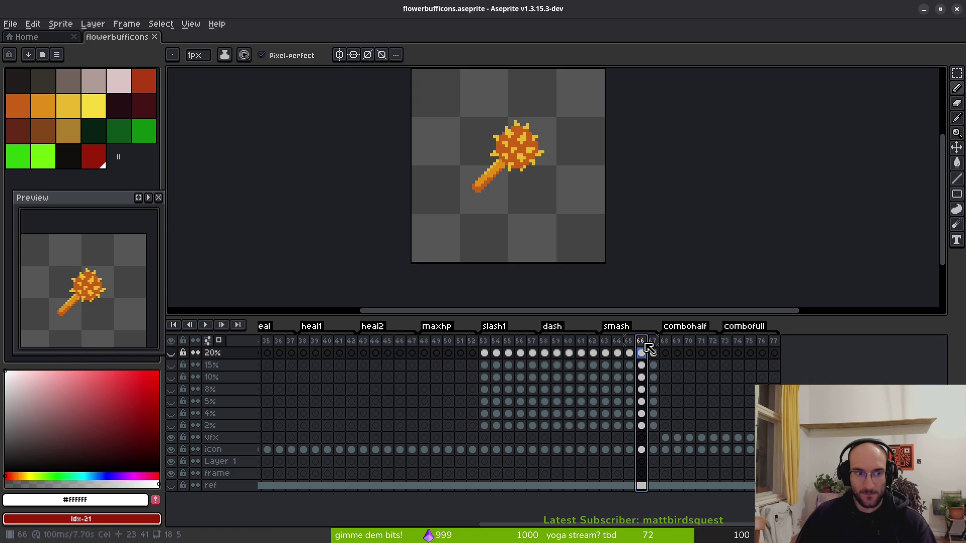
left_click(592, 350)
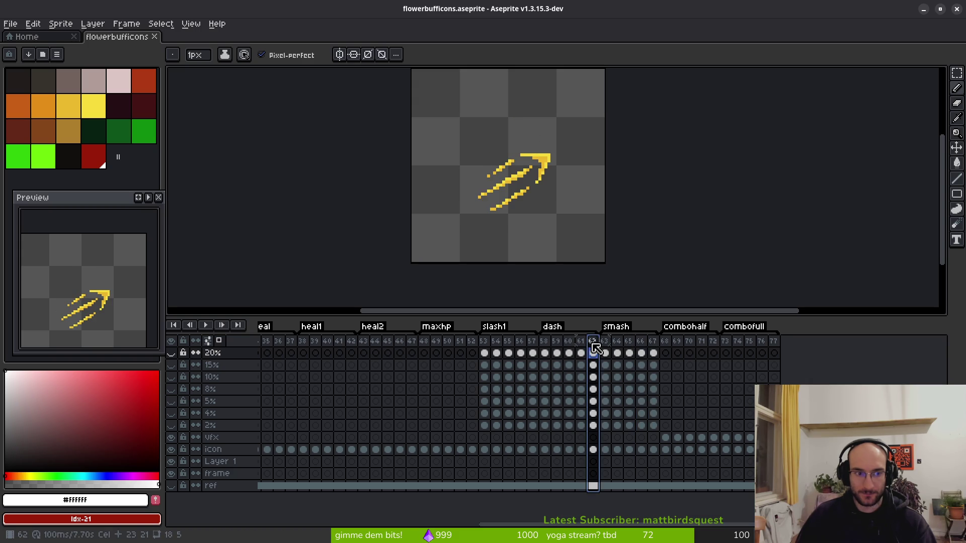
left_click(521, 346)
right_click(520, 343)
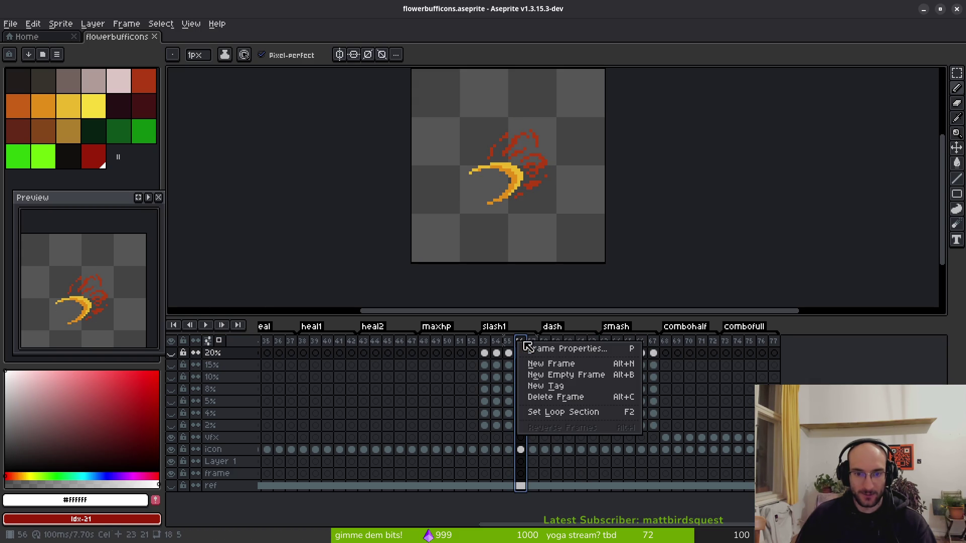
left_click(520, 333)
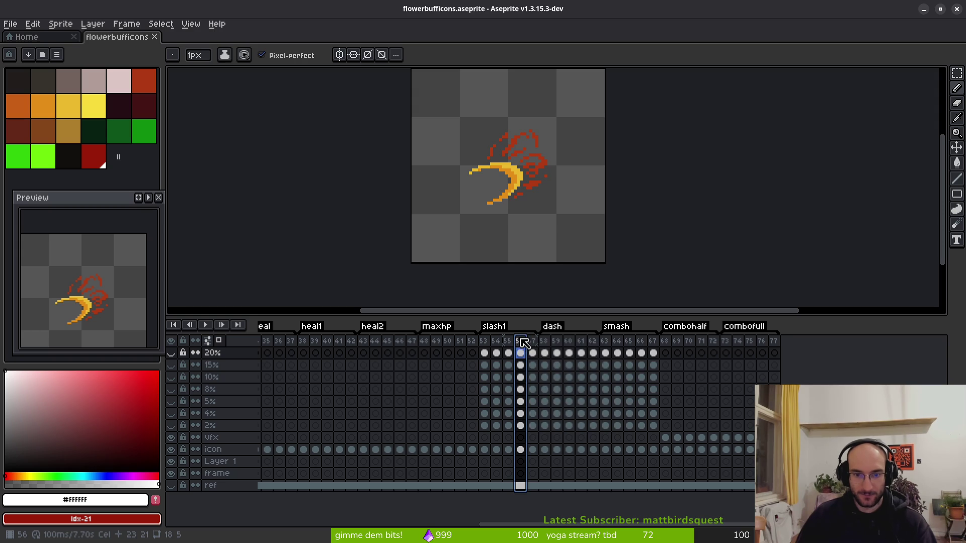
key("ctrl+shift+e")
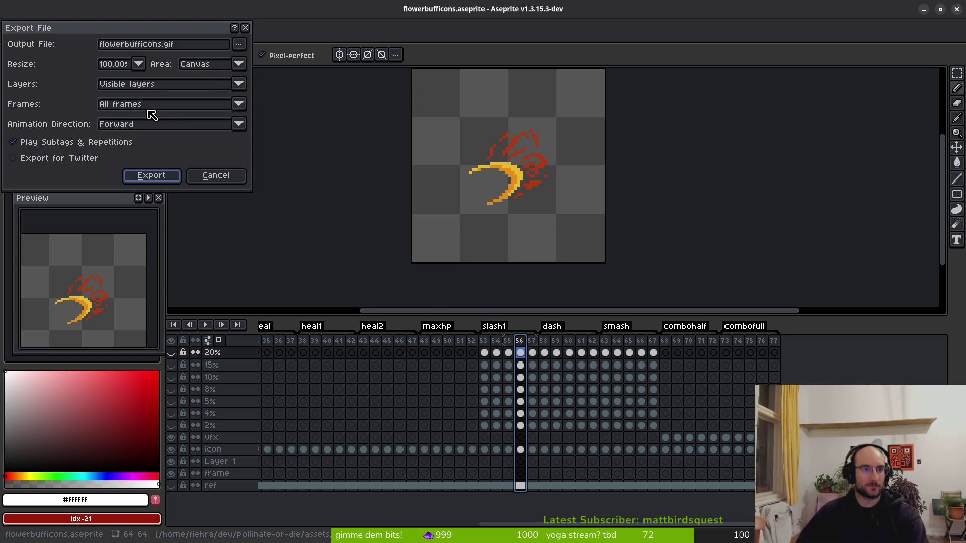
Limit the export to Selected frames and target the art/flowerbuffs folder.
left_click(147, 106)
left_click(148, 130)
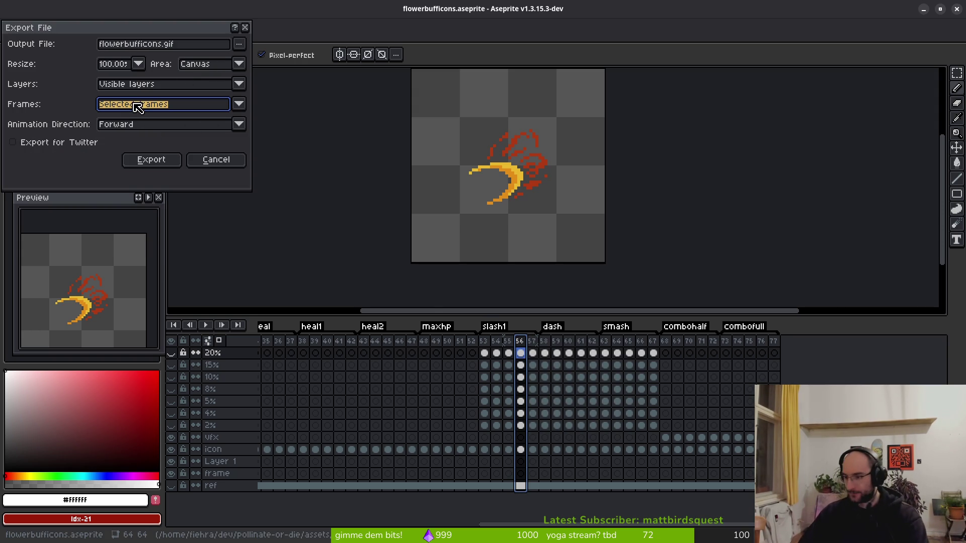
left_click(239, 44)
left_click(265, 62)
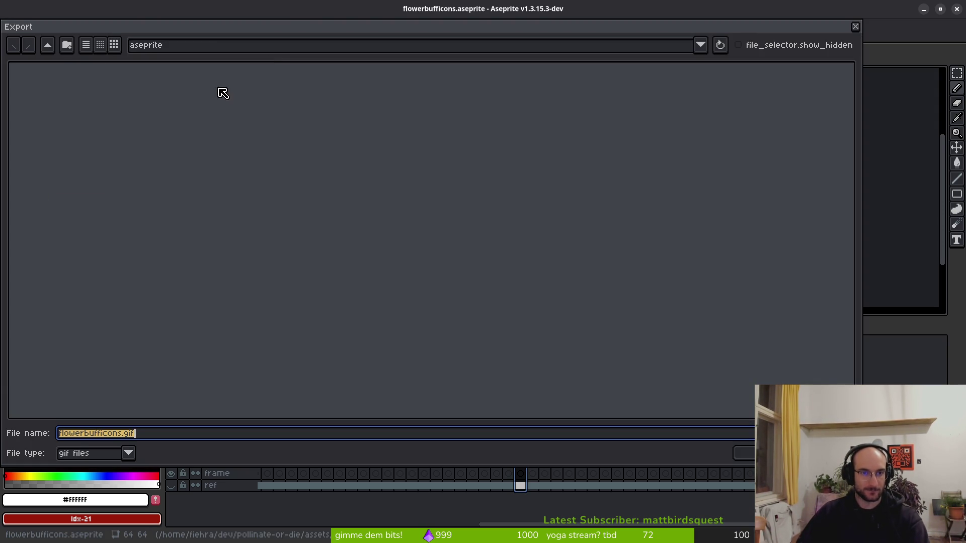
left_click(48, 45)
left_click(61, 105)
double_click(51, 105)
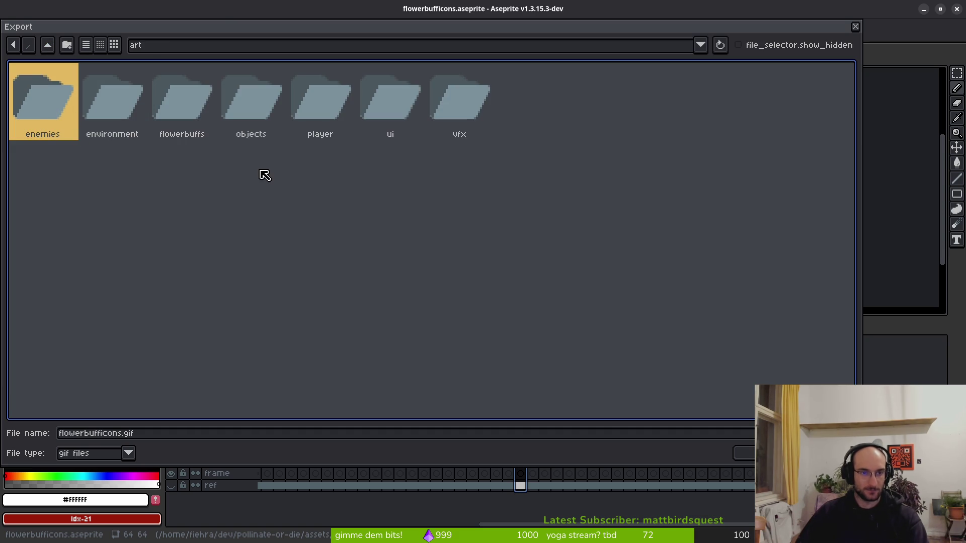
double_click(385, 93)
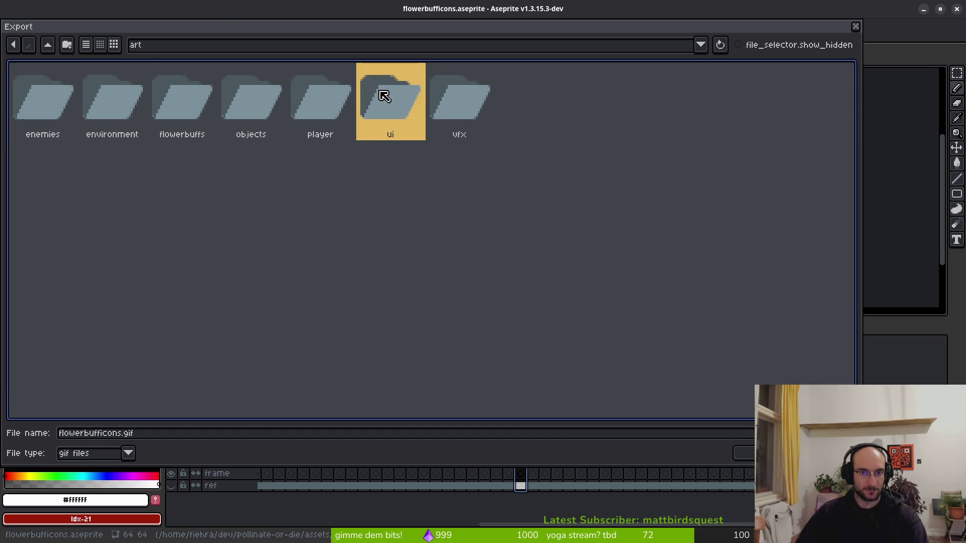
left_click(48, 45)
left_click(177, 103)
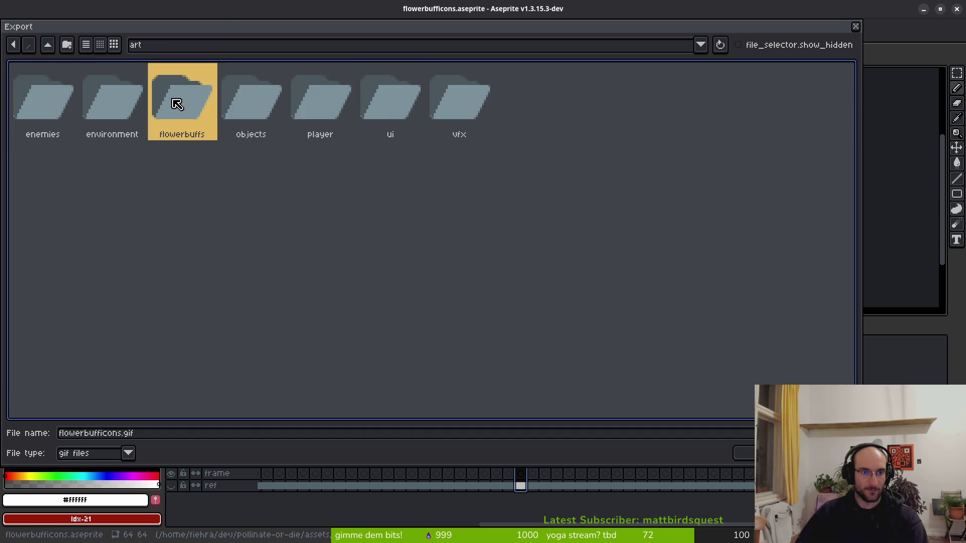
double_click(178, 103)
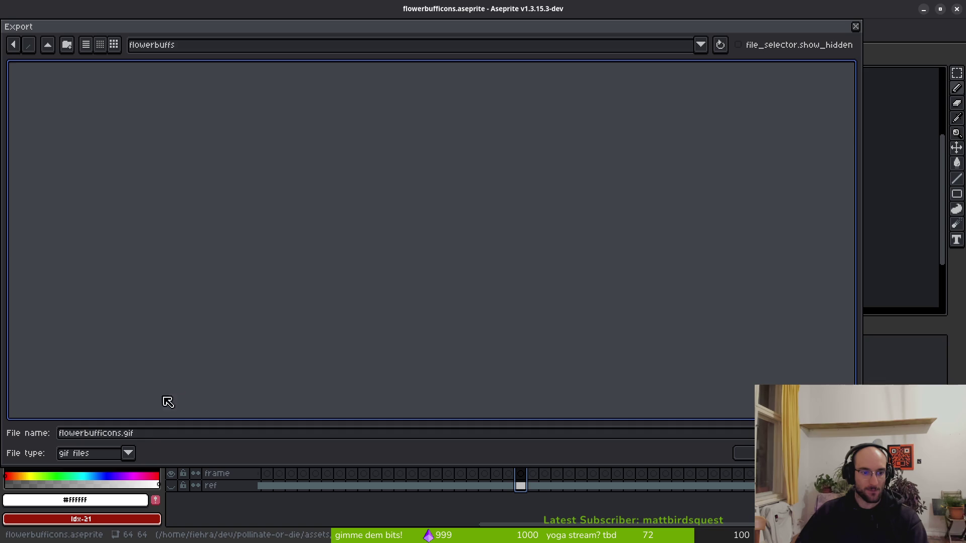
Set the export type to PNG and begin renaming the file to slash.
left_click(129, 453)
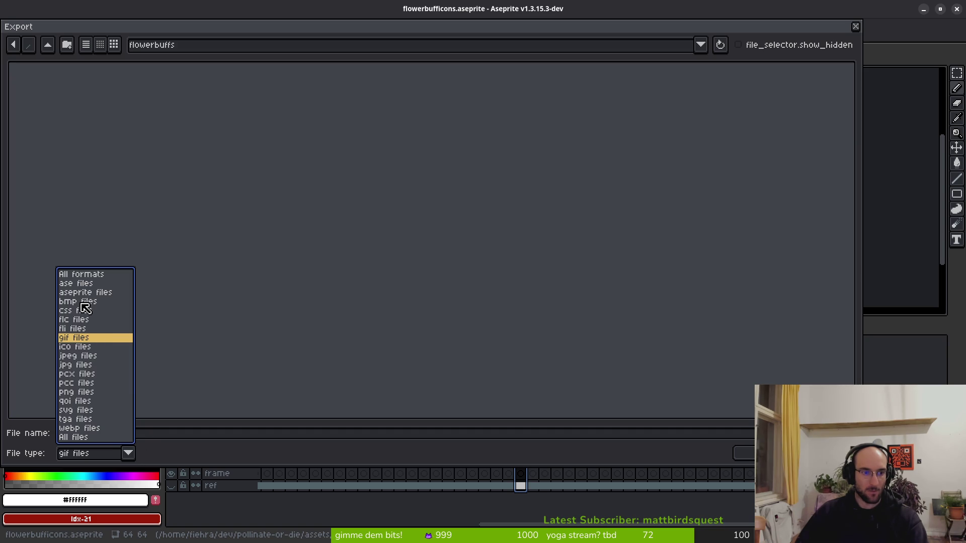
left_click(84, 393)
left_click(130, 454)
left_click(83, 392)
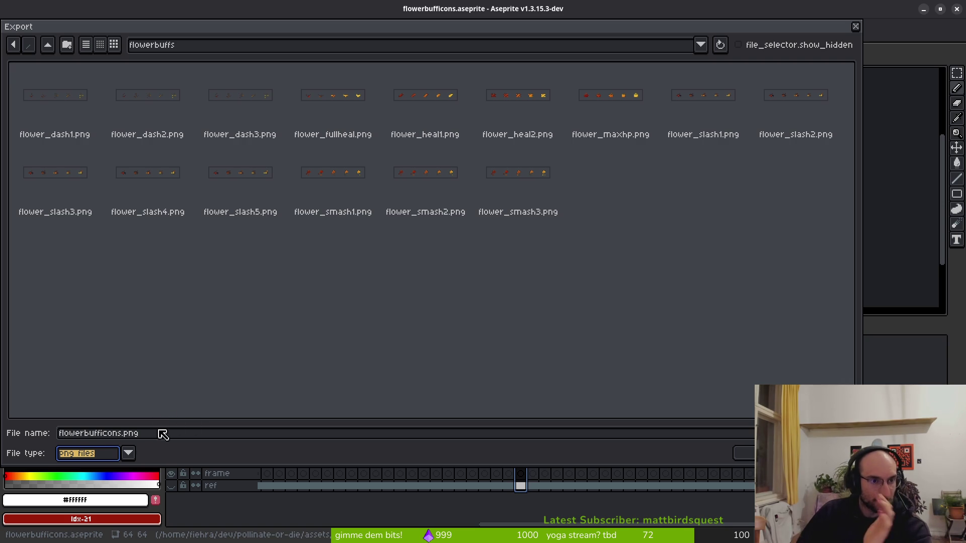
left_click_drag(118, 434, 49, 433)
type("sla")
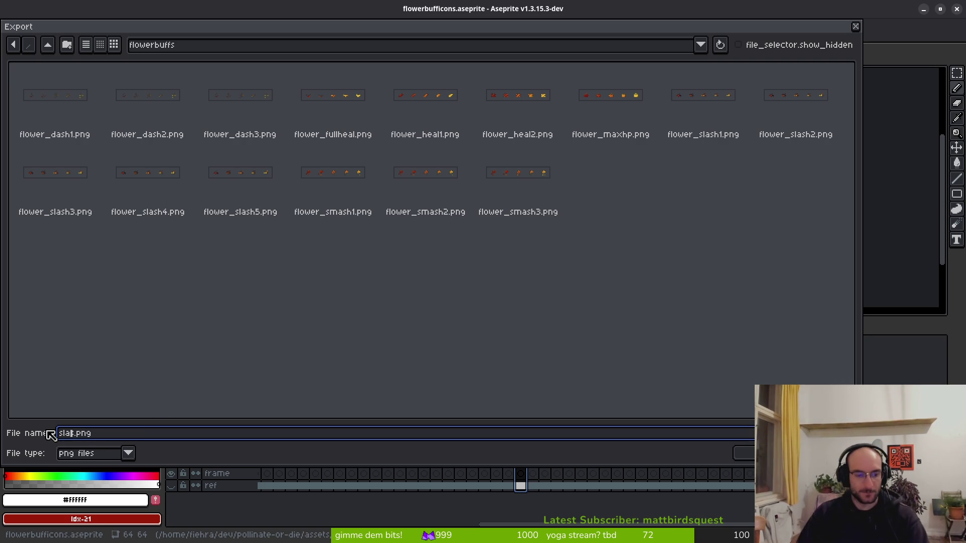